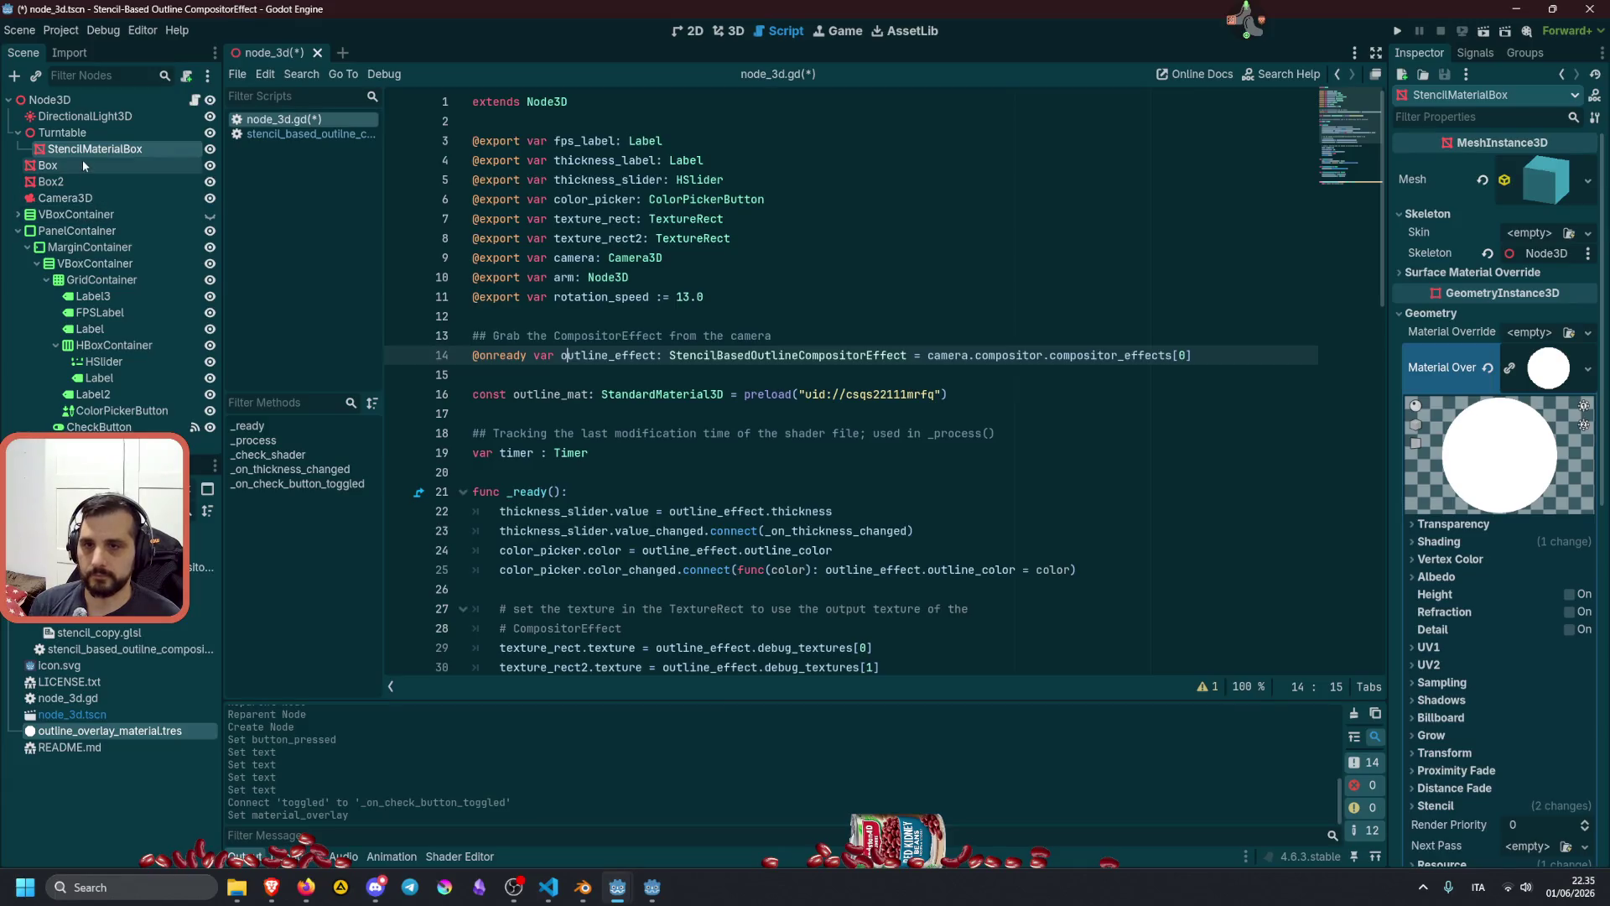
Reference StencilMaterialBox, set its material_overlay to outline_mat if toggled_on else null, and run the scene.
left_click_drag(201, 162, 501, 369)
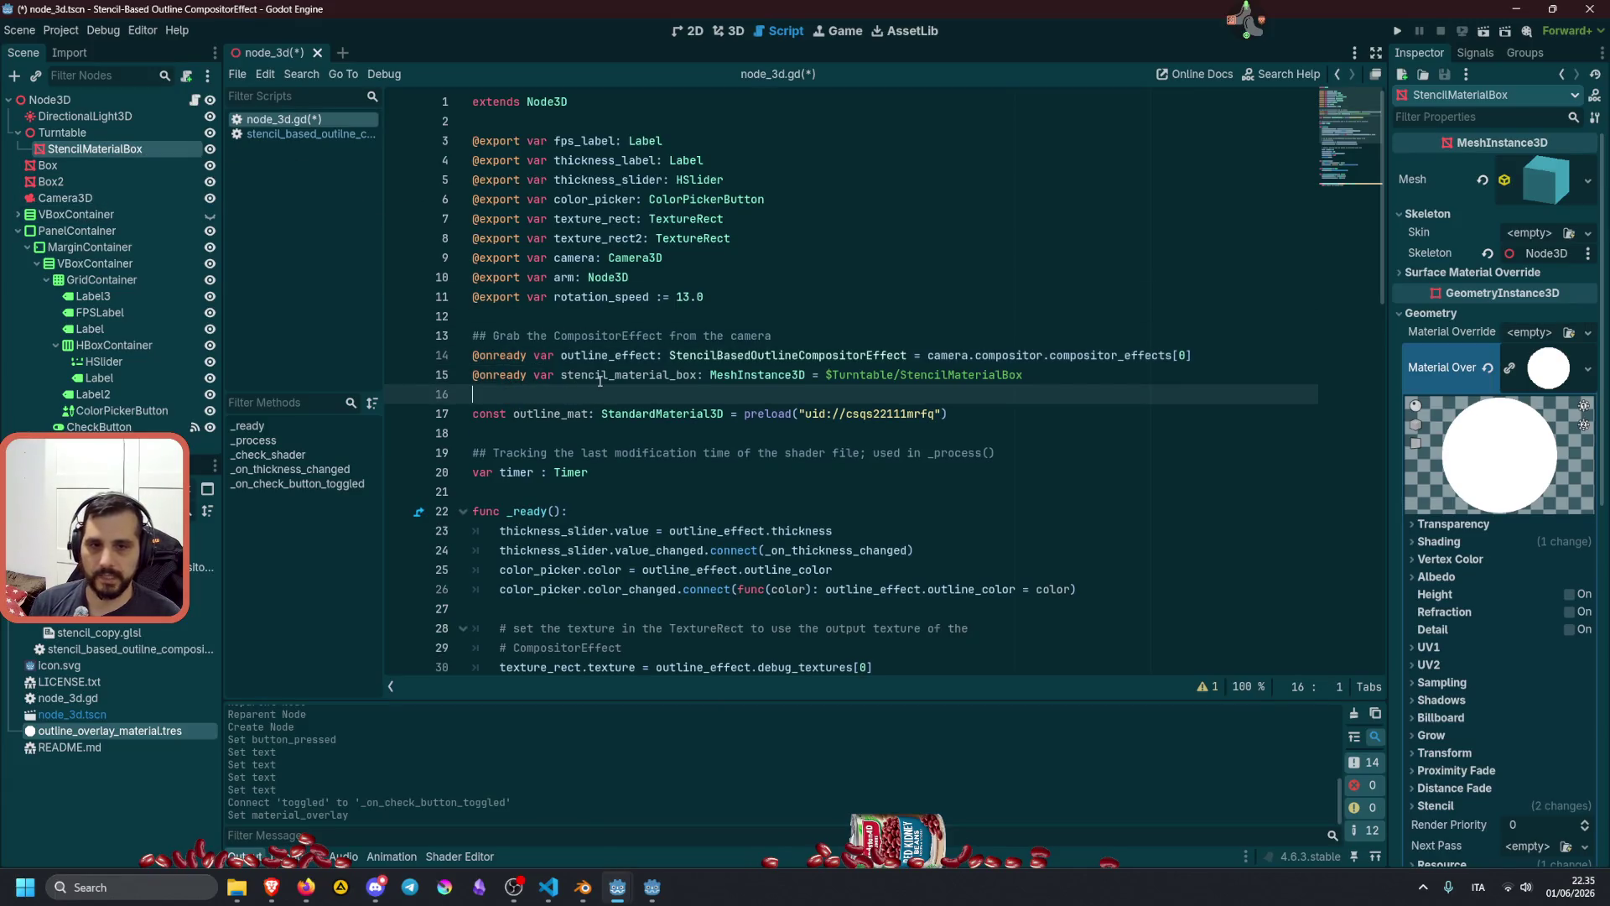
scroll(706, 490, "down", 10)
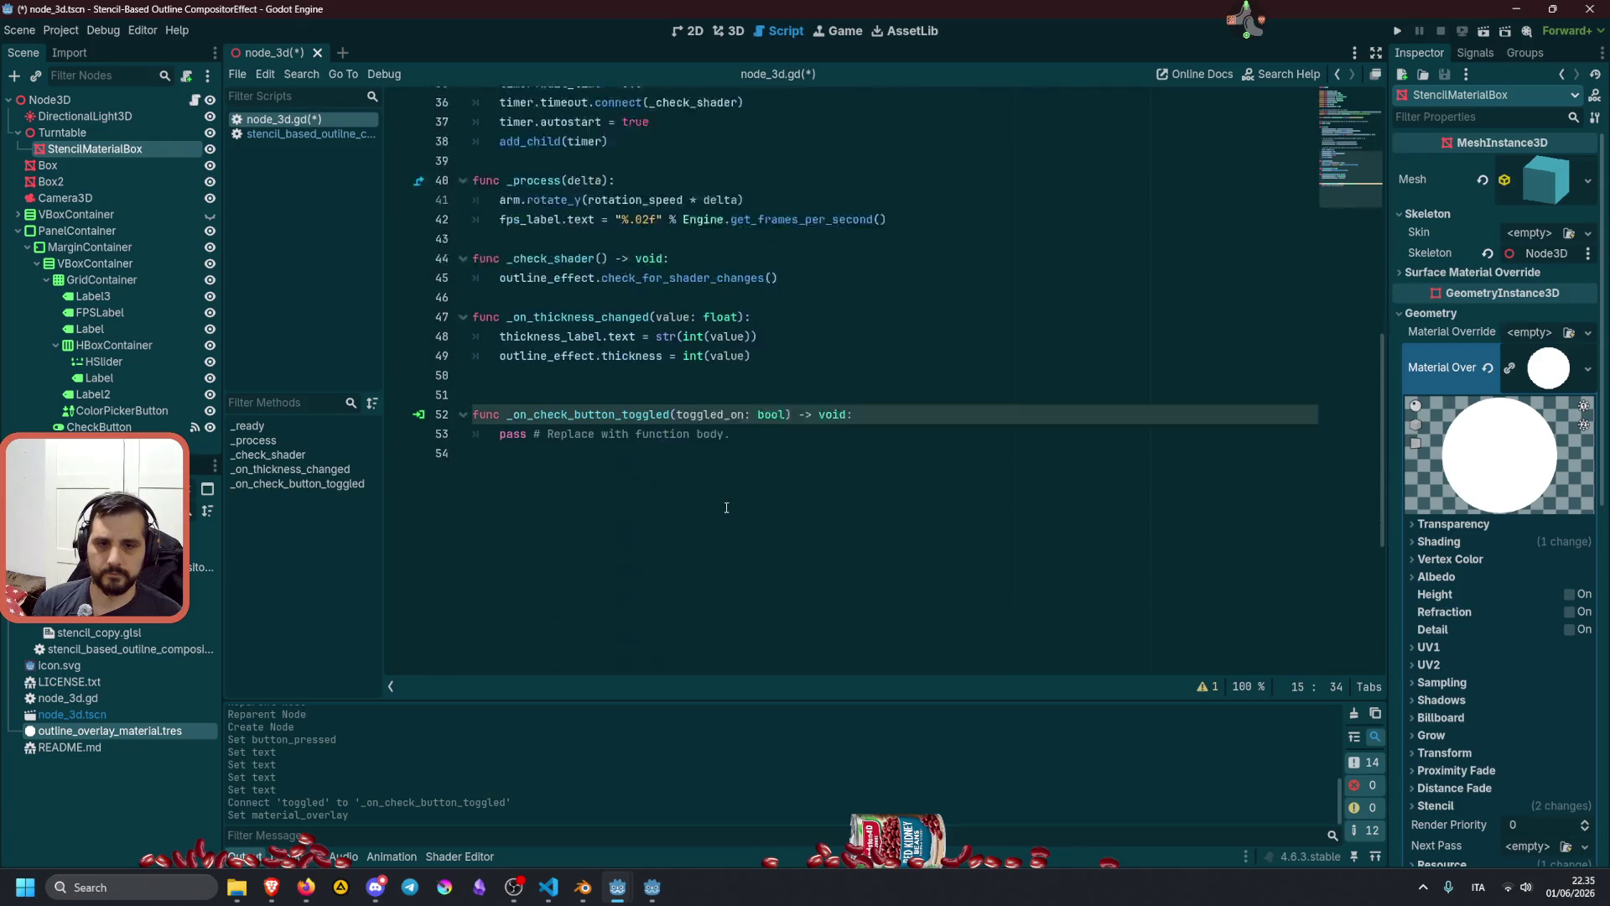
left_click(623, 360)
type("sten")
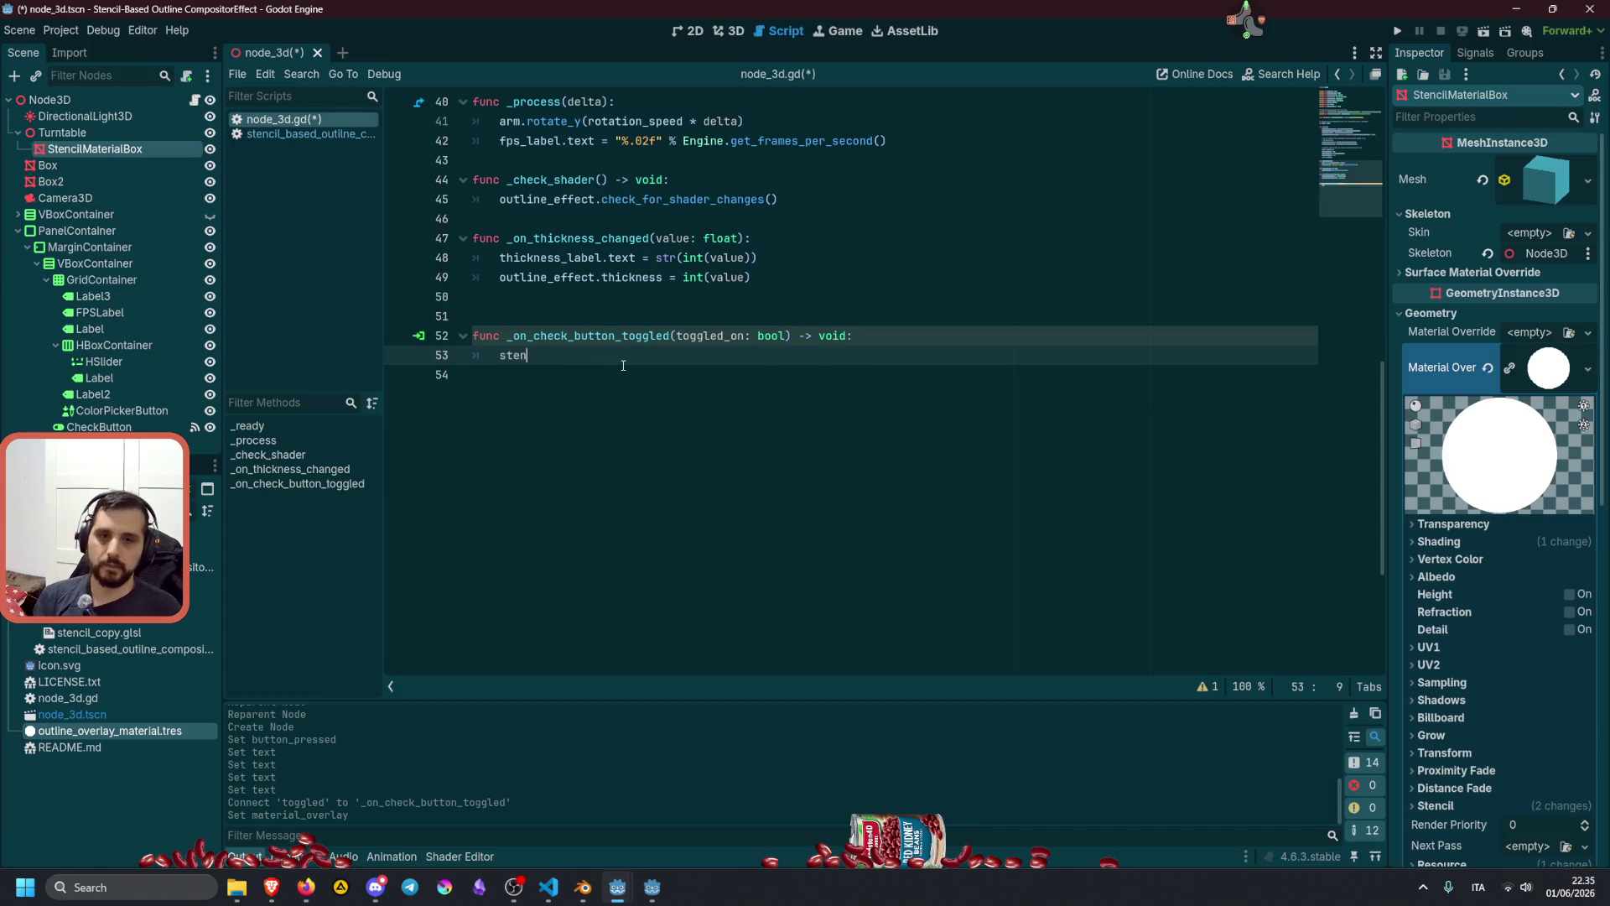
key("Return")
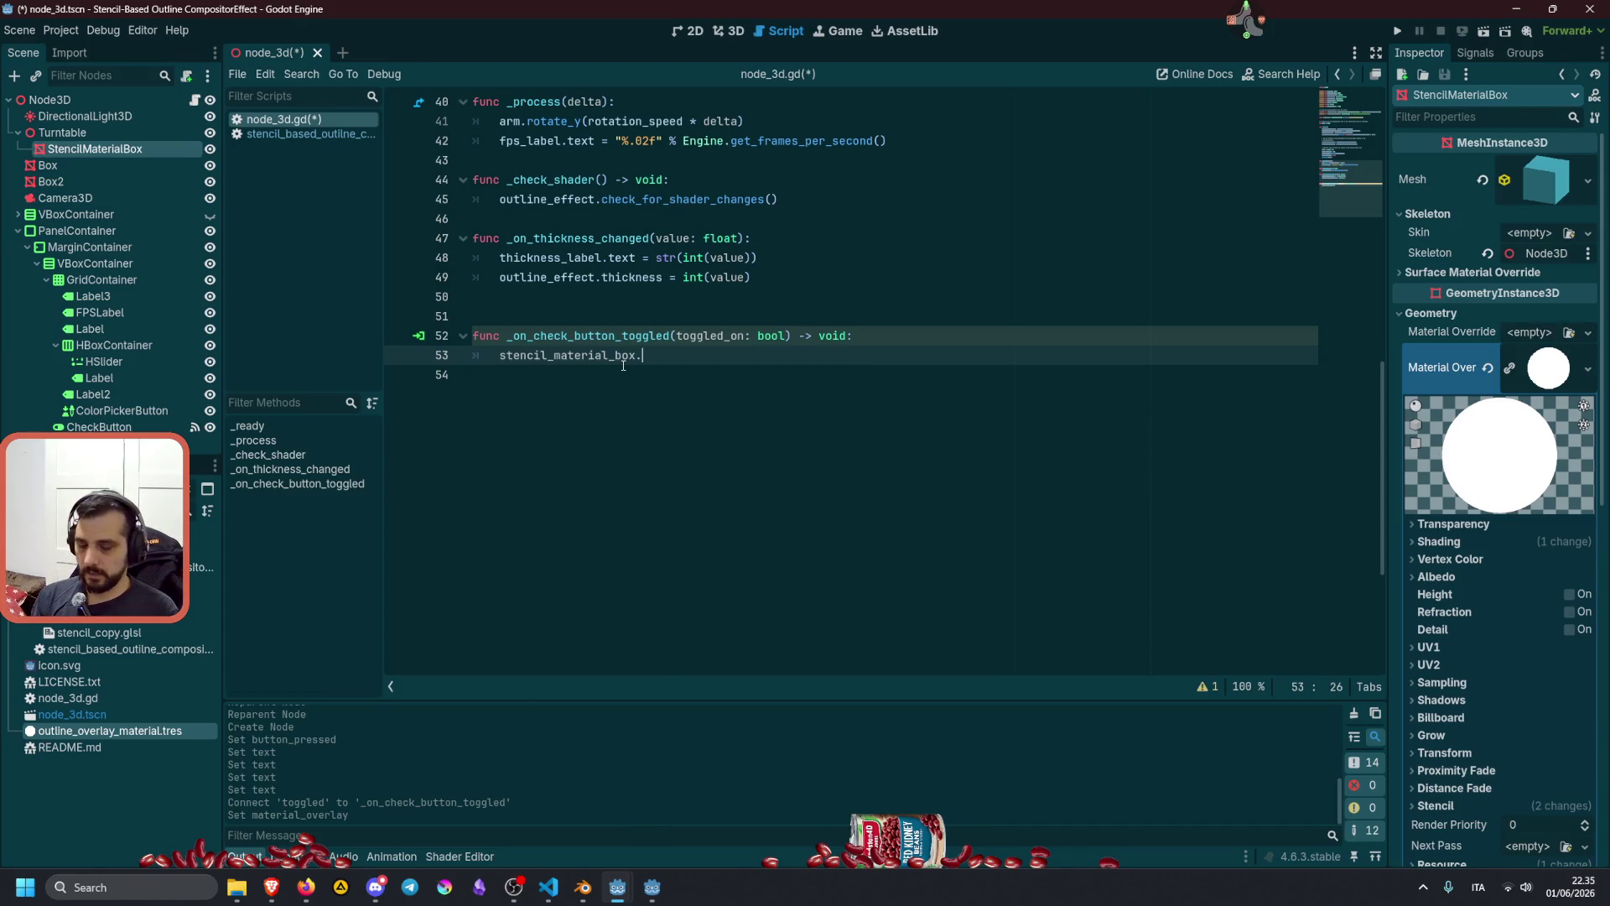
type("o")
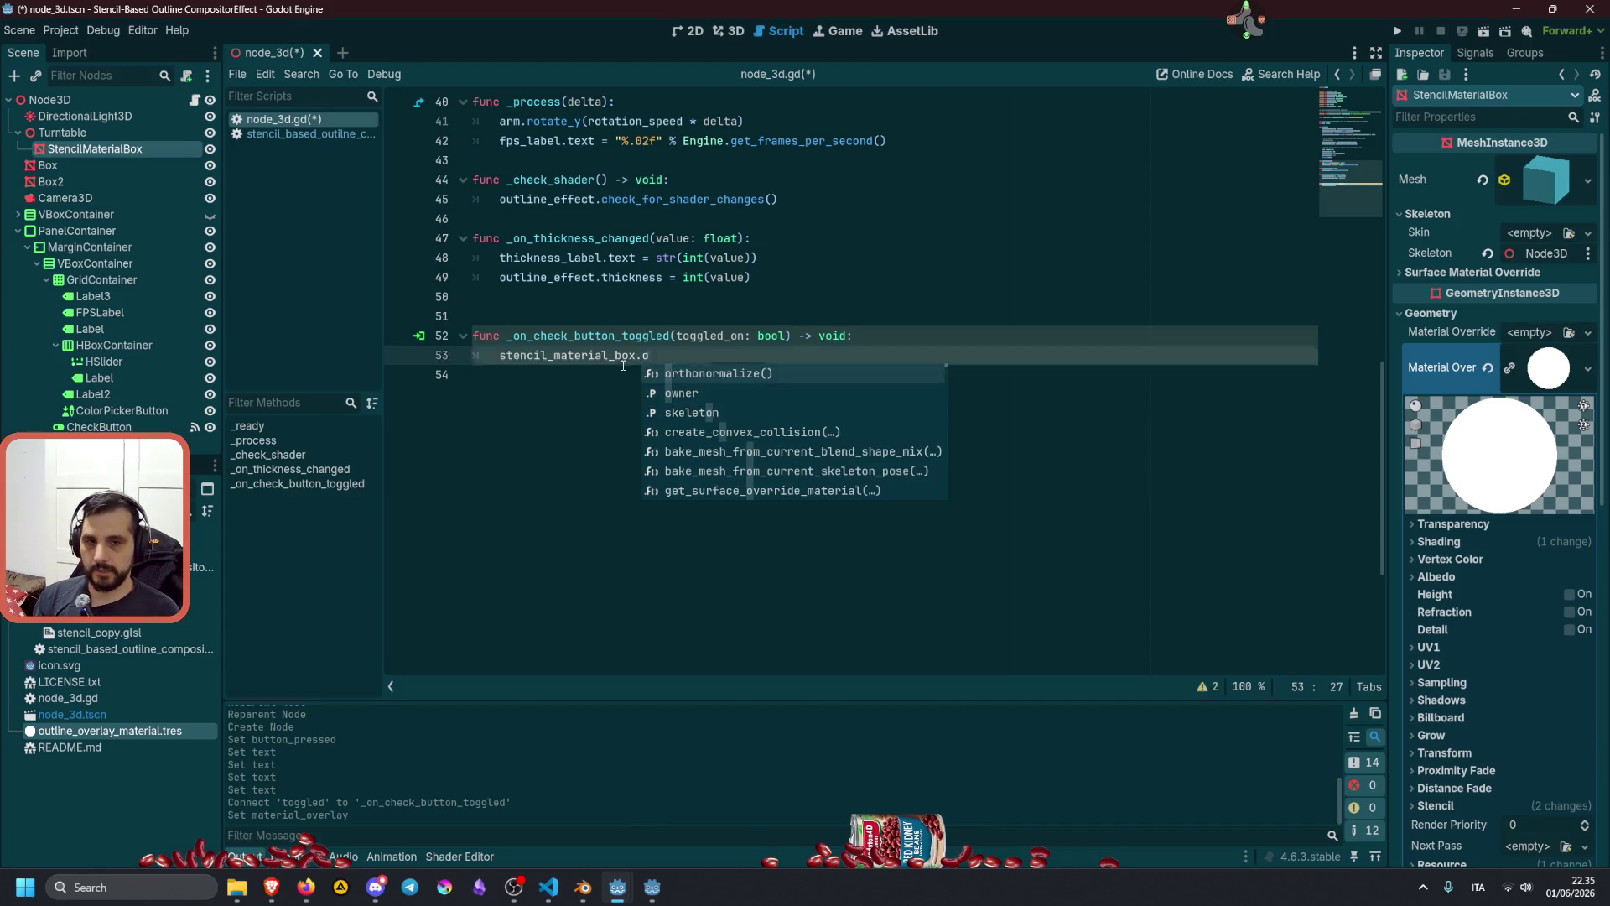
type("verlay = ")
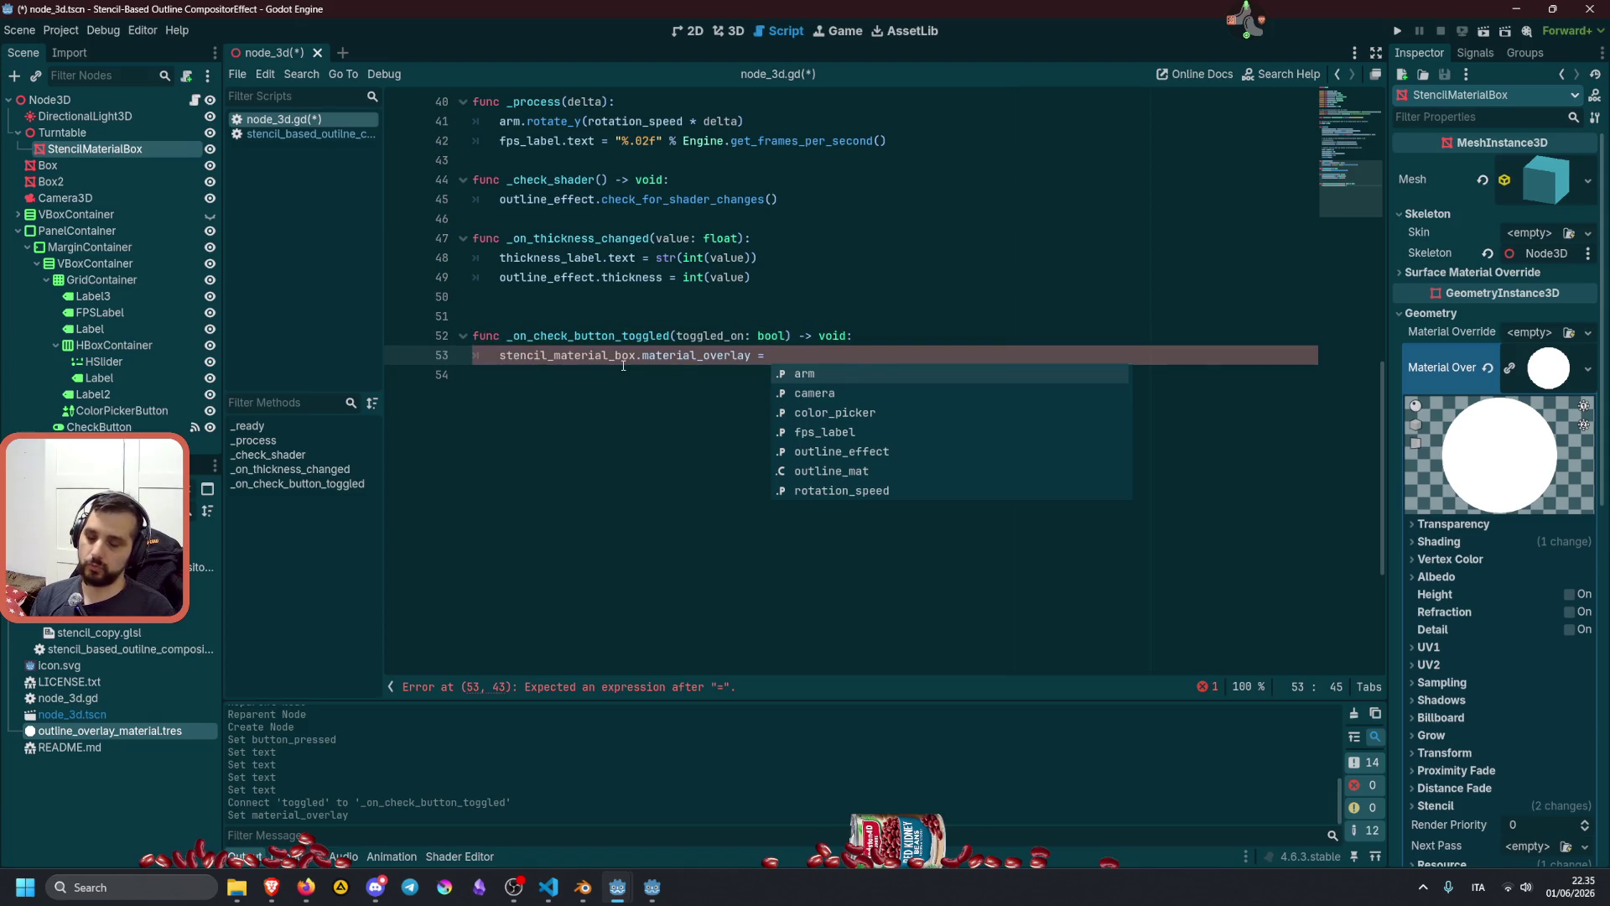
type("outline_mat ")
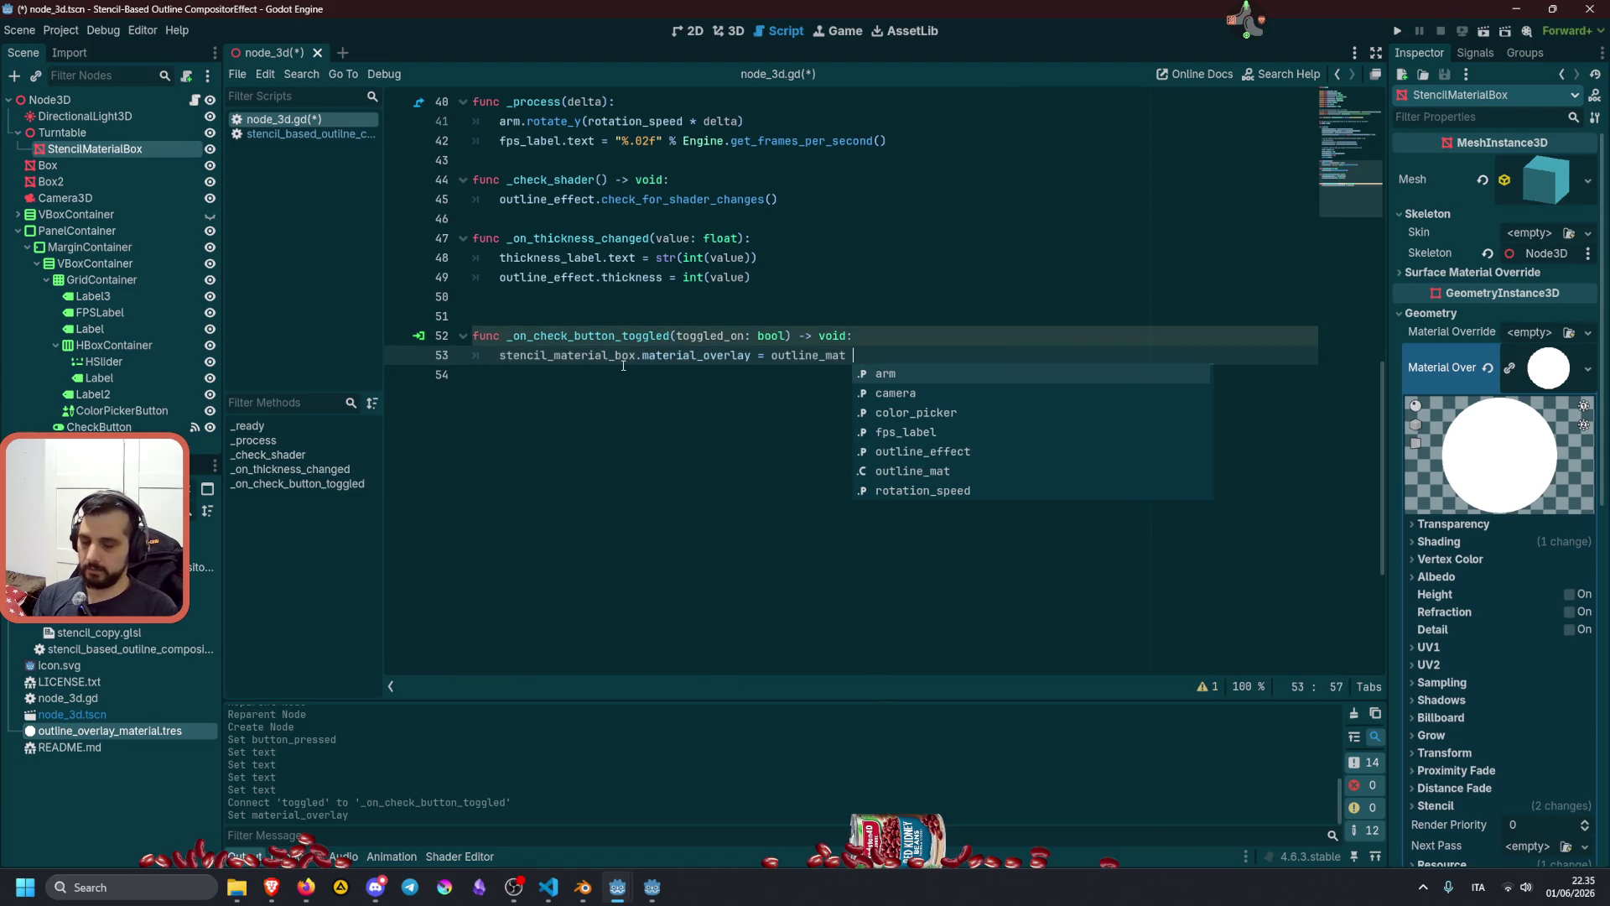
type("if tog")
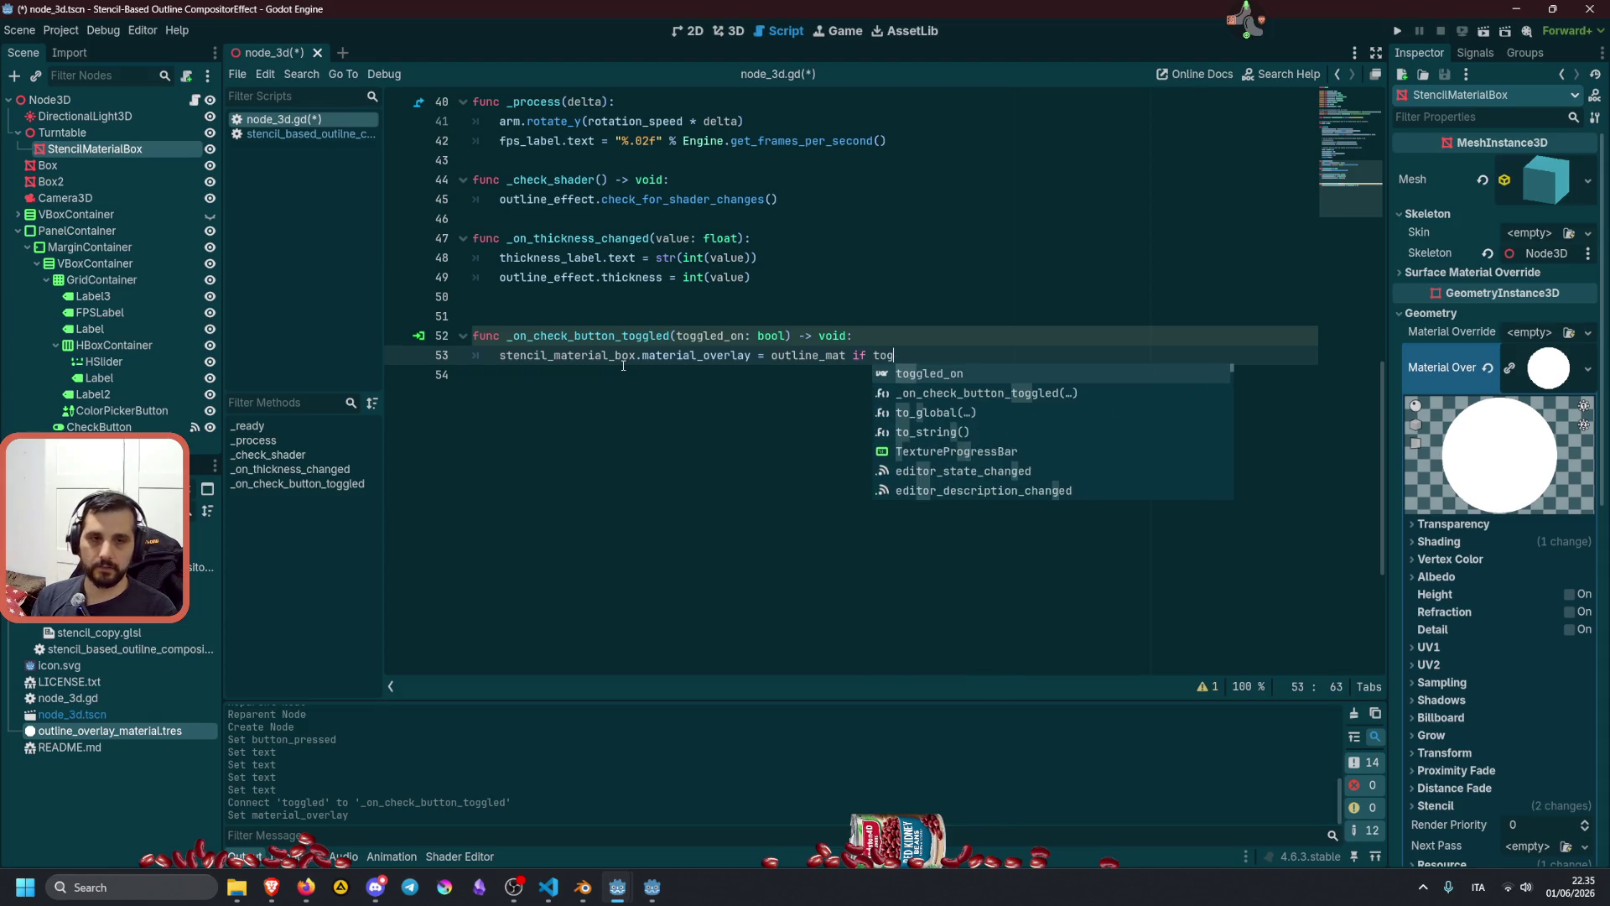
key("Return")
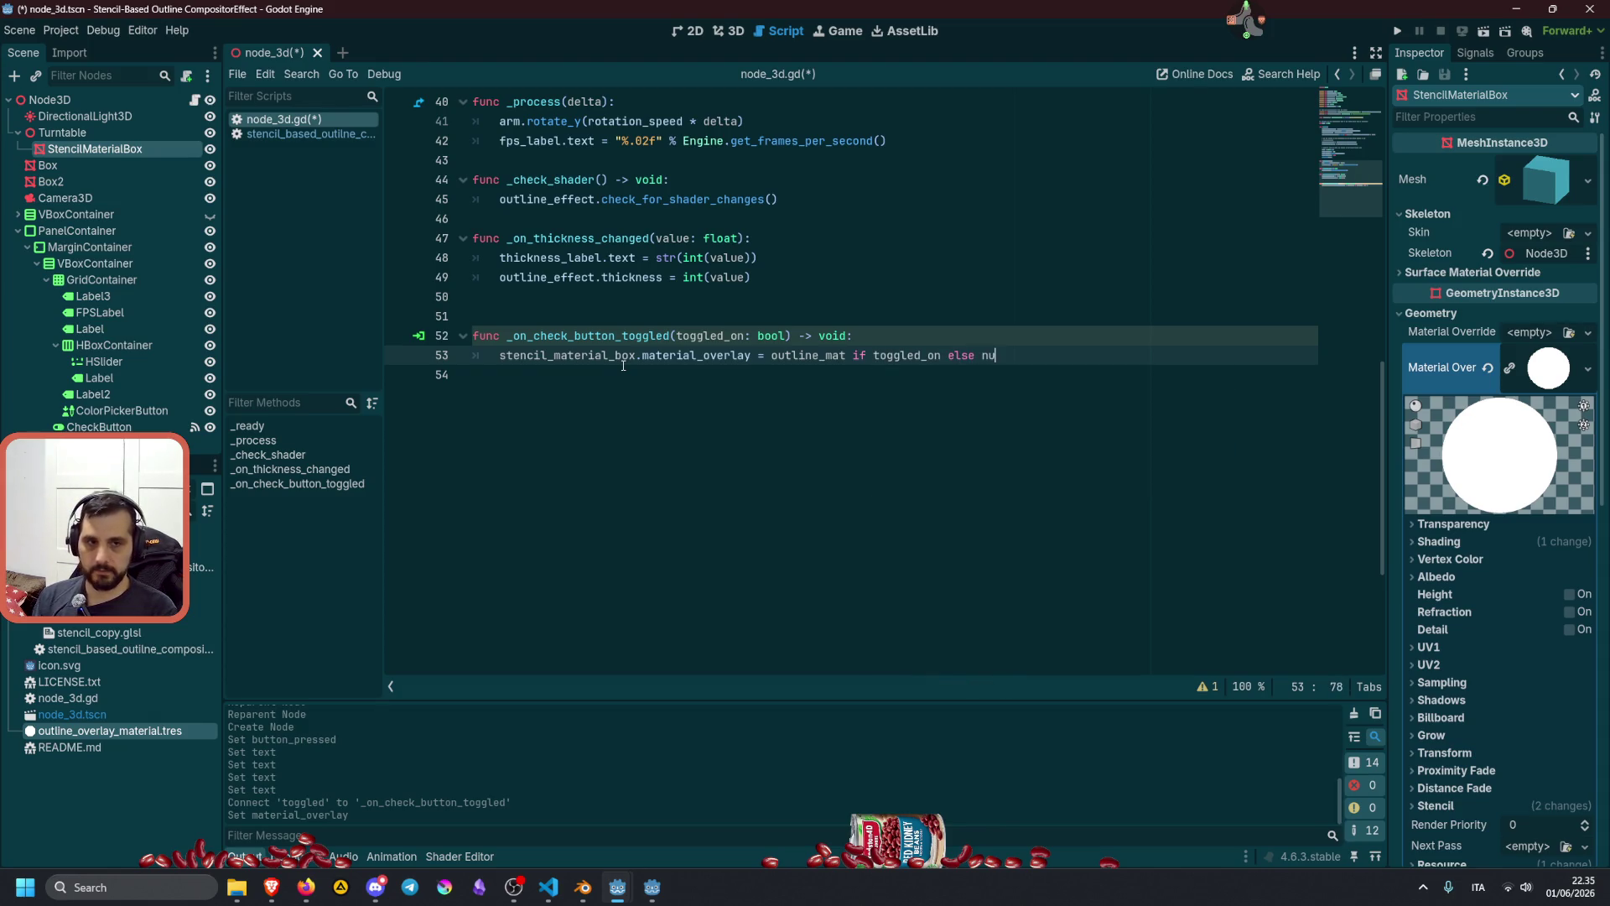
left_click(643, 335)
key("F5")
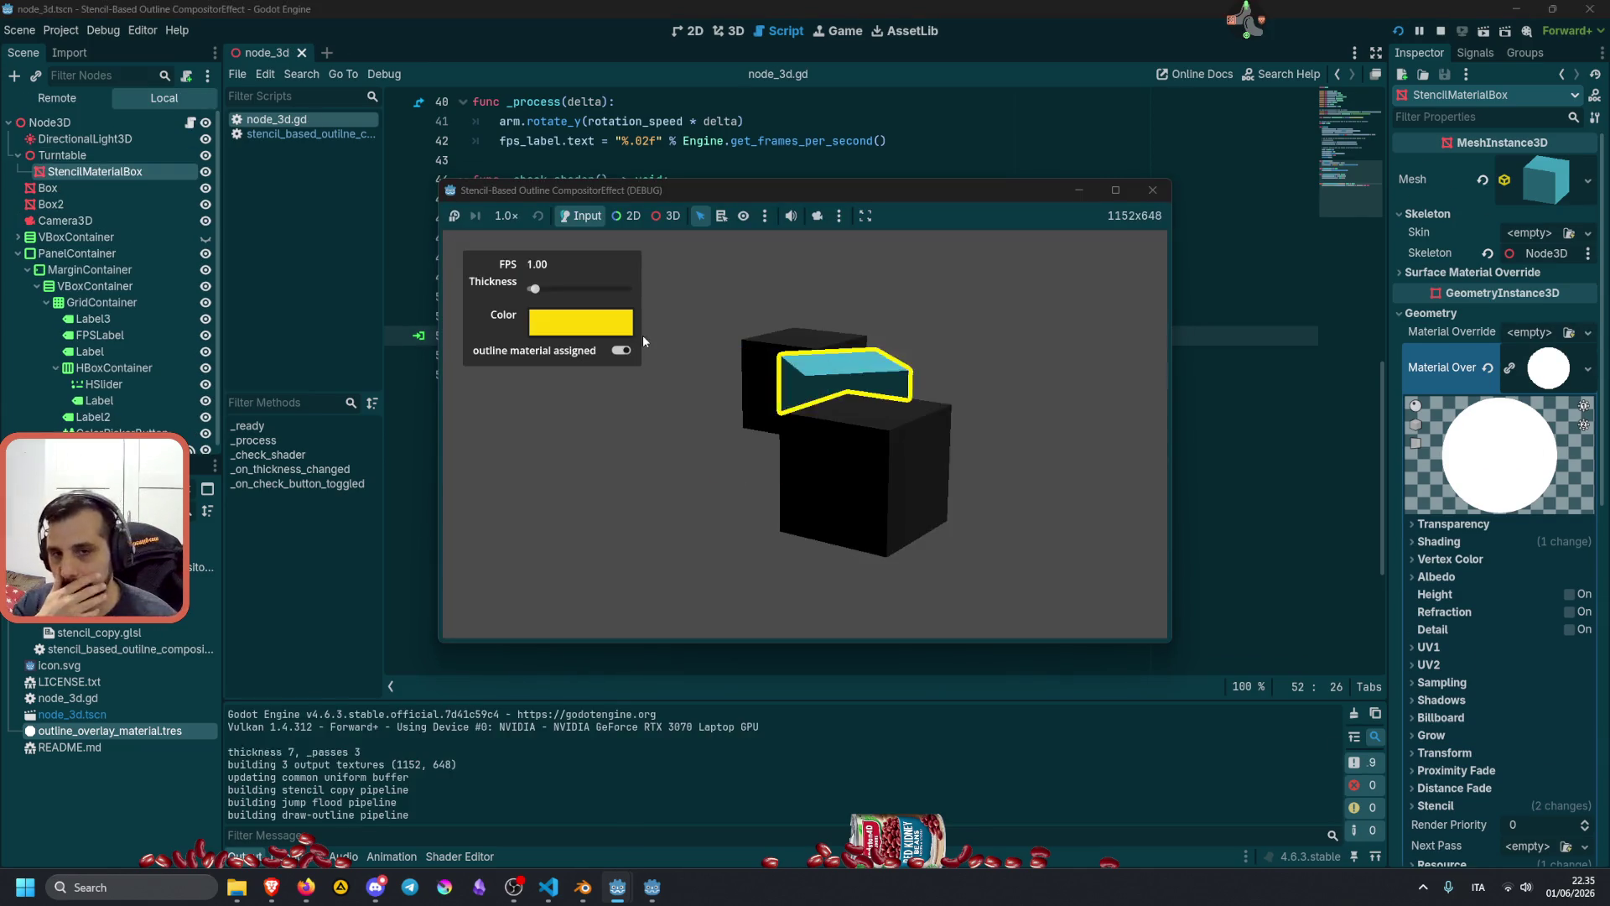
Toggle the cube's yellow outline on and off repeatedly in the running game.
left_click(582, 353)
left_click(582, 354)
left_click(582, 353)
left_click(582, 353)
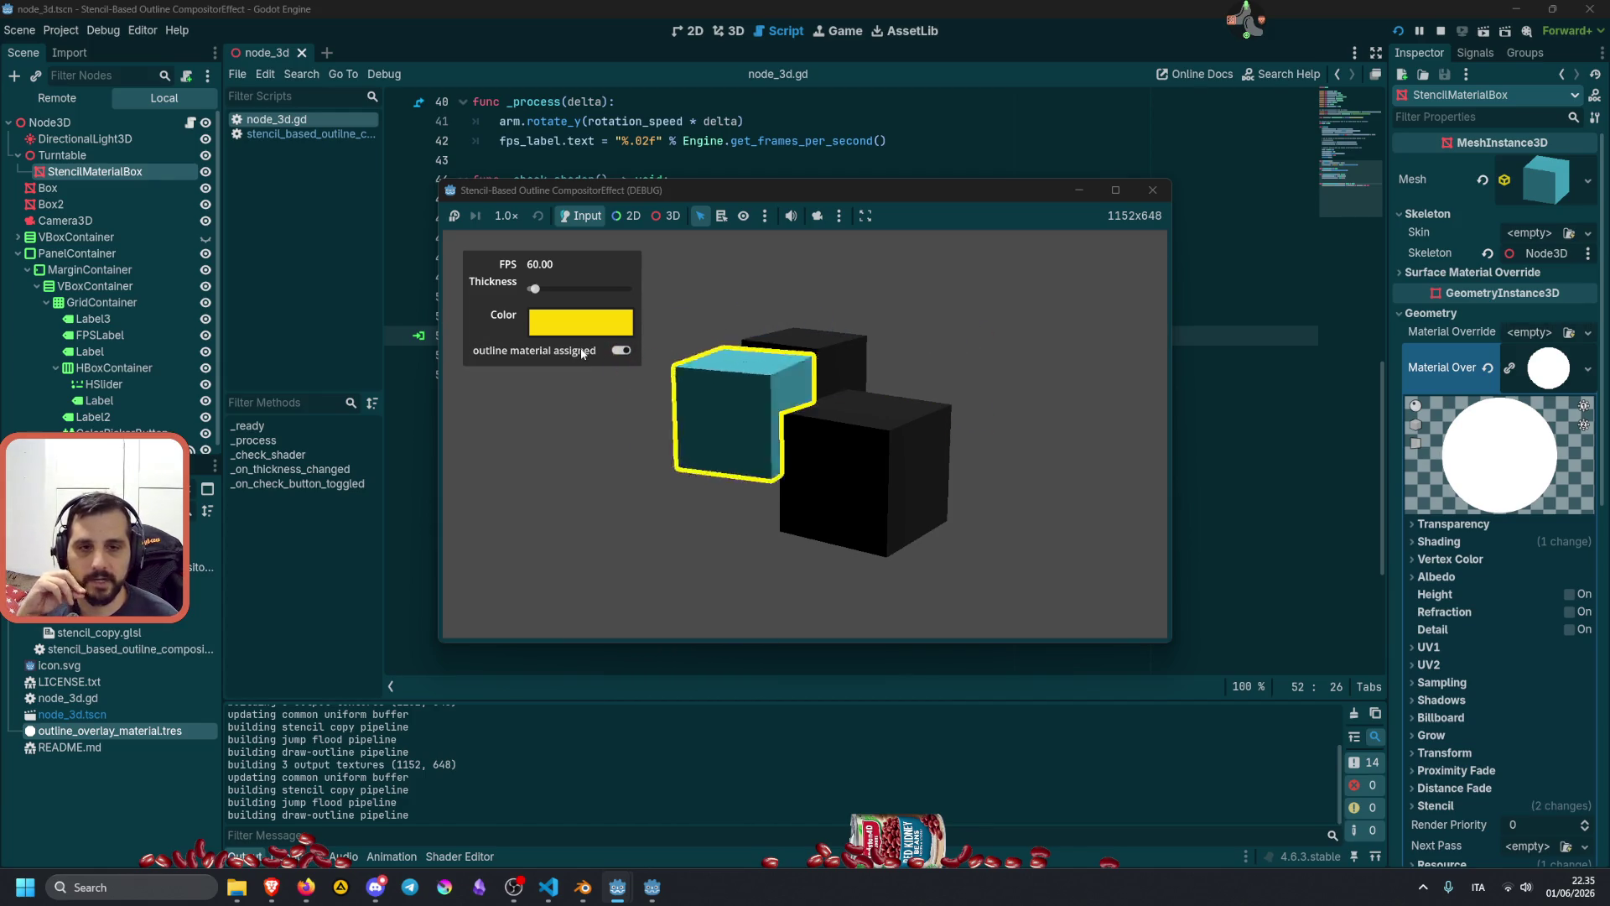
left_click(582, 353)
left_click(582, 353)
left_click(582, 353)
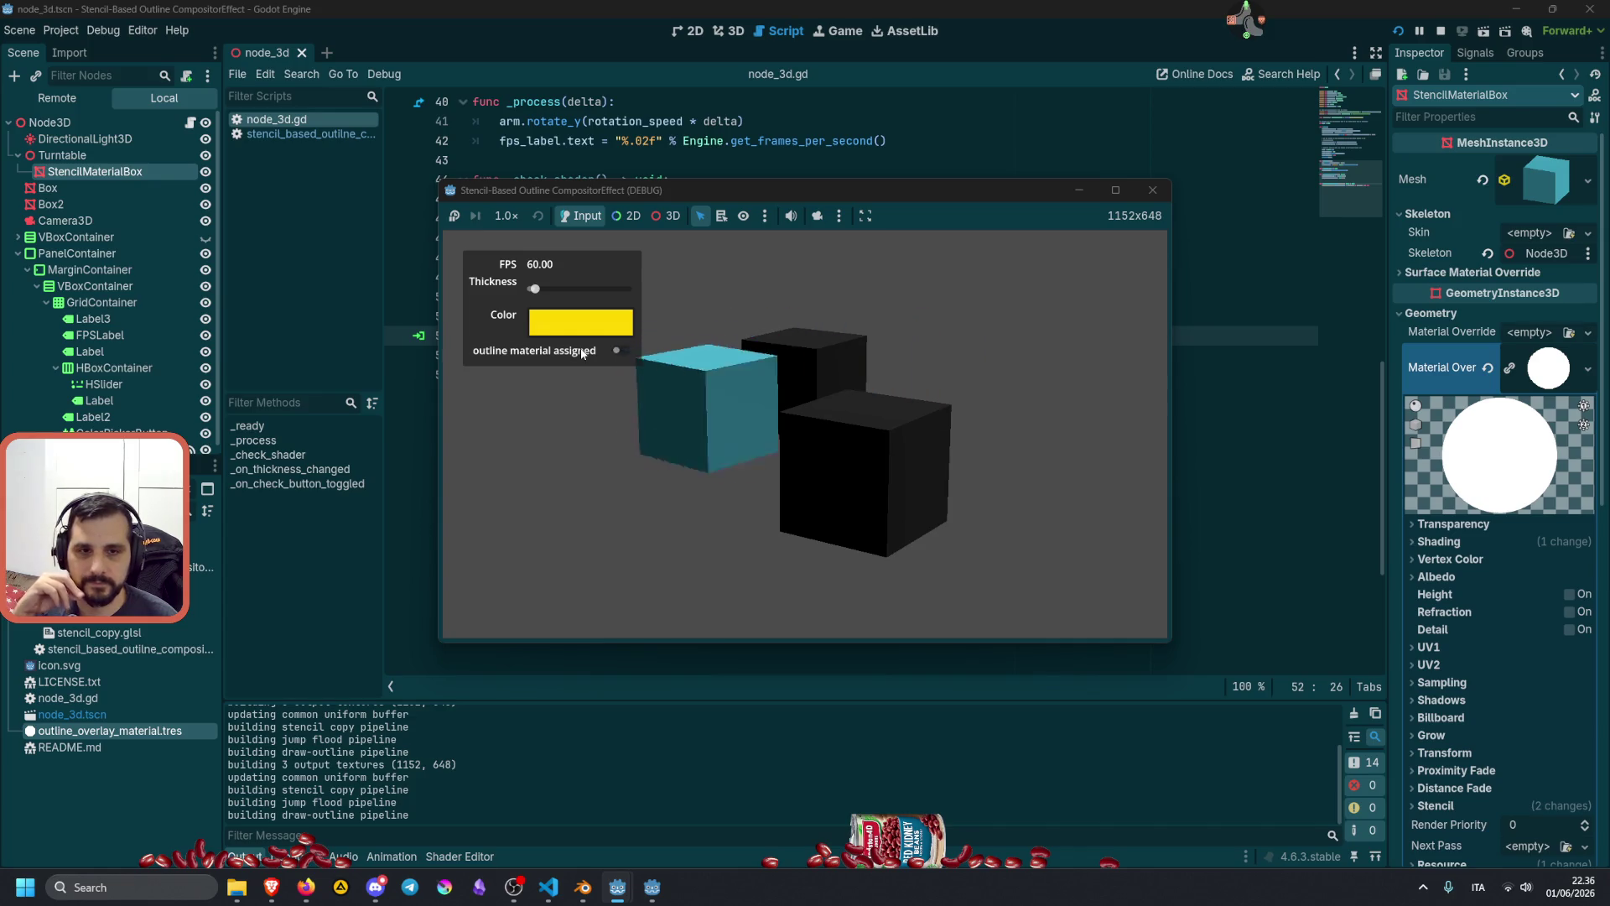
left_click(582, 353)
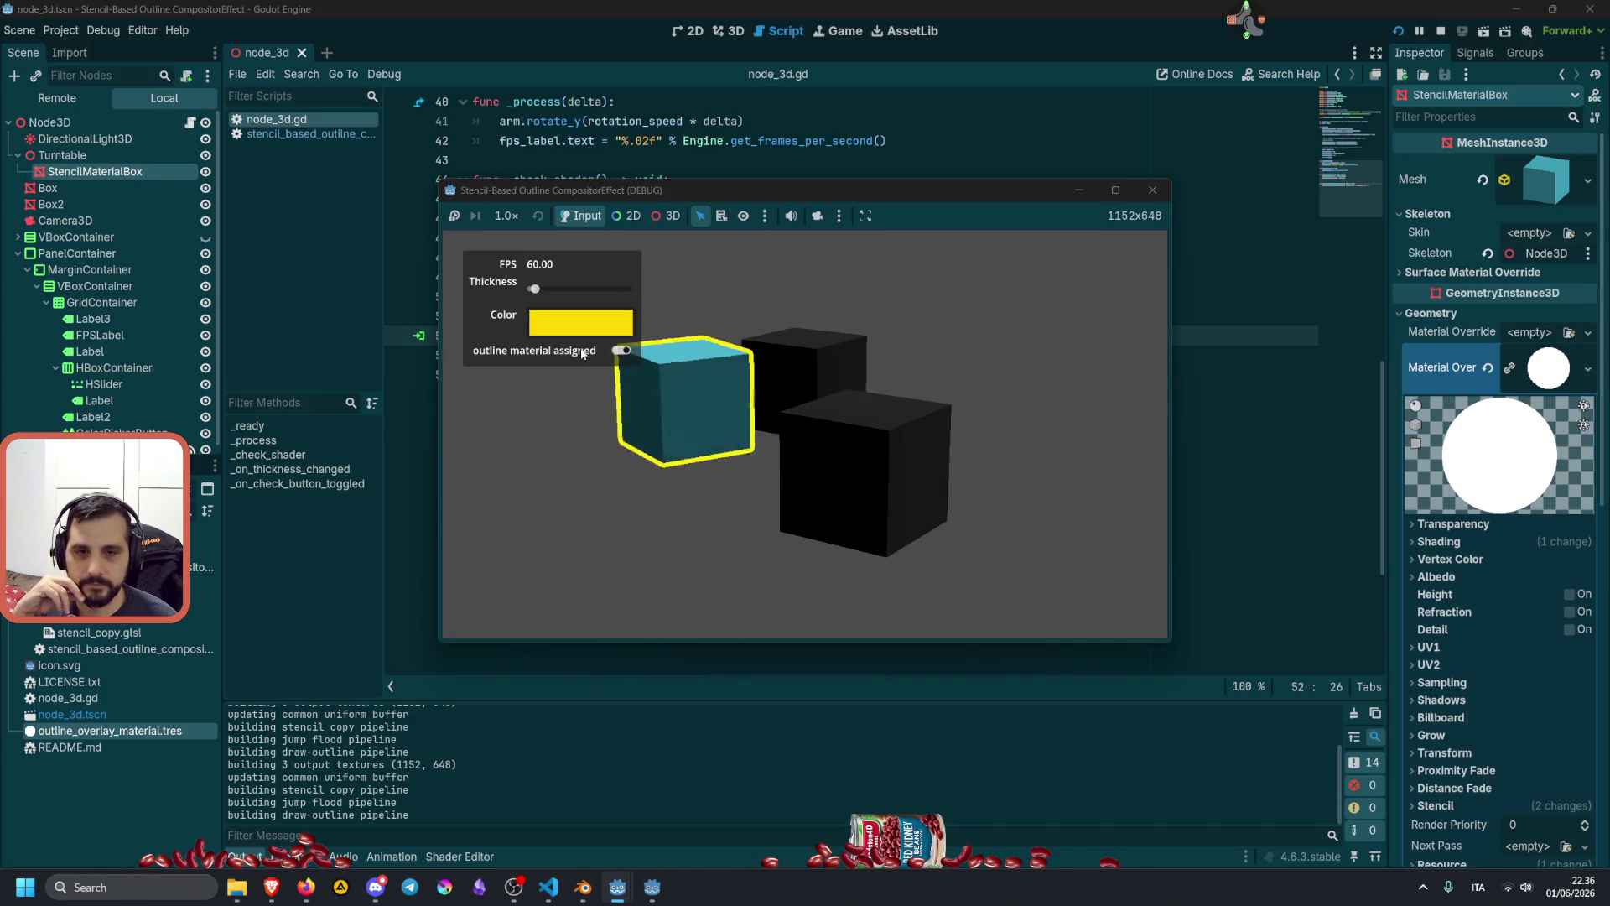
left_click(582, 353)
left_click(582, 353)
left_click(582, 353)
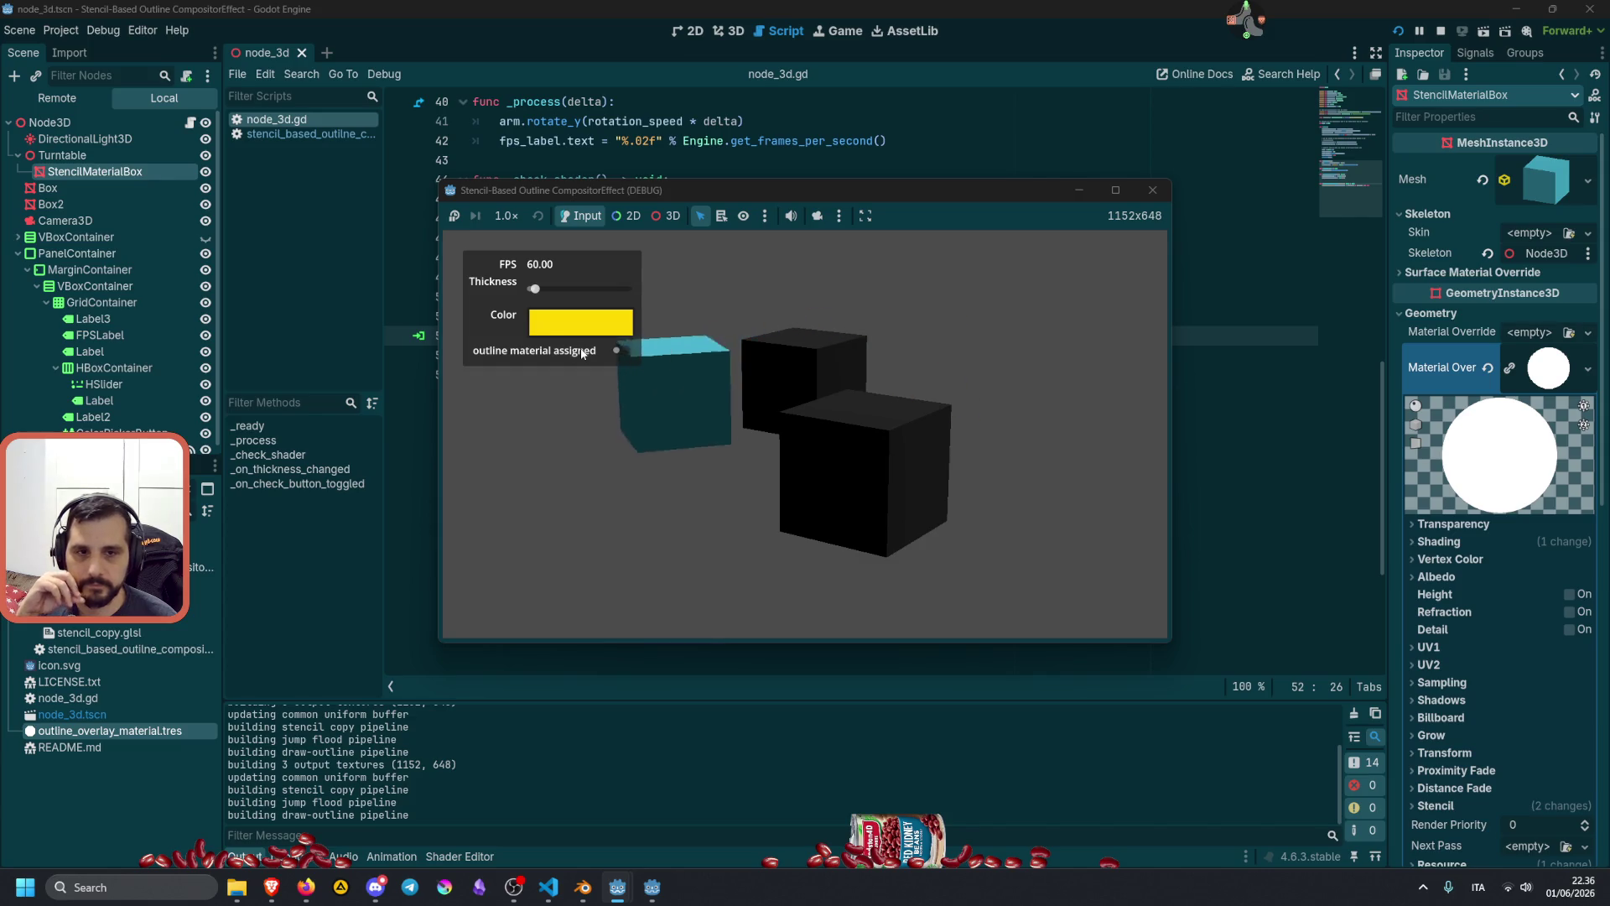
left_click(582, 353)
left_click(582, 353)
left_click(583, 353)
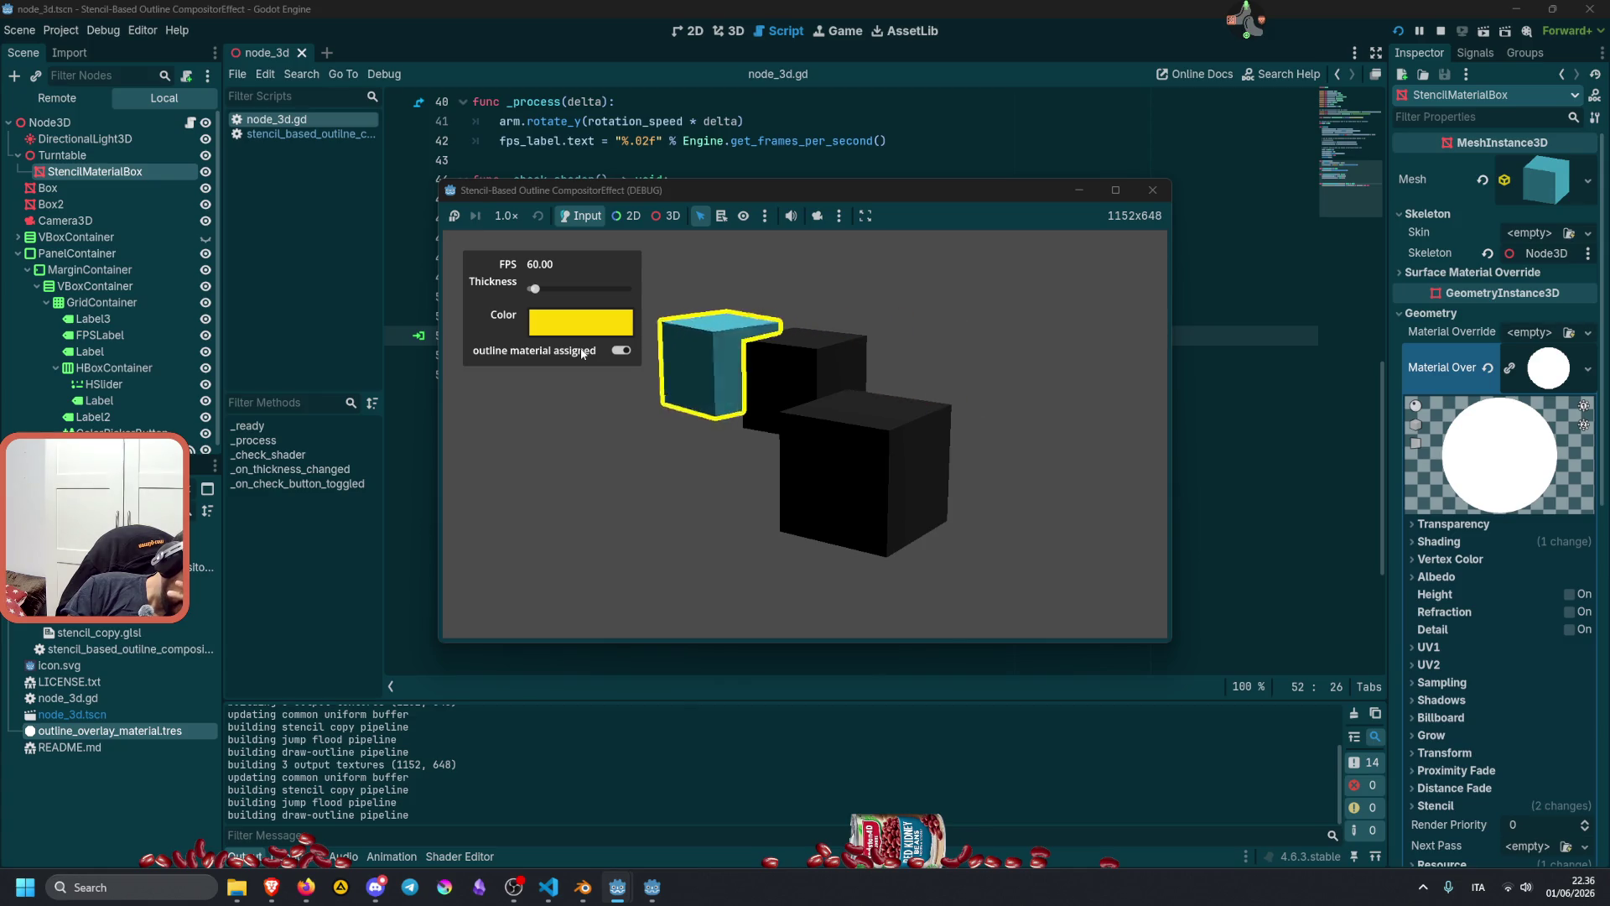
left_click(582, 353)
left_click(582, 353)
left_click(582, 353)
left_click(582, 353)
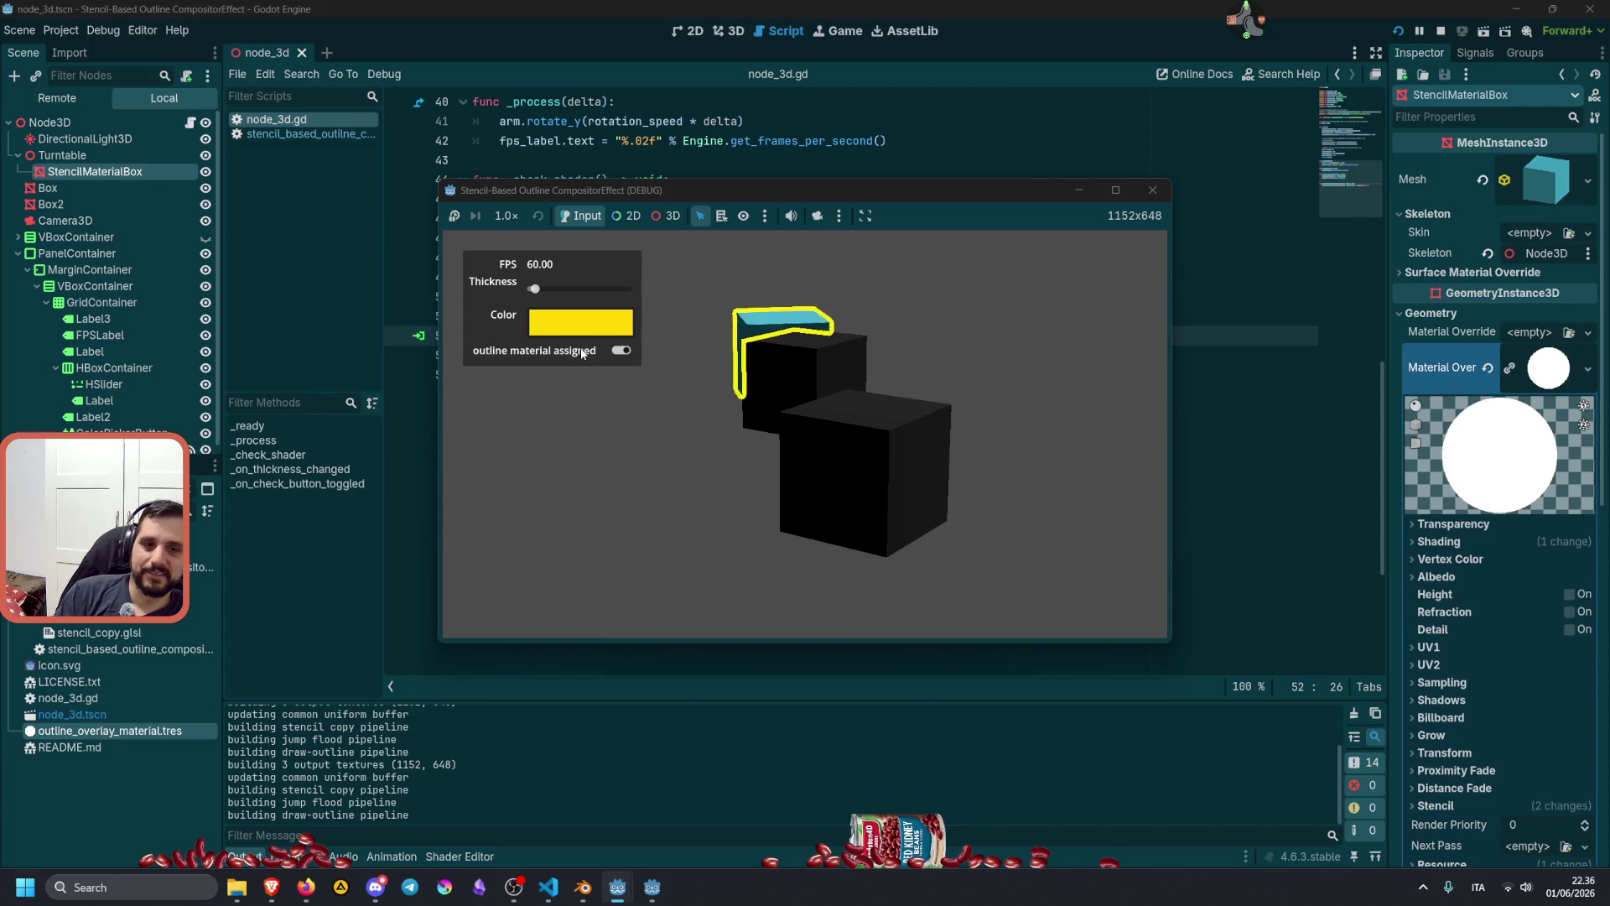
left_click(582, 353)
left_click(582, 353)
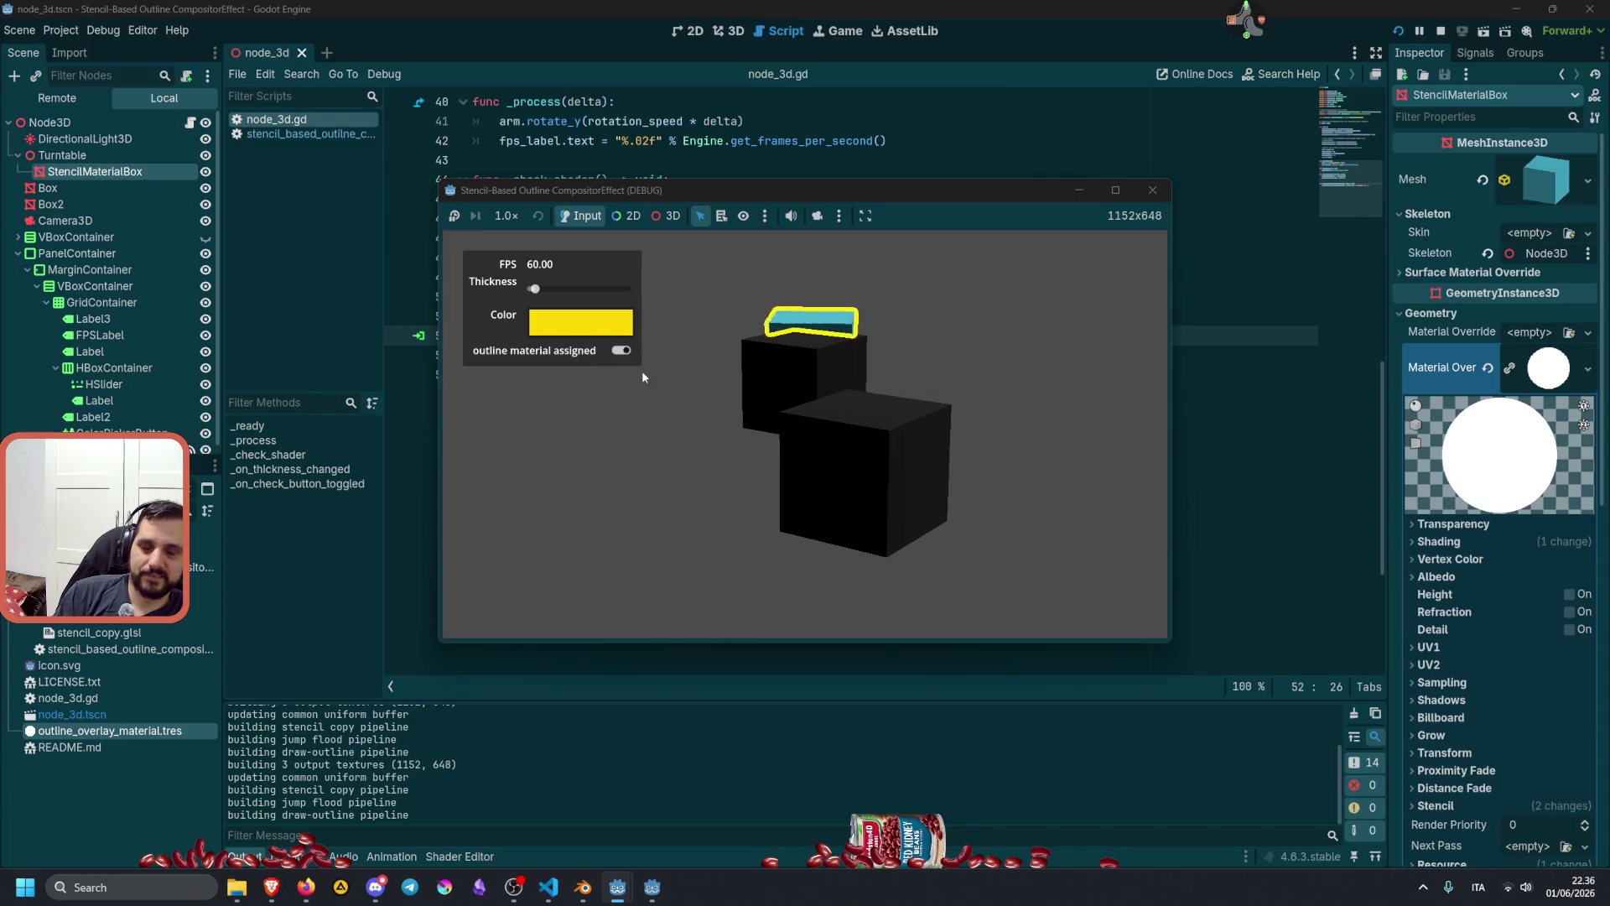
left_click(564, 356)
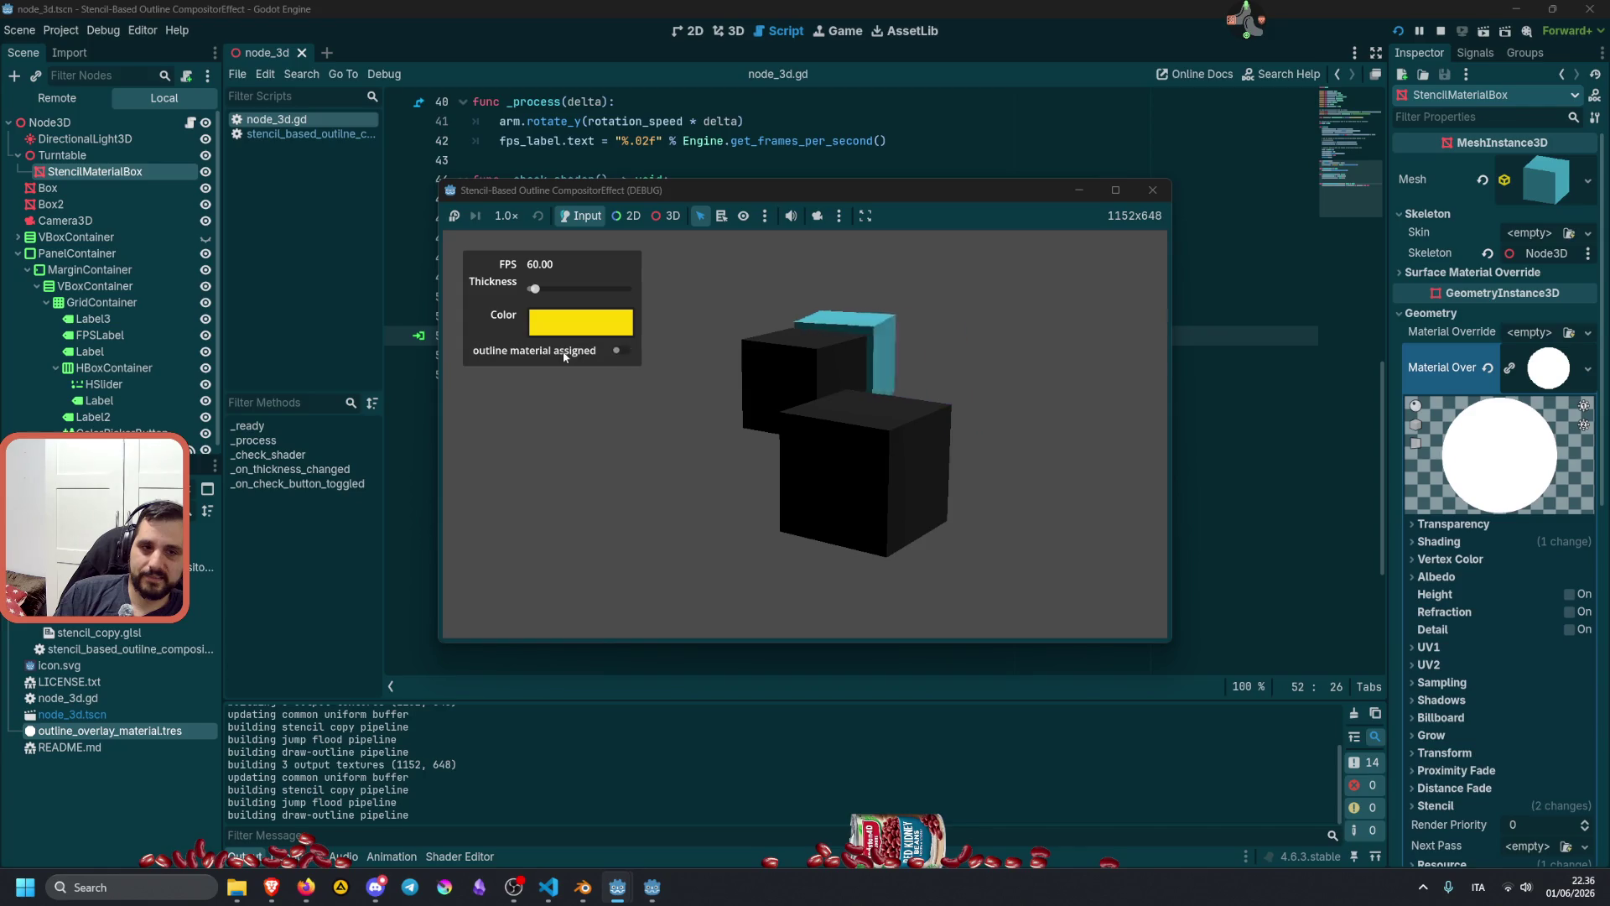
left_click(564, 357)
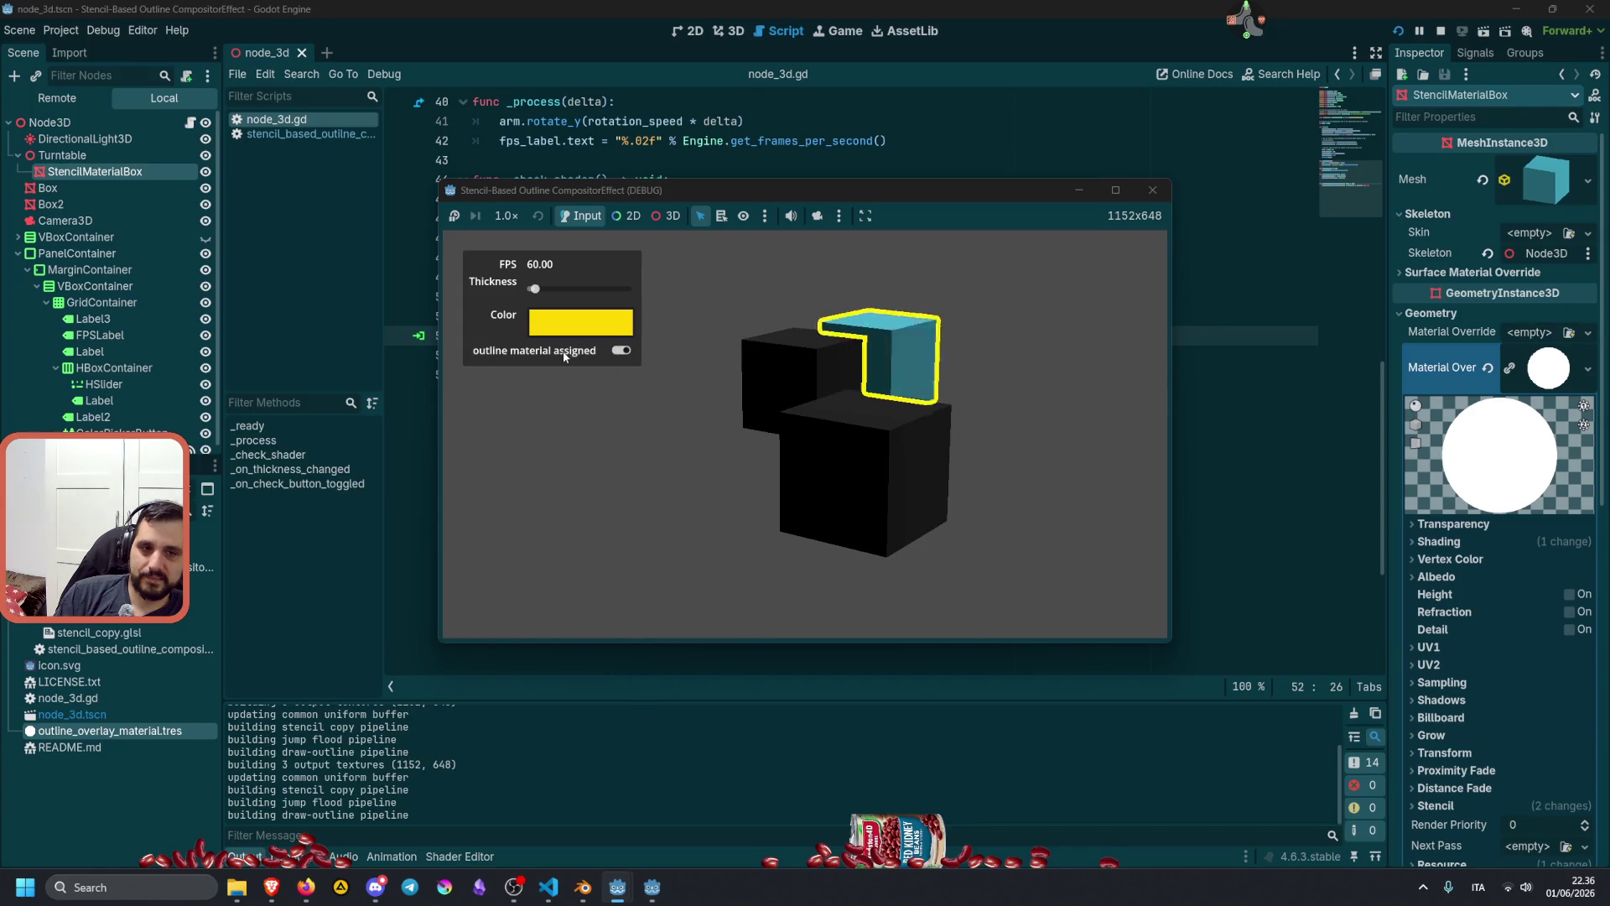
left_click(565, 357)
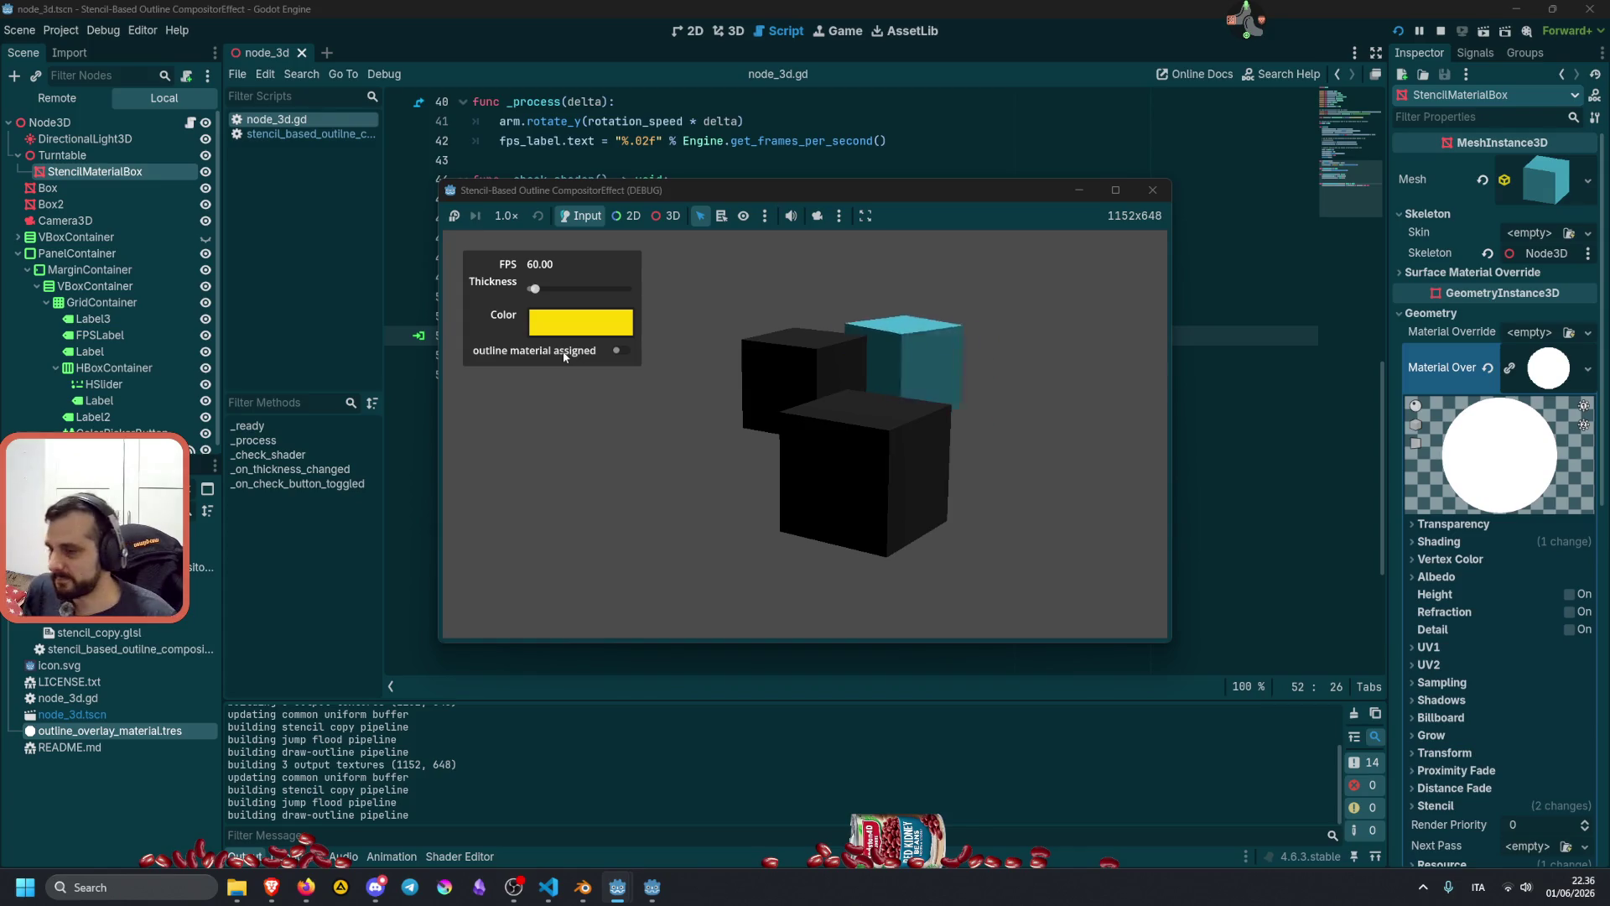
left_click(565, 356)
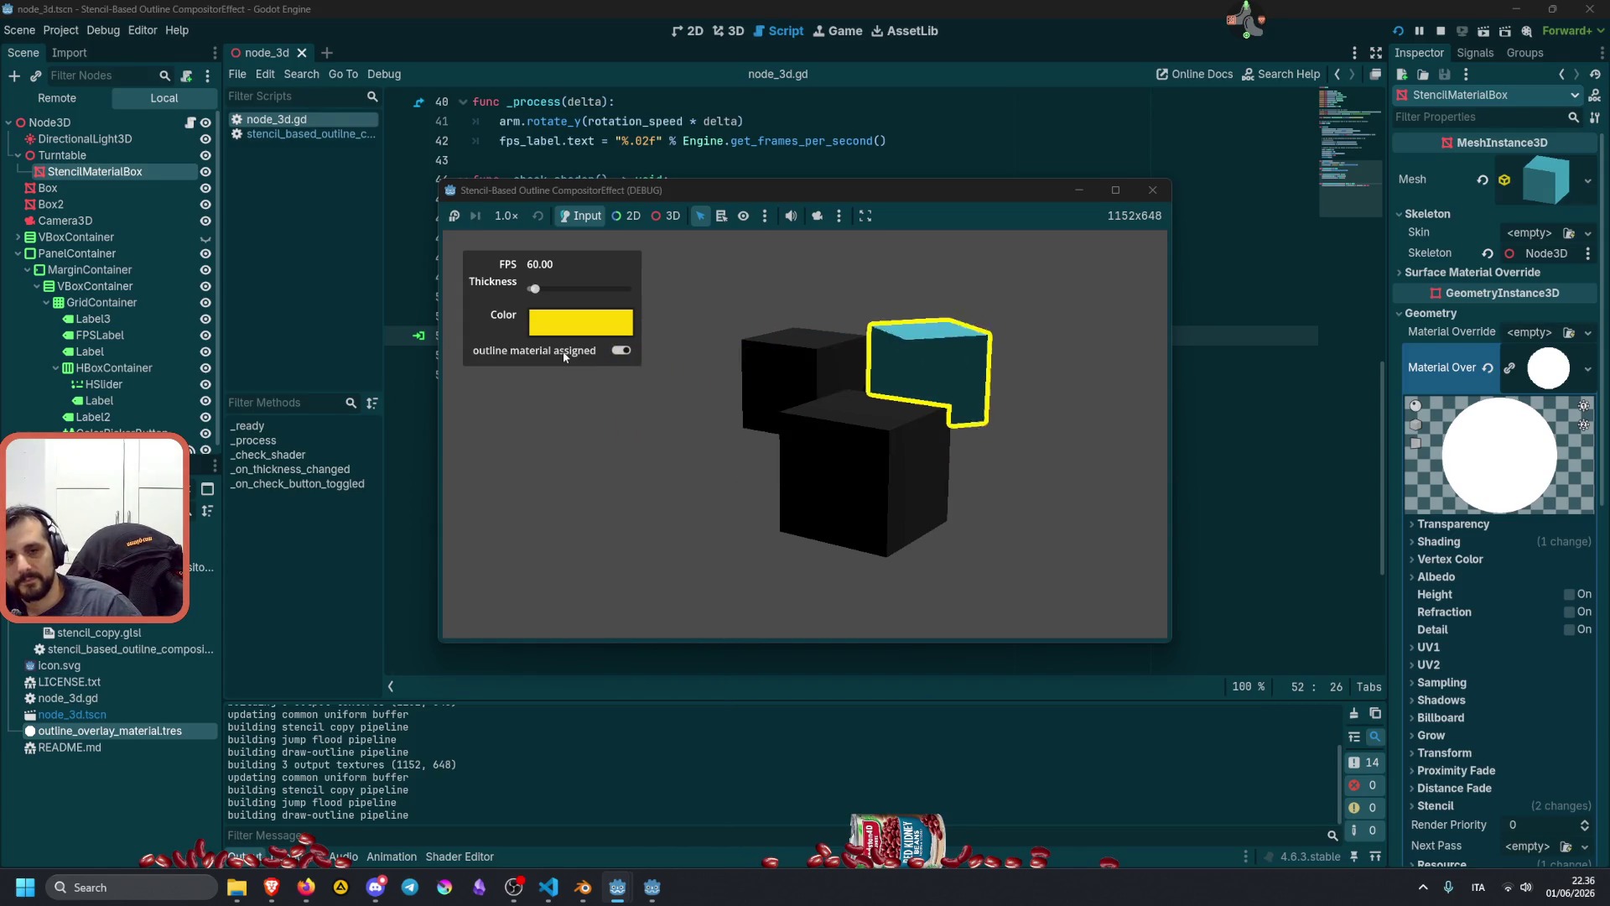
left_click(563, 352)
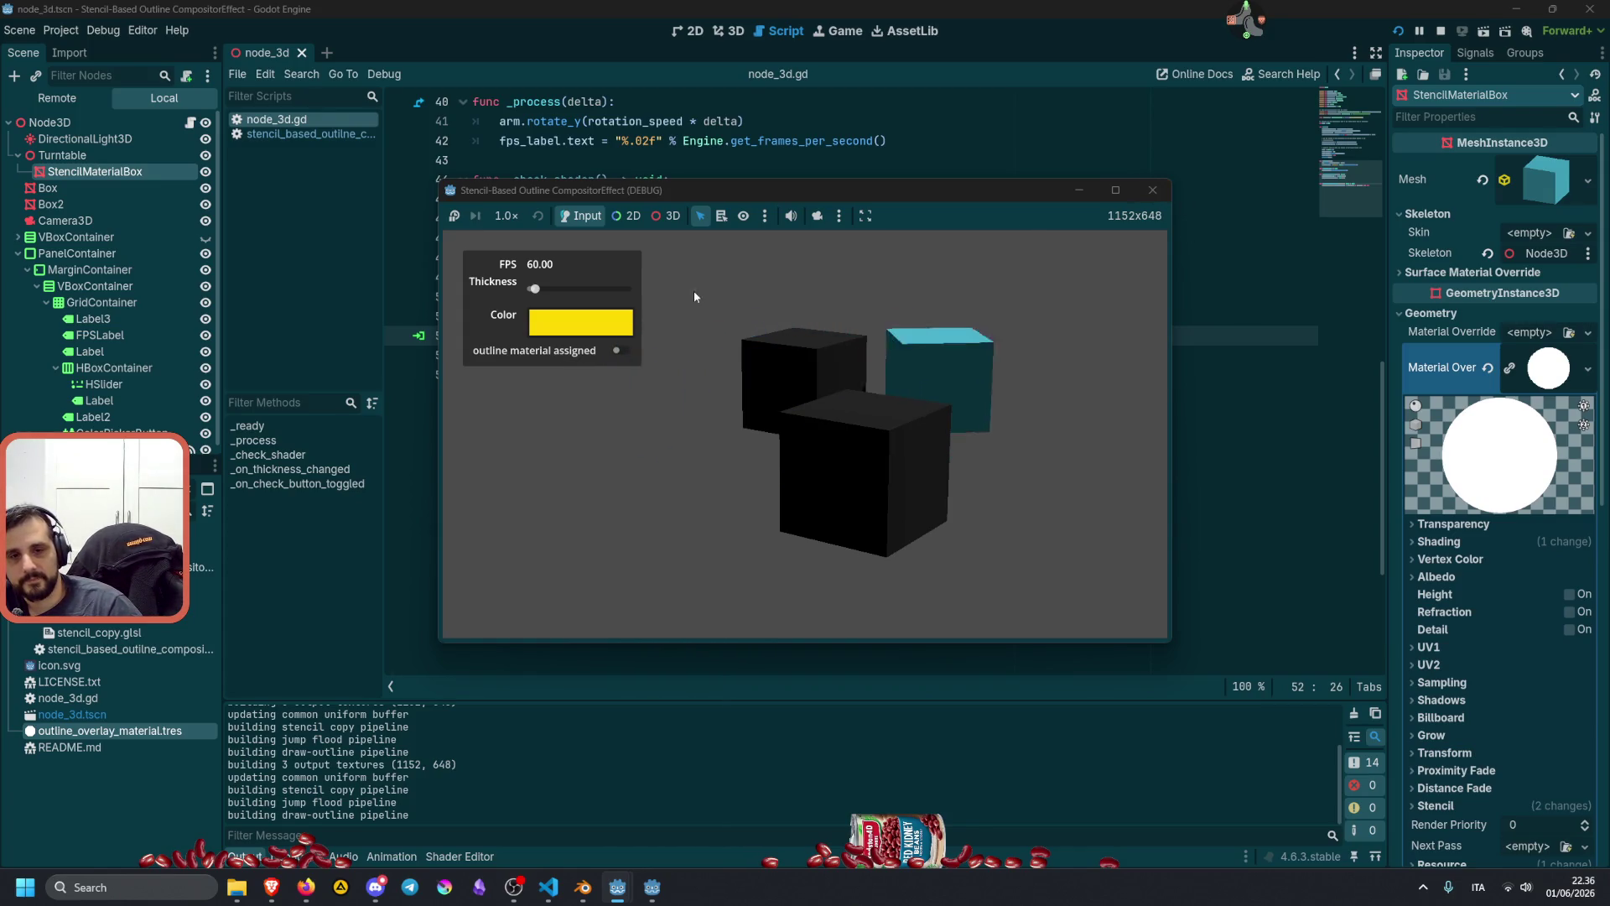
left_click(545, 353)
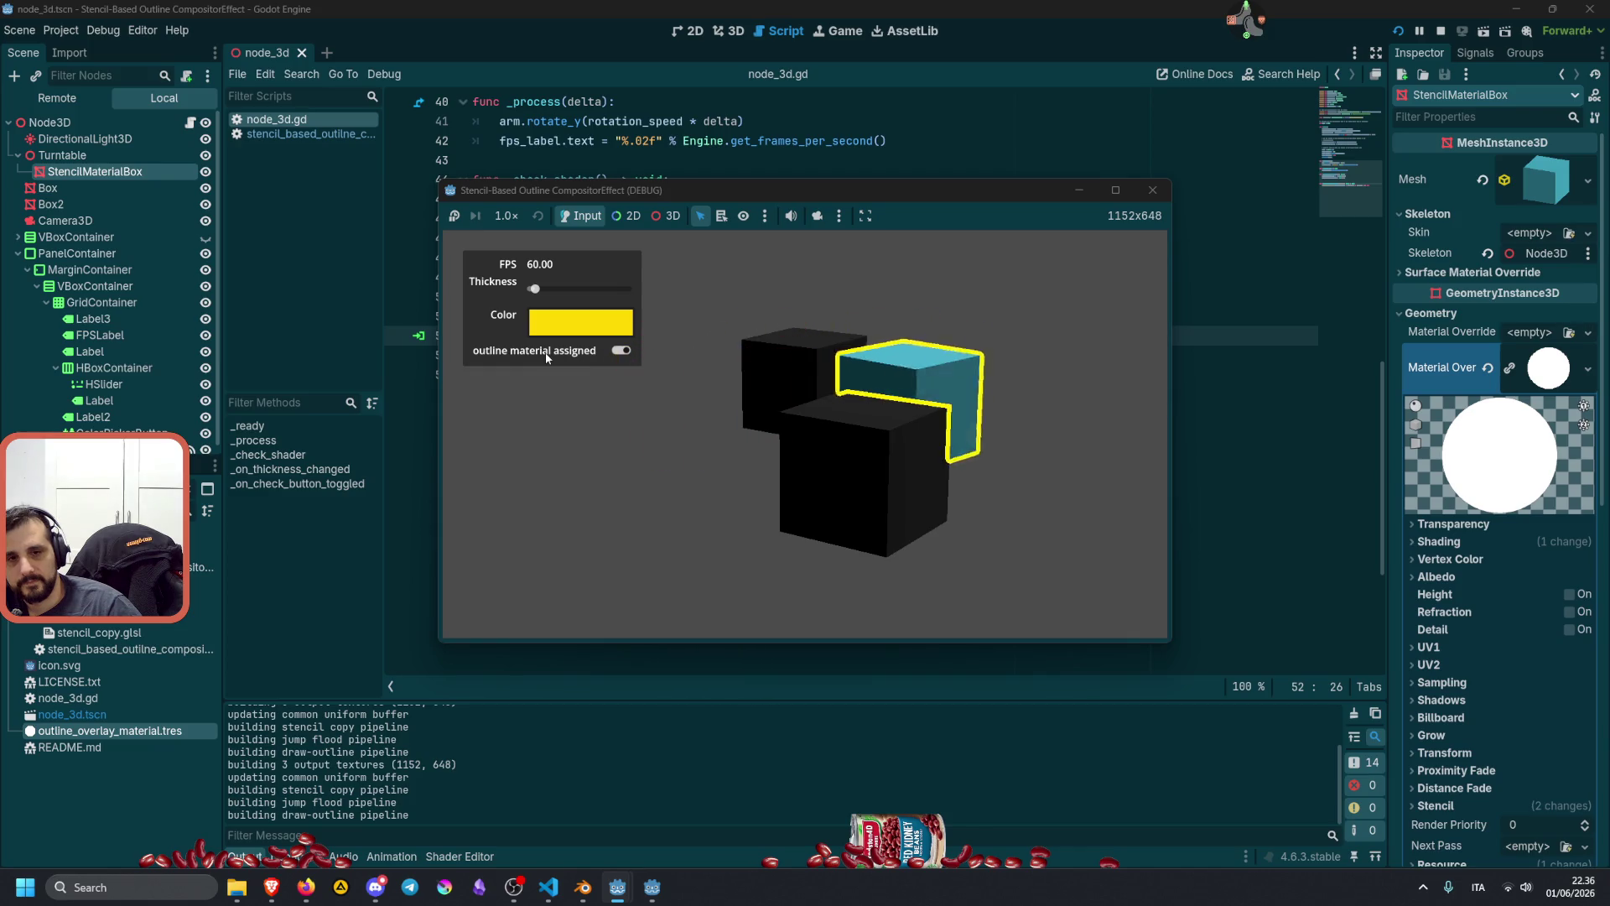
Drag the outline thickness up to 77, then back down to 19.
left_click(534, 290)
left_click_drag(534, 290, 567, 290)
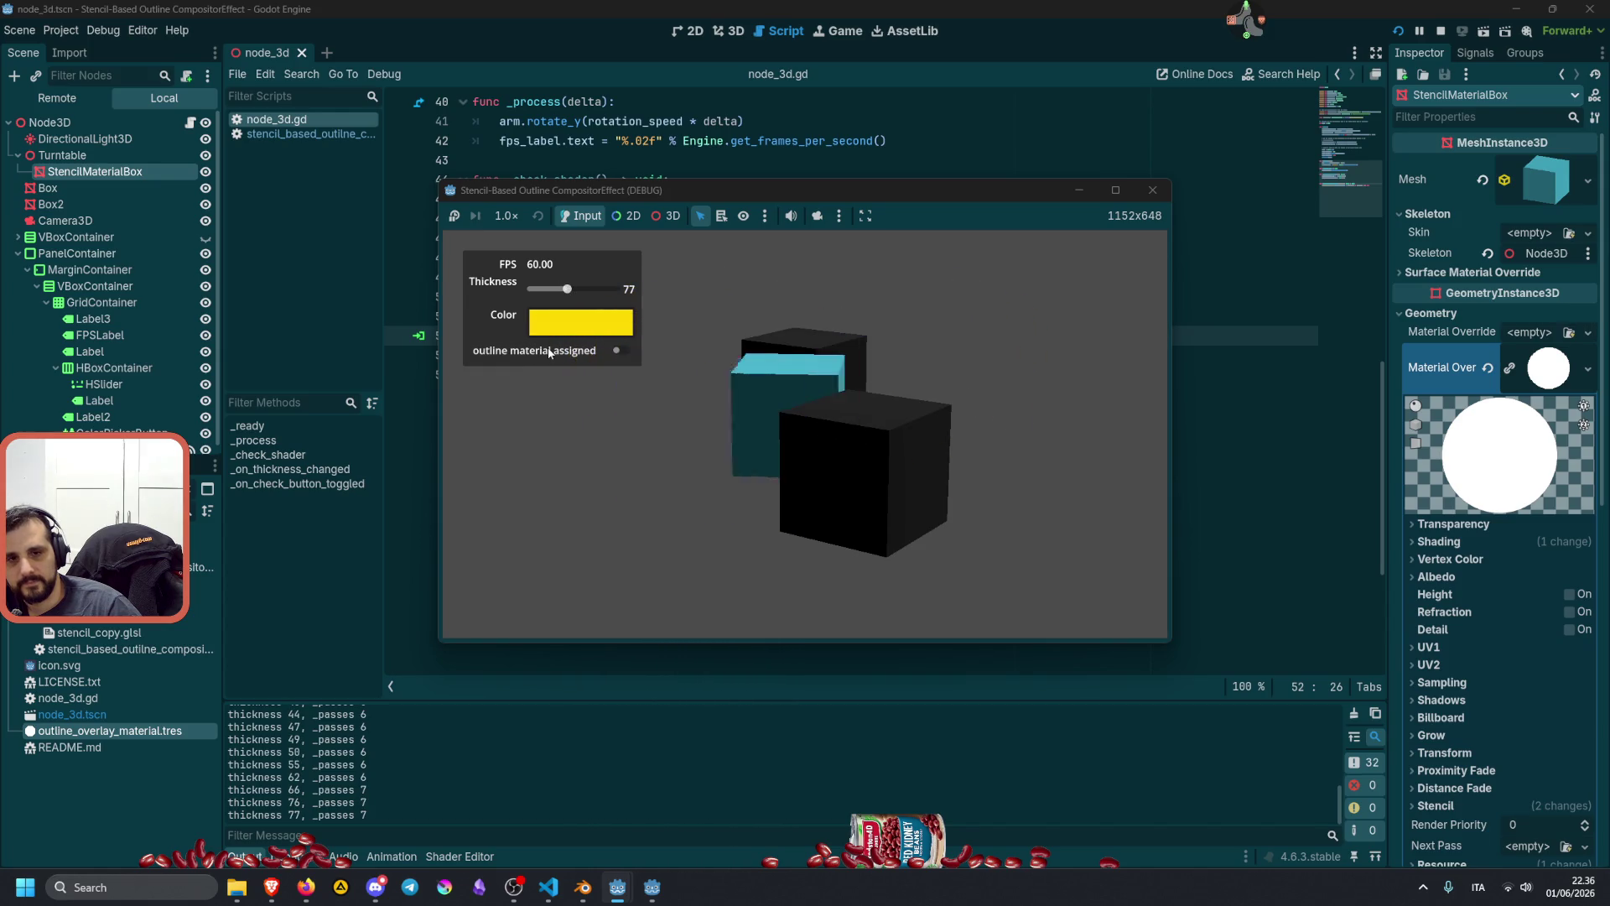
left_click_drag(573, 296, 540, 290)
Change the outline colour to teal, then close the game window.
left_click(581, 321)
left_click(669, 325)
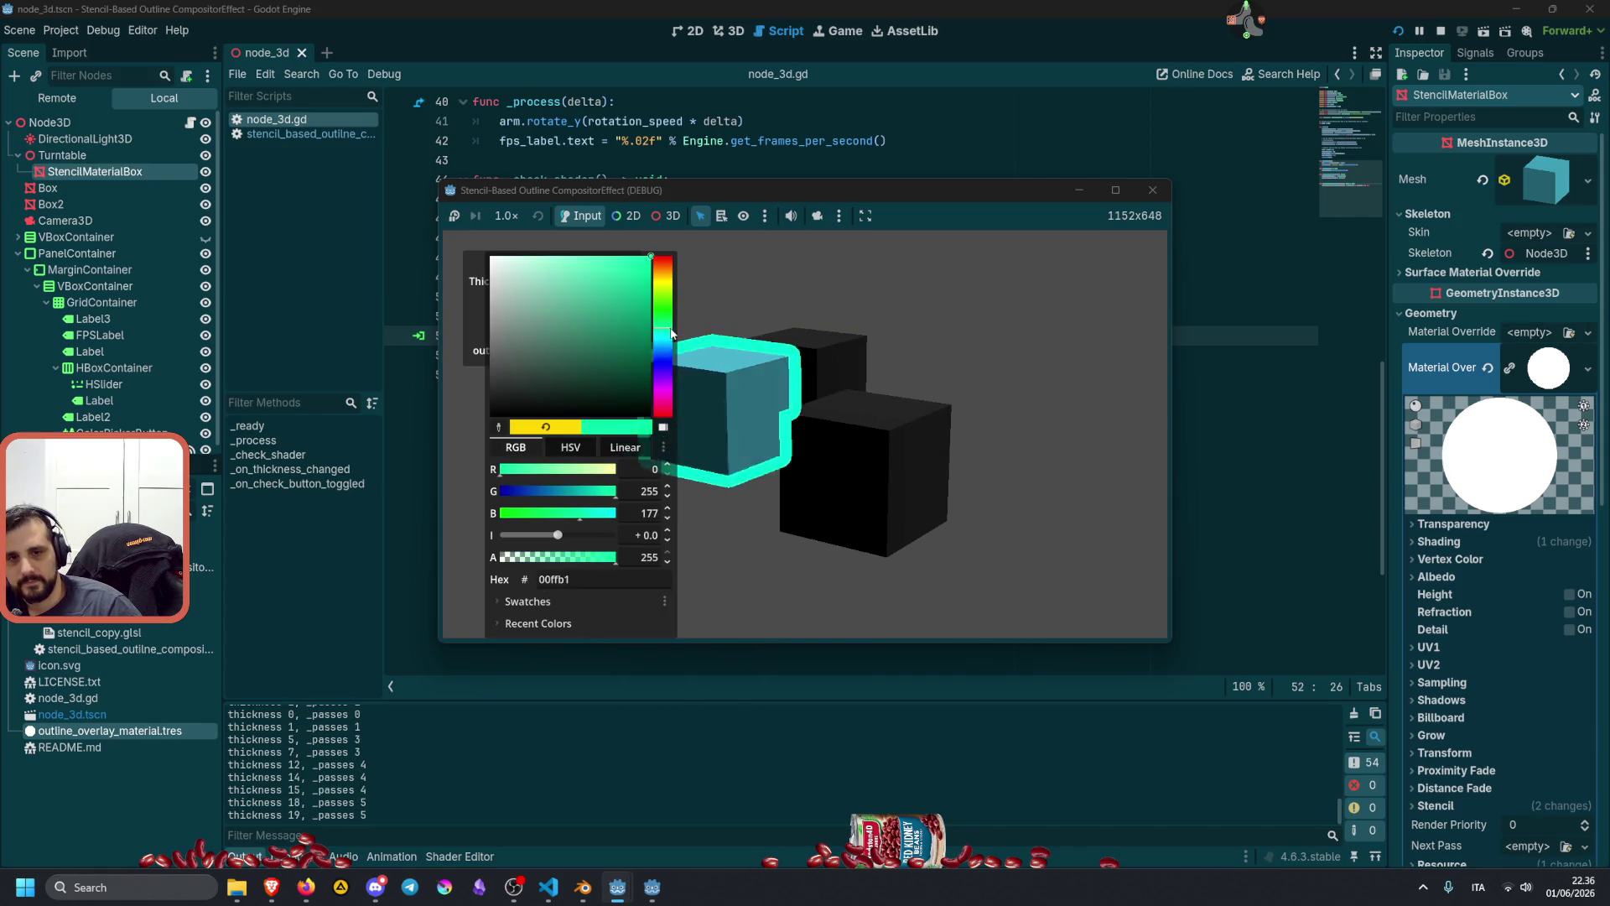
left_click(721, 386)
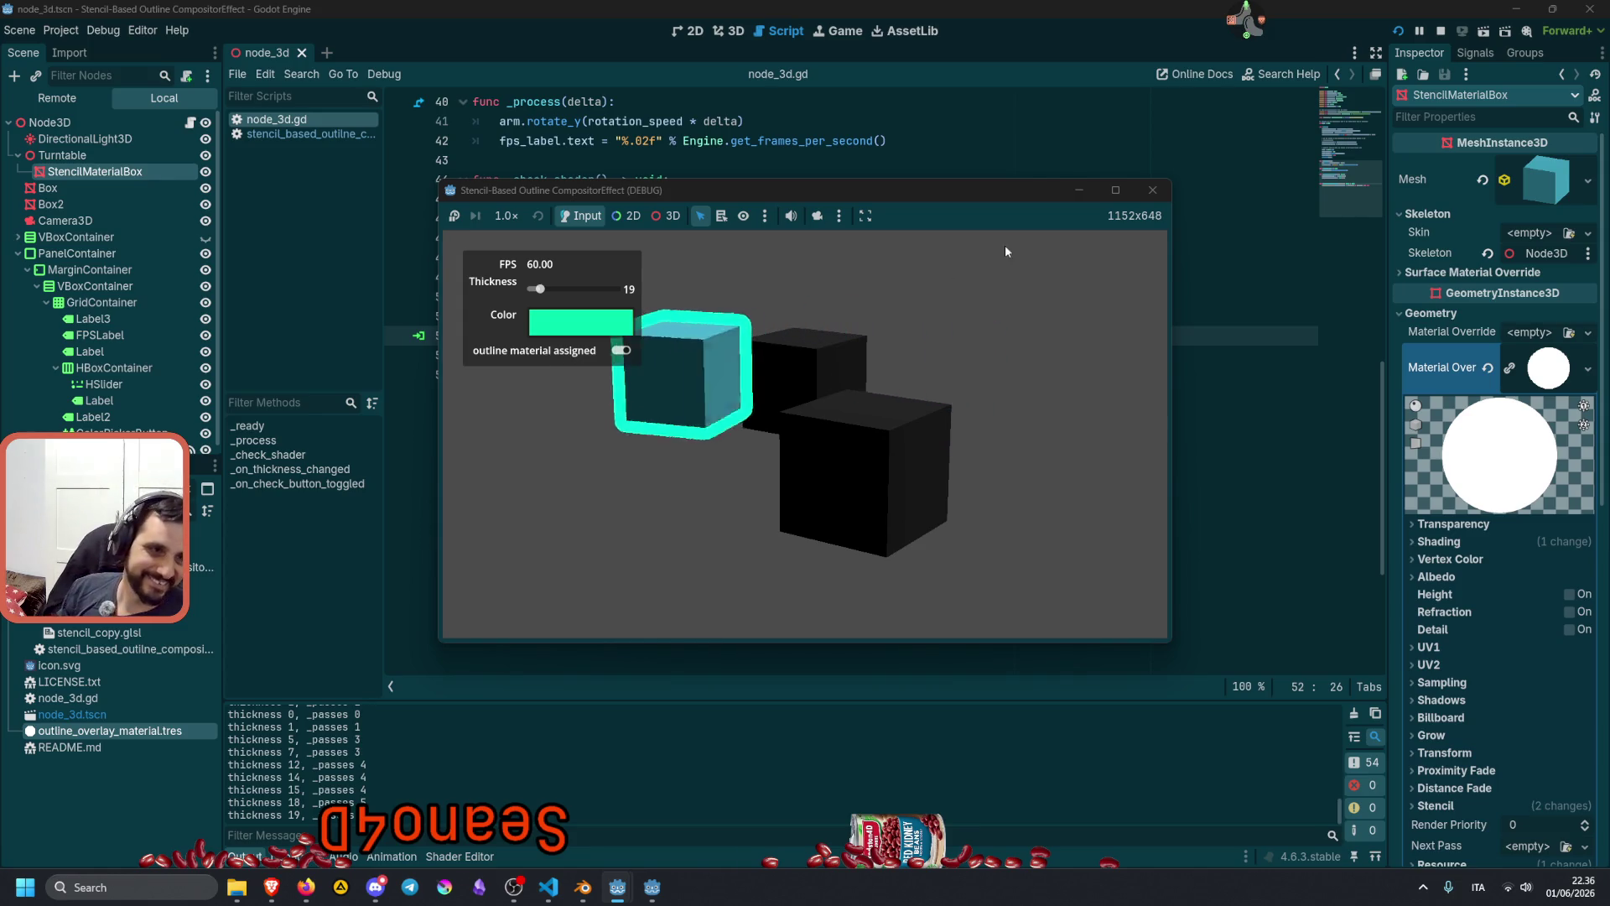
left_click(1153, 190)
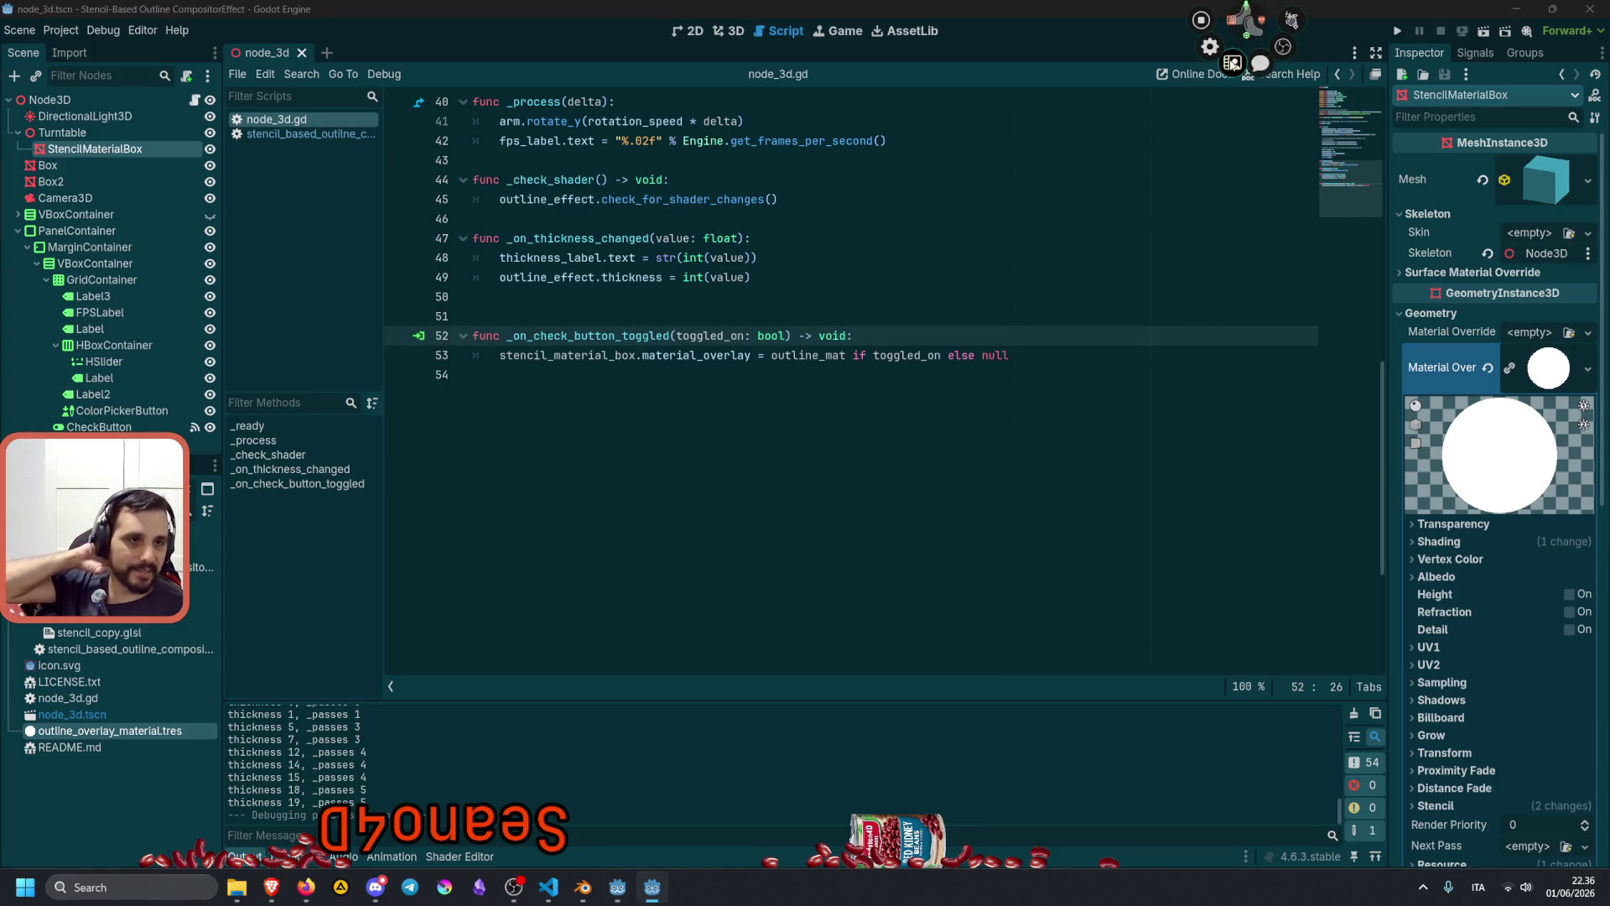
left_click(1232, 64)
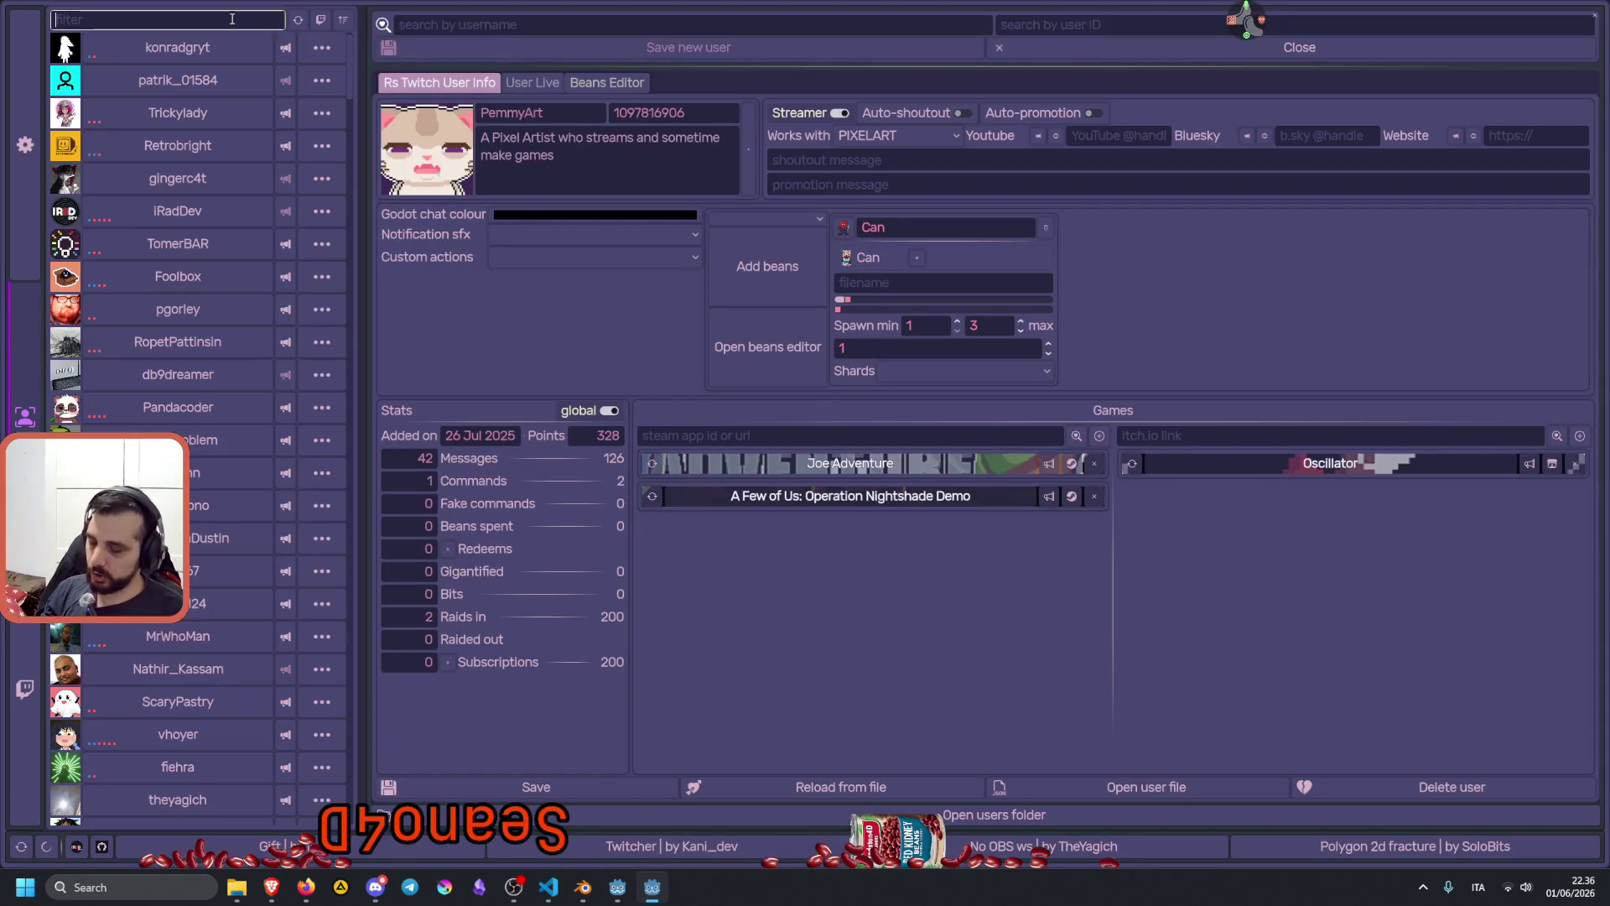
type("se")
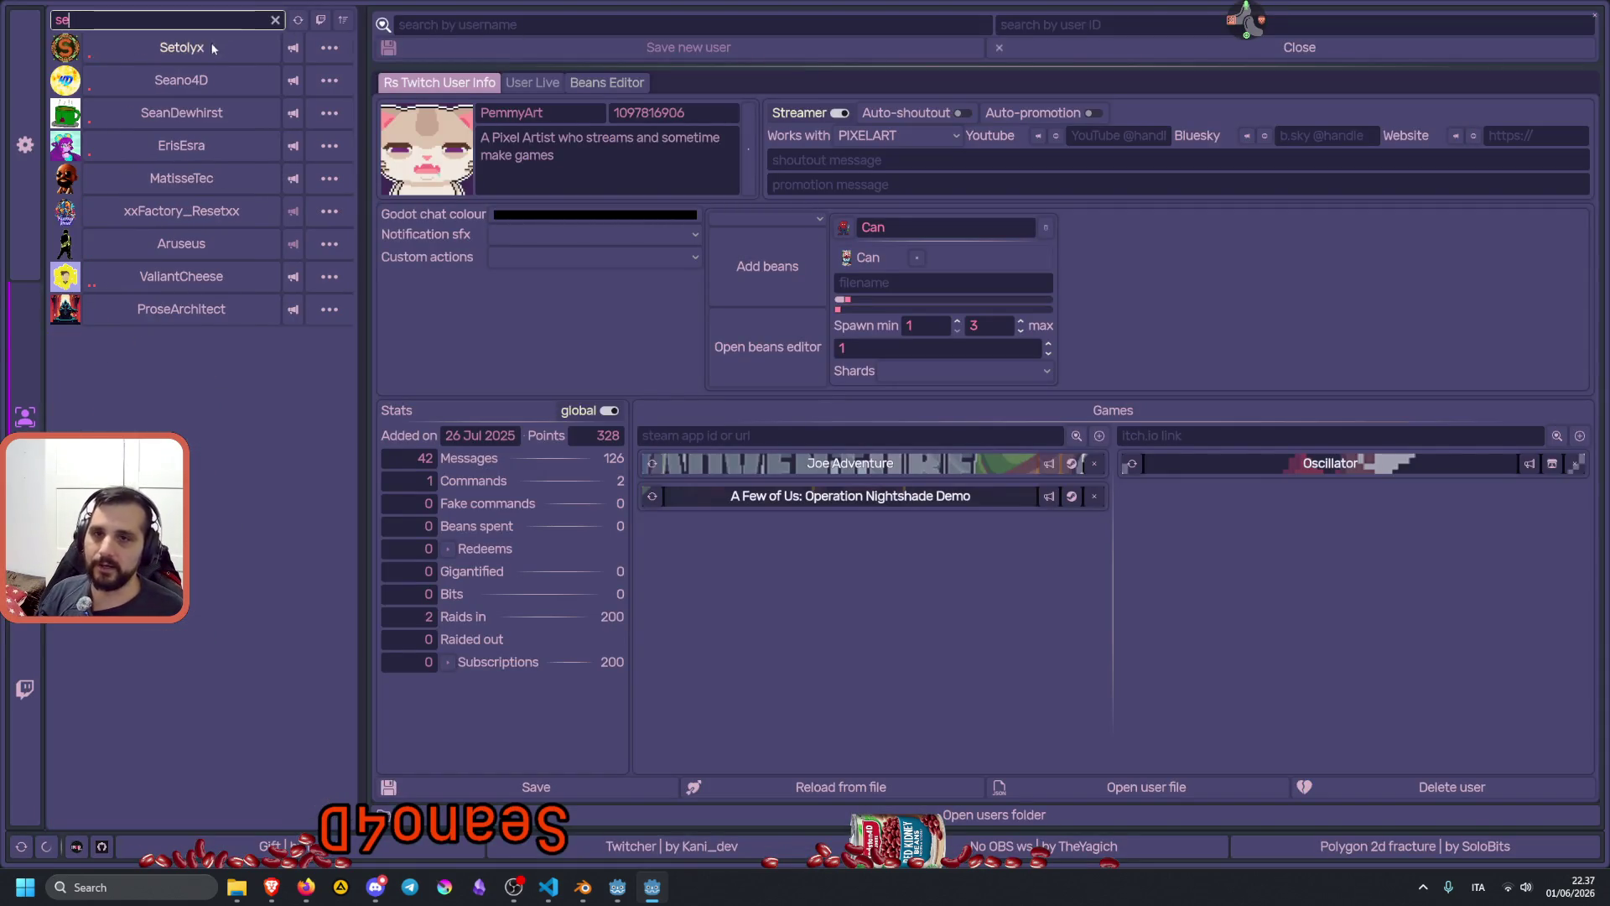
left_click(183, 79)
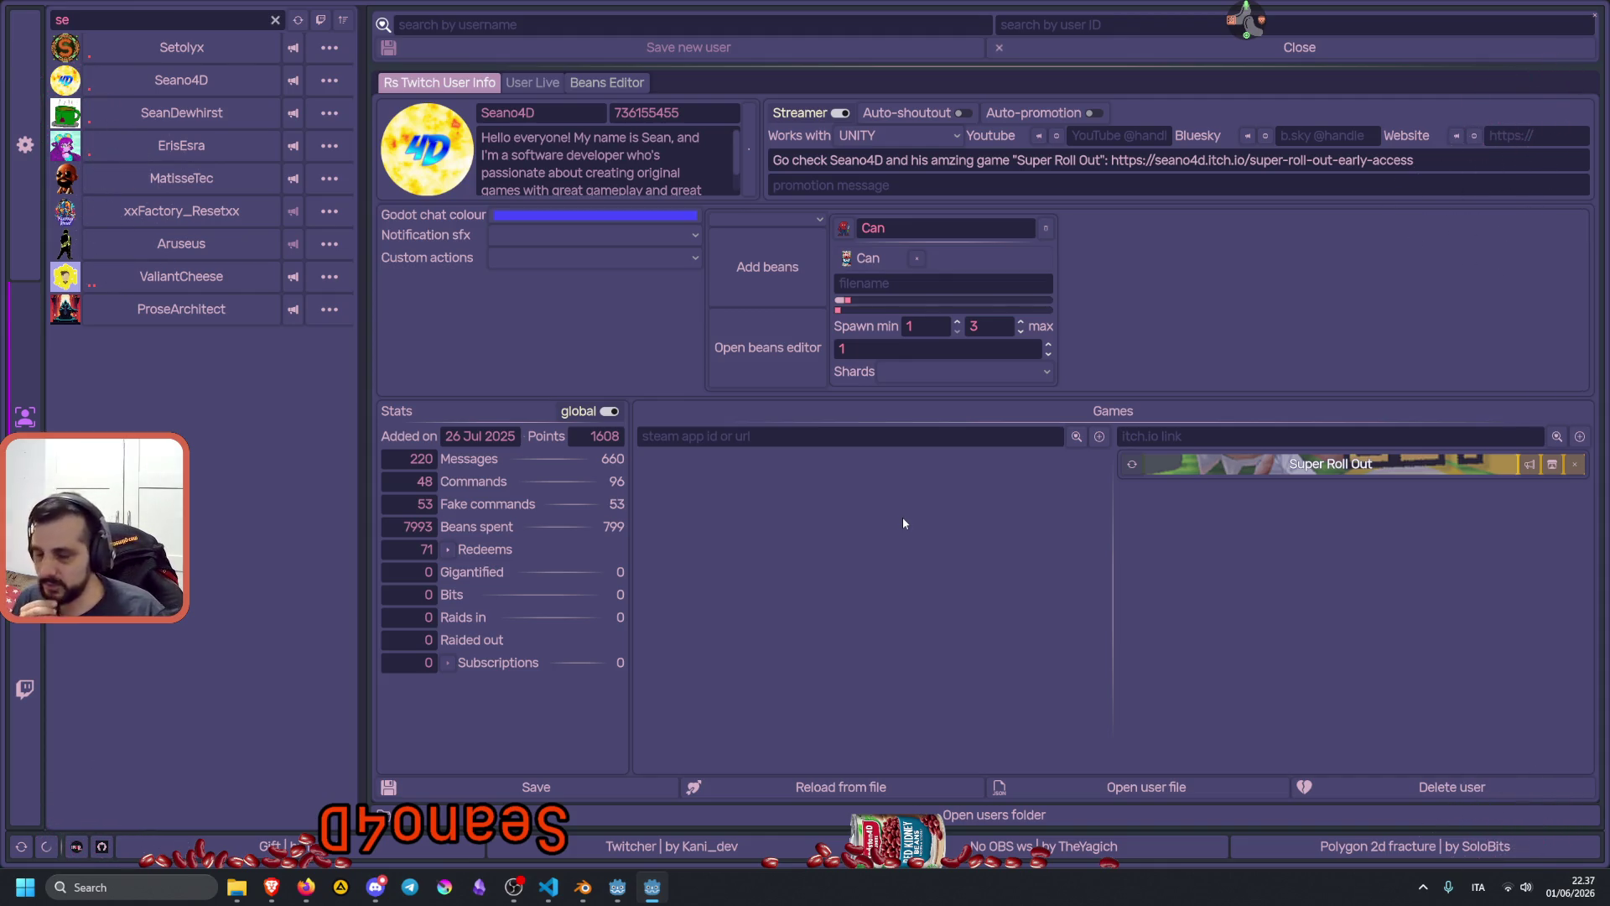
left_click(1594, 15)
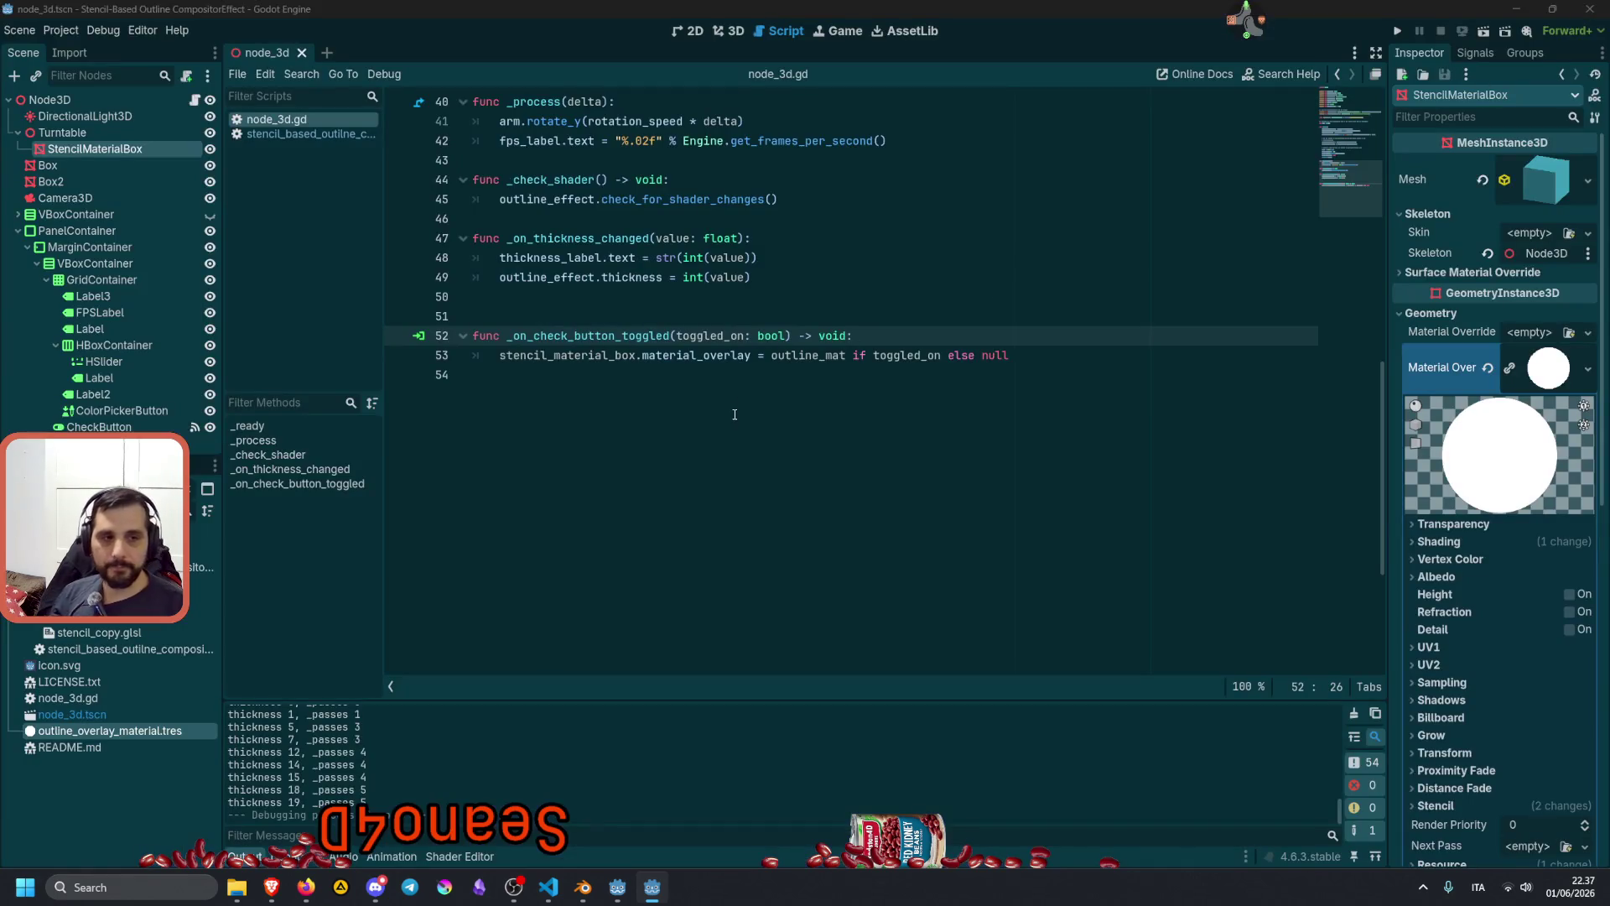
left_click(727, 323)
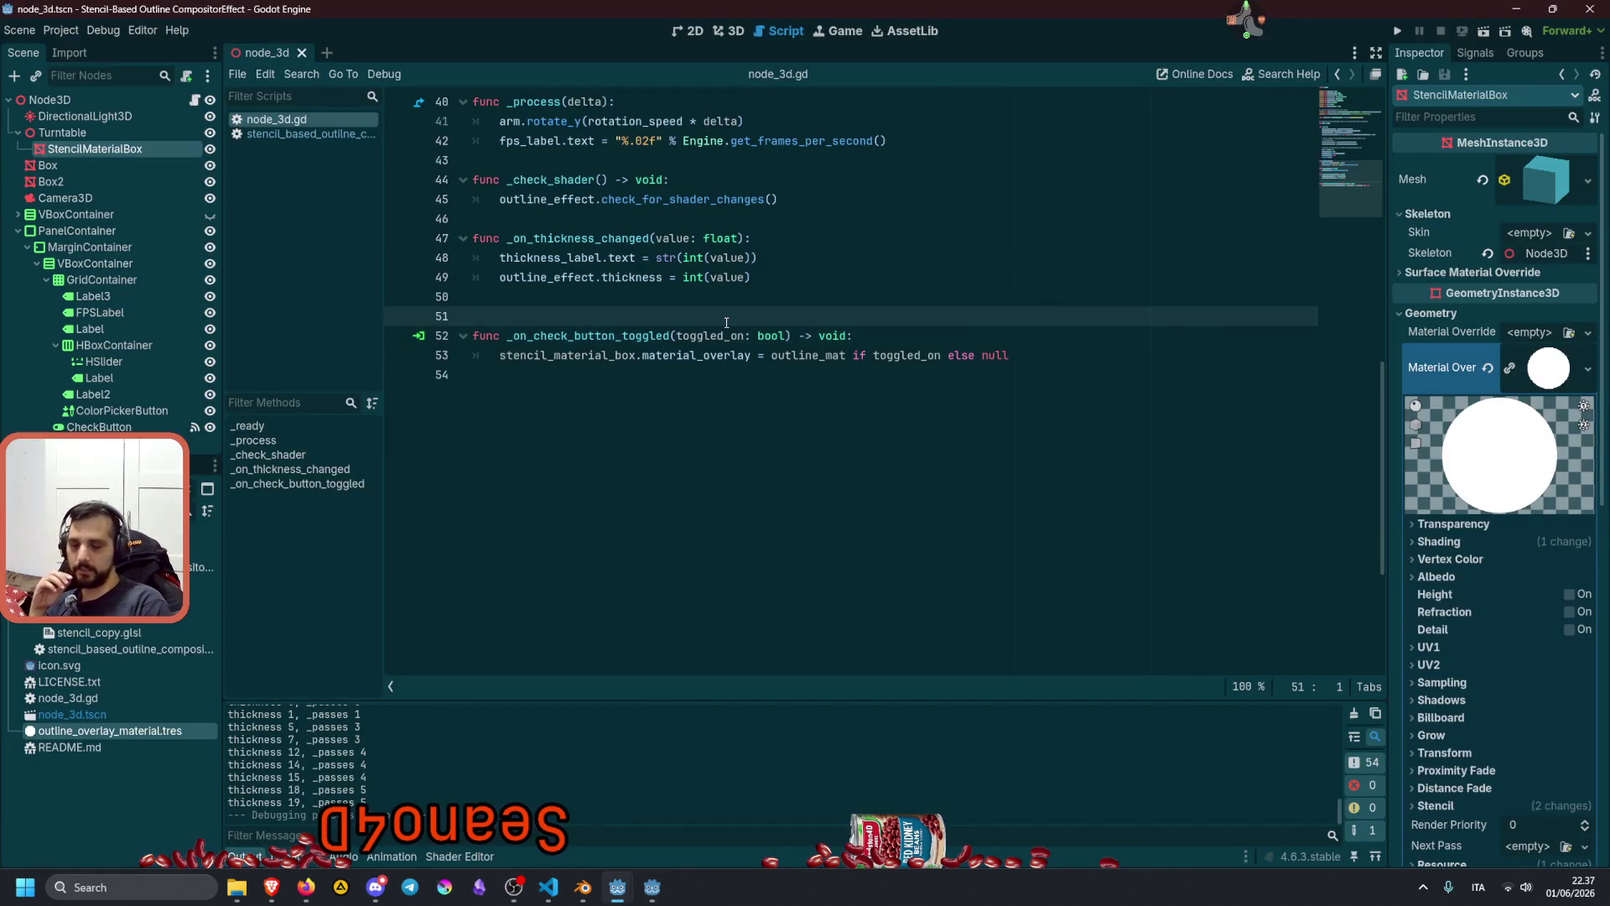
key("F5")
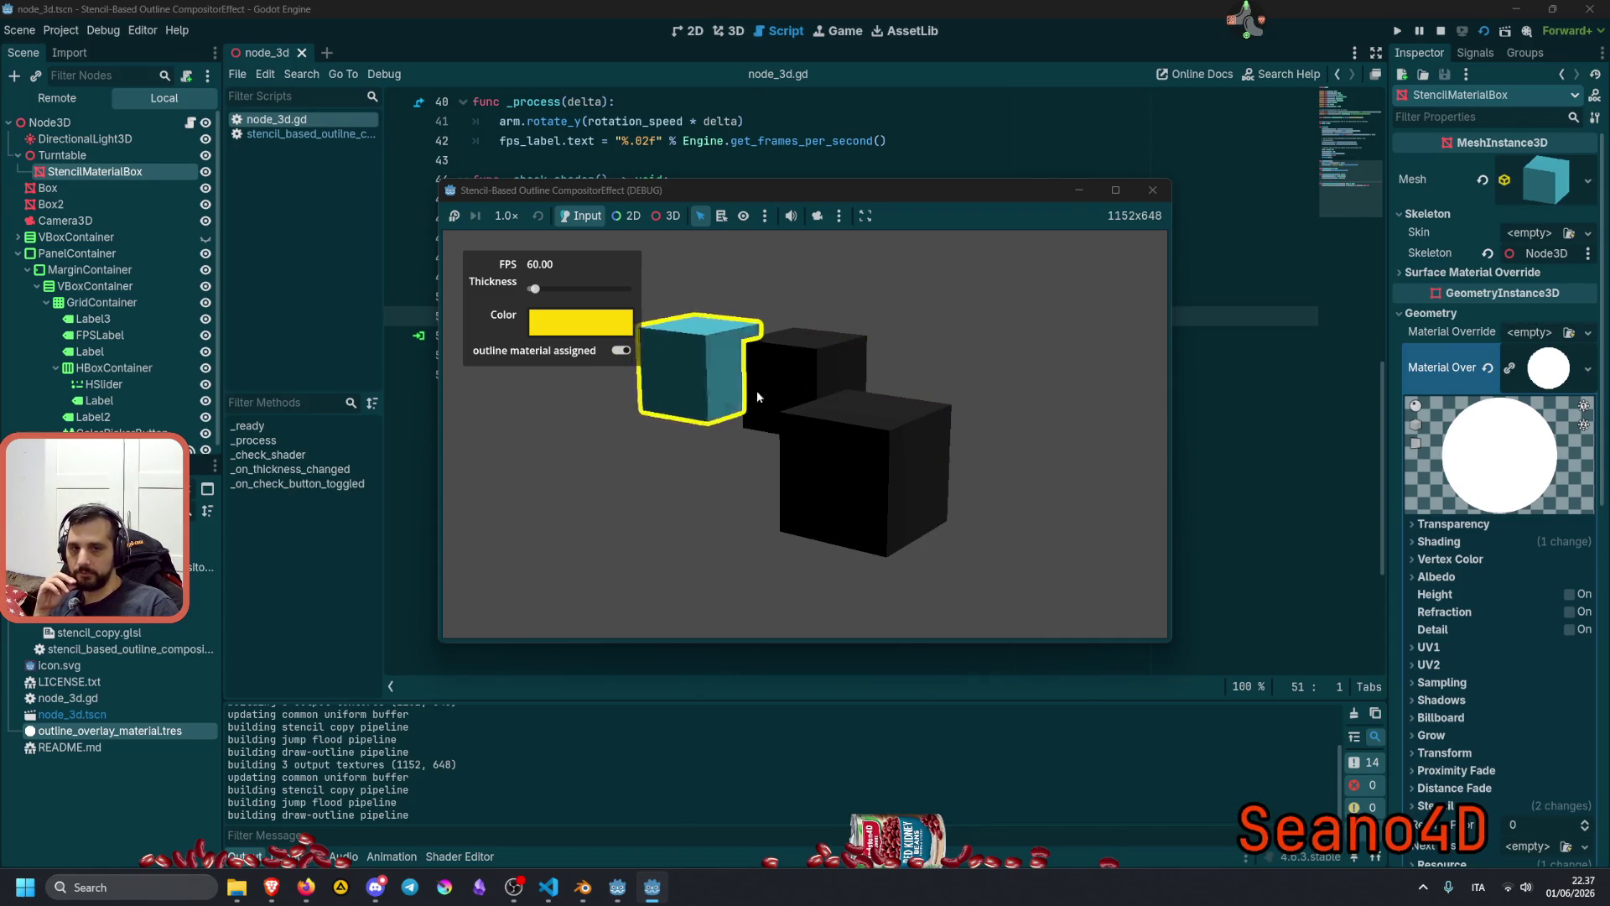
left_click(578, 357)
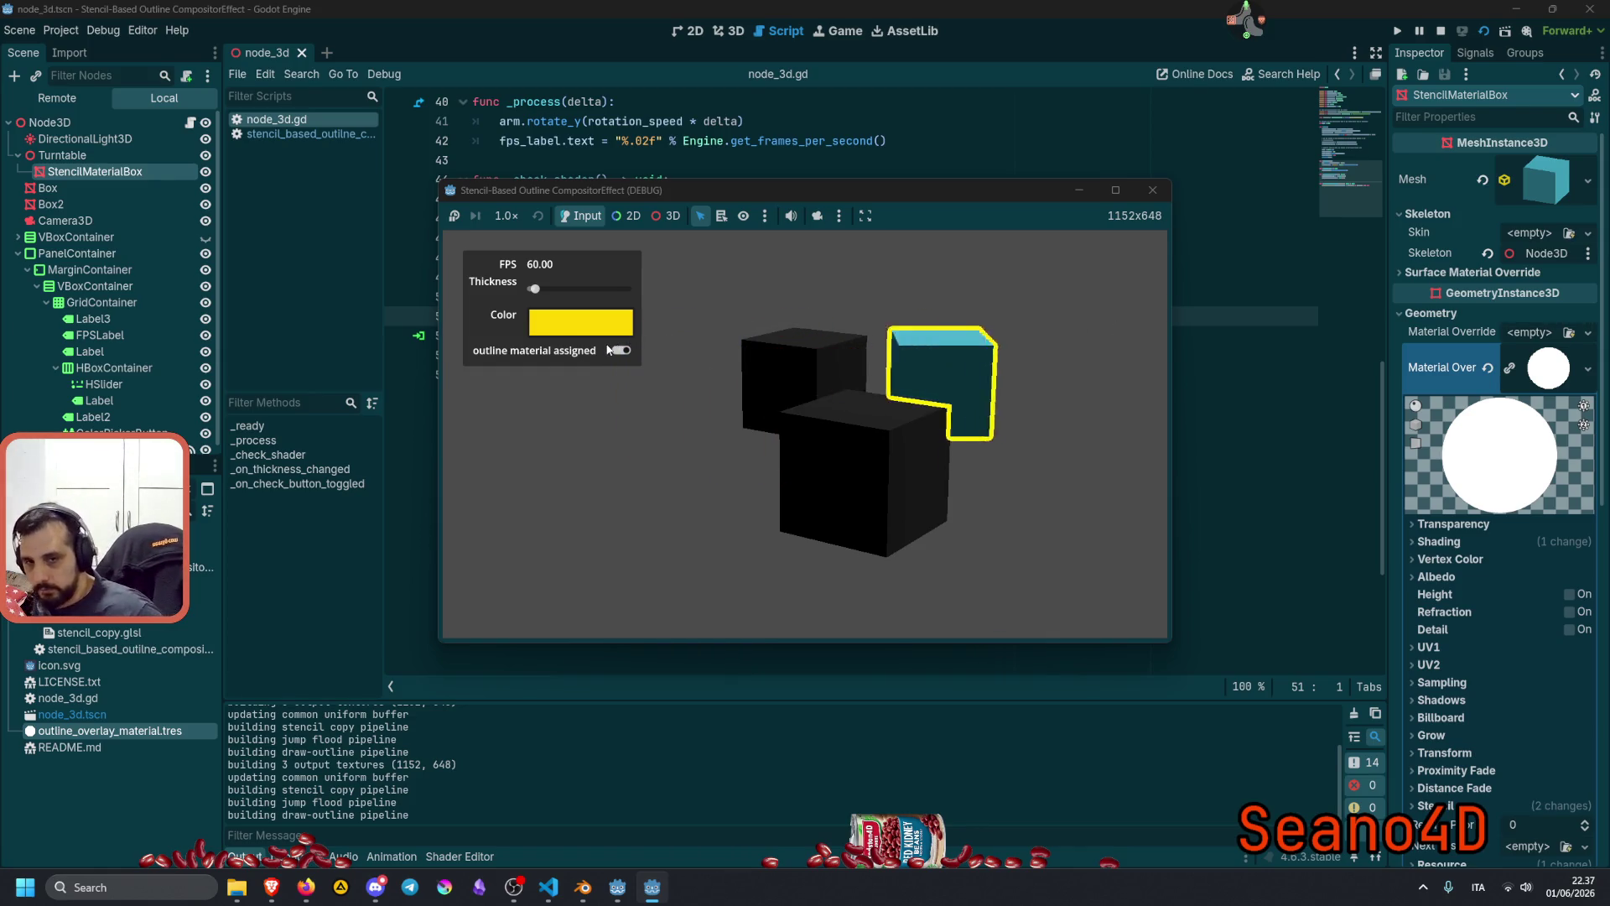
left_click_drag(534, 289, 585, 290)
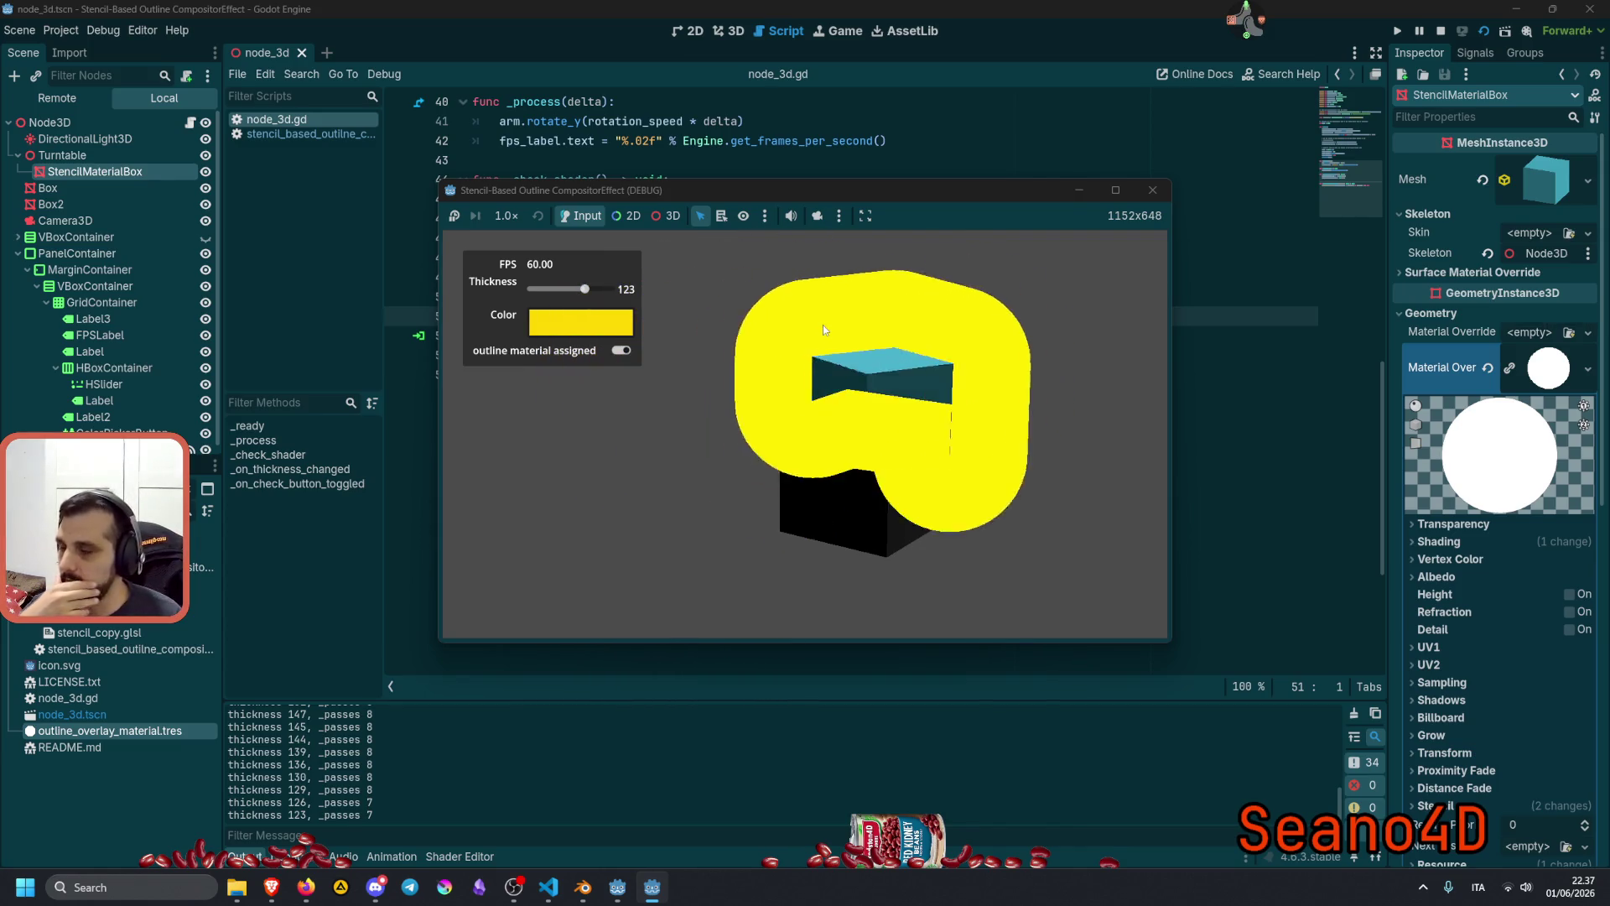
left_click_drag(584, 289, 537, 289)
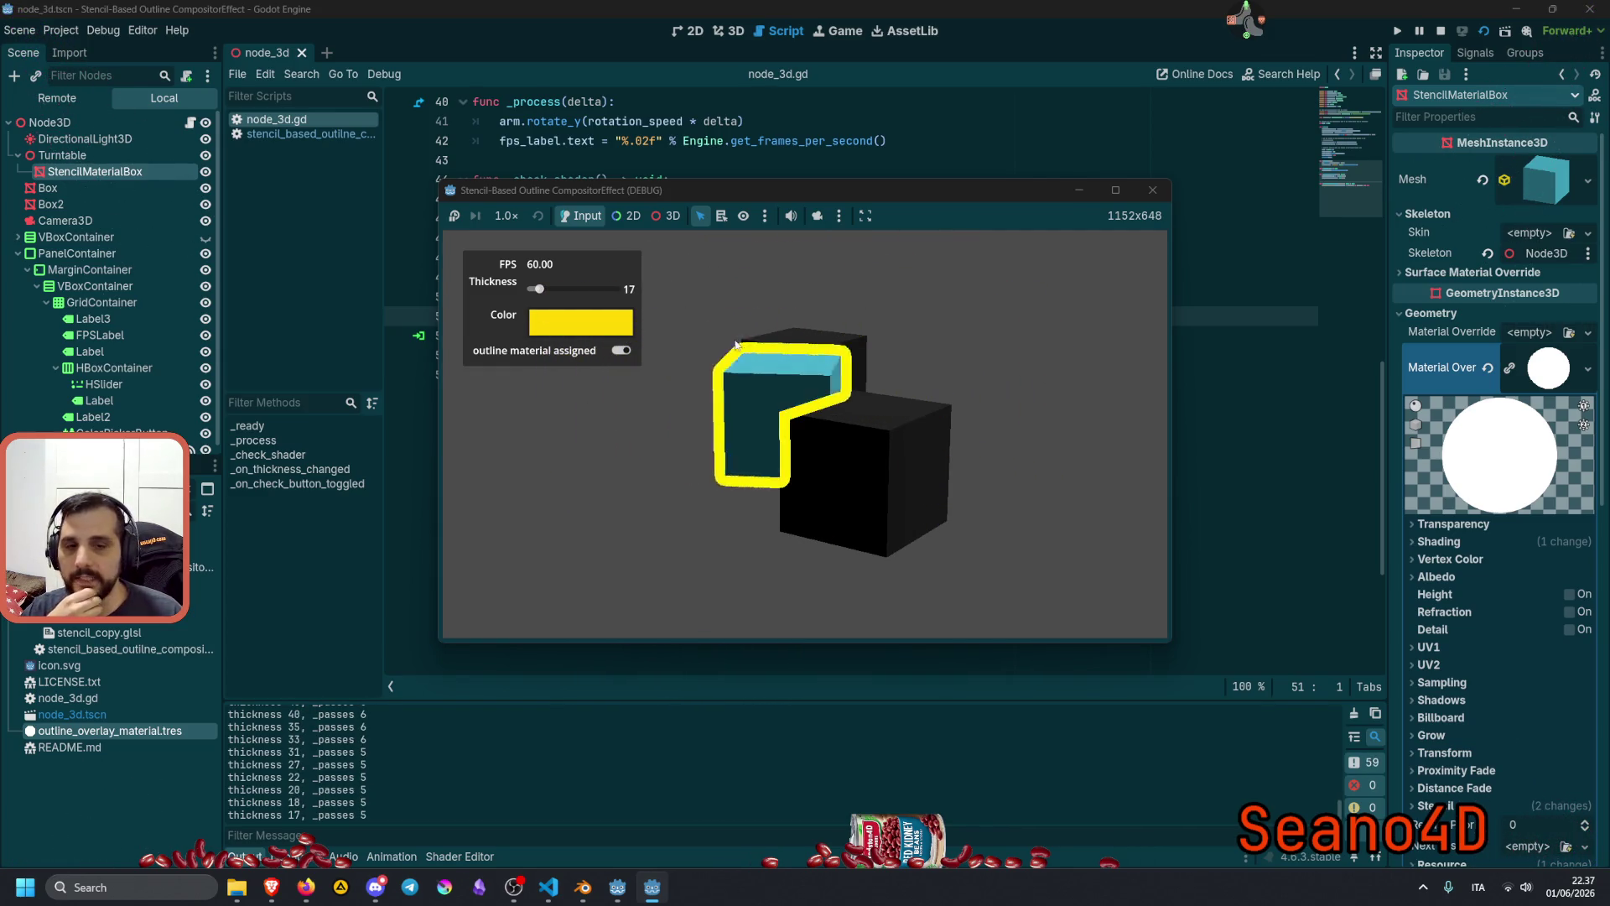
left_click(1154, 190)
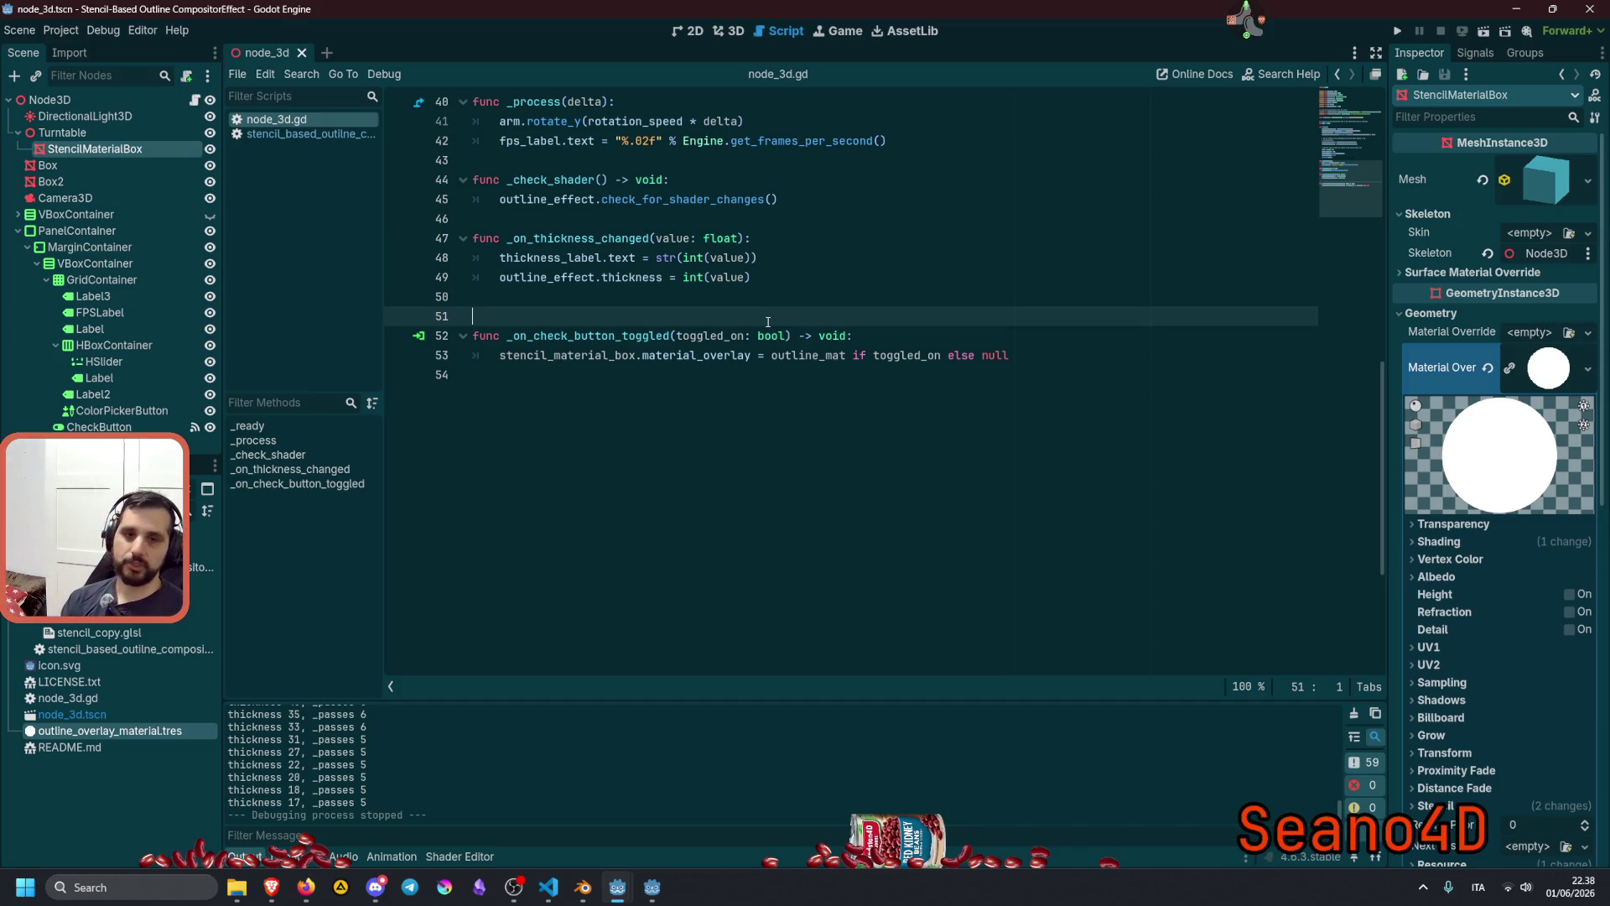
Switch to Blender, select the light fixture's frame, and orbit around it from several angles.
left_click(583, 887)
left_click(765, 372)
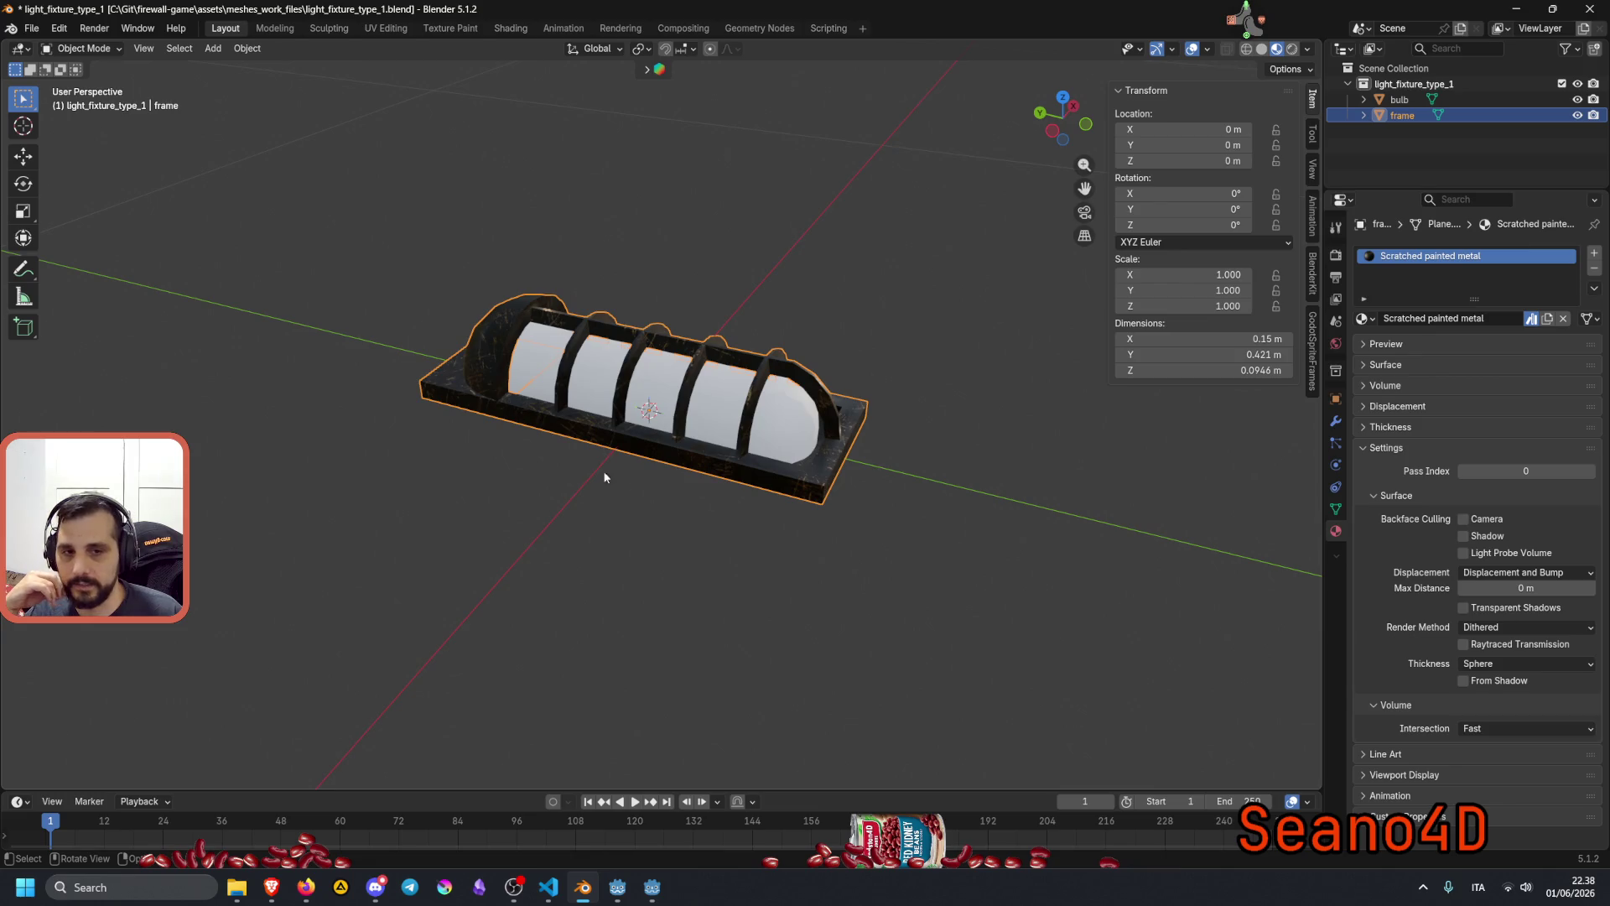
left_click_drag(883, 401, 859, 329)
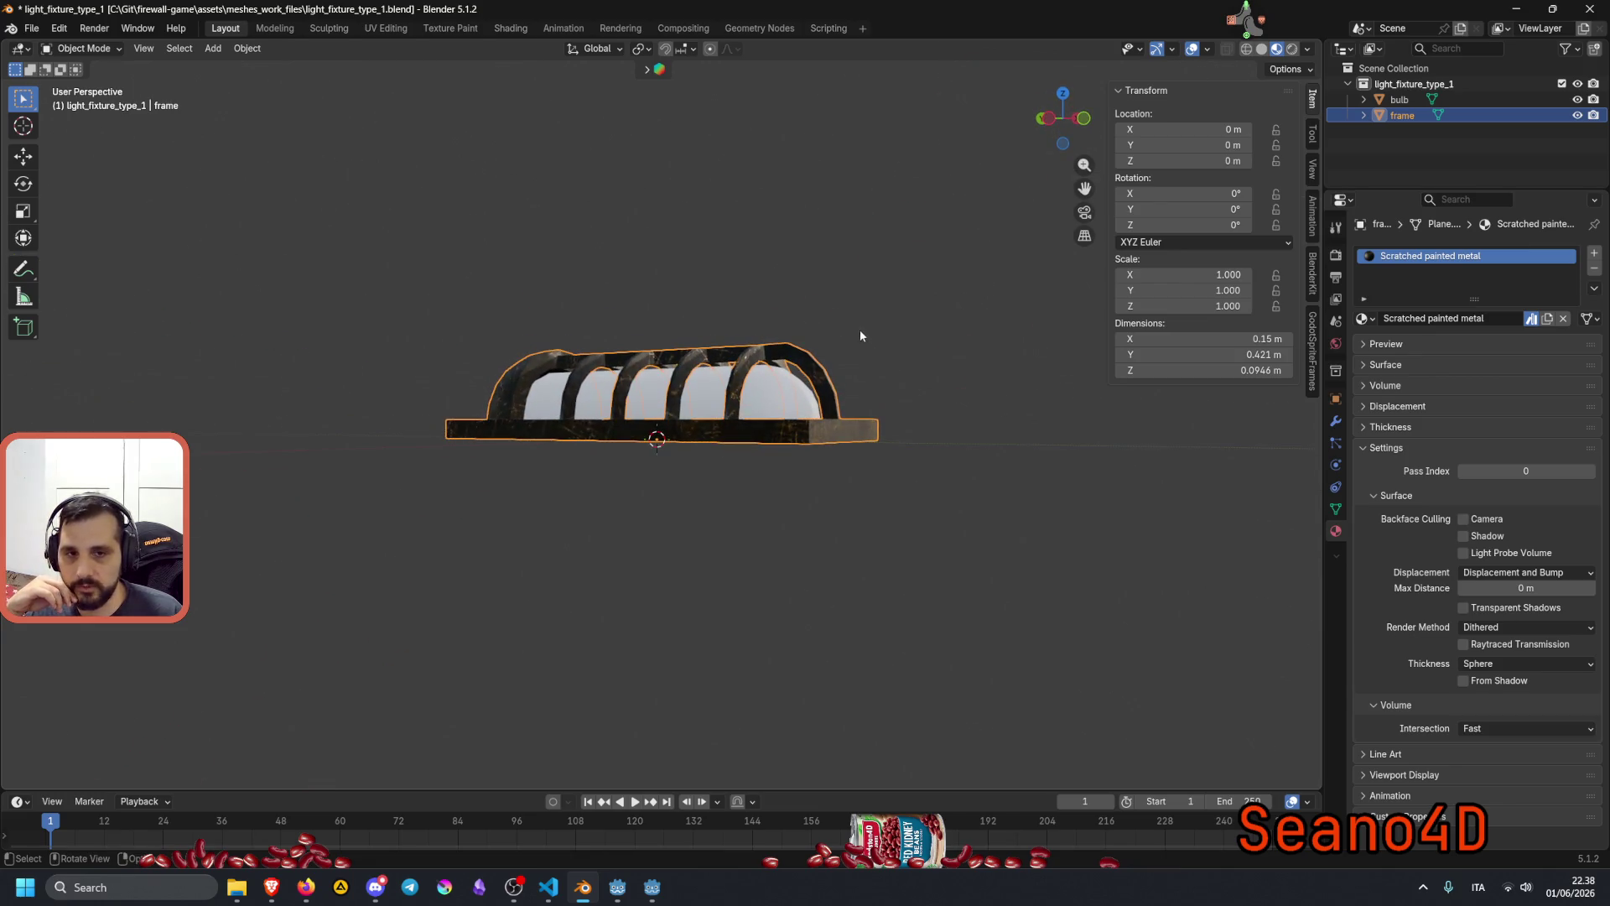
left_click_drag(749, 389, 658, 392)
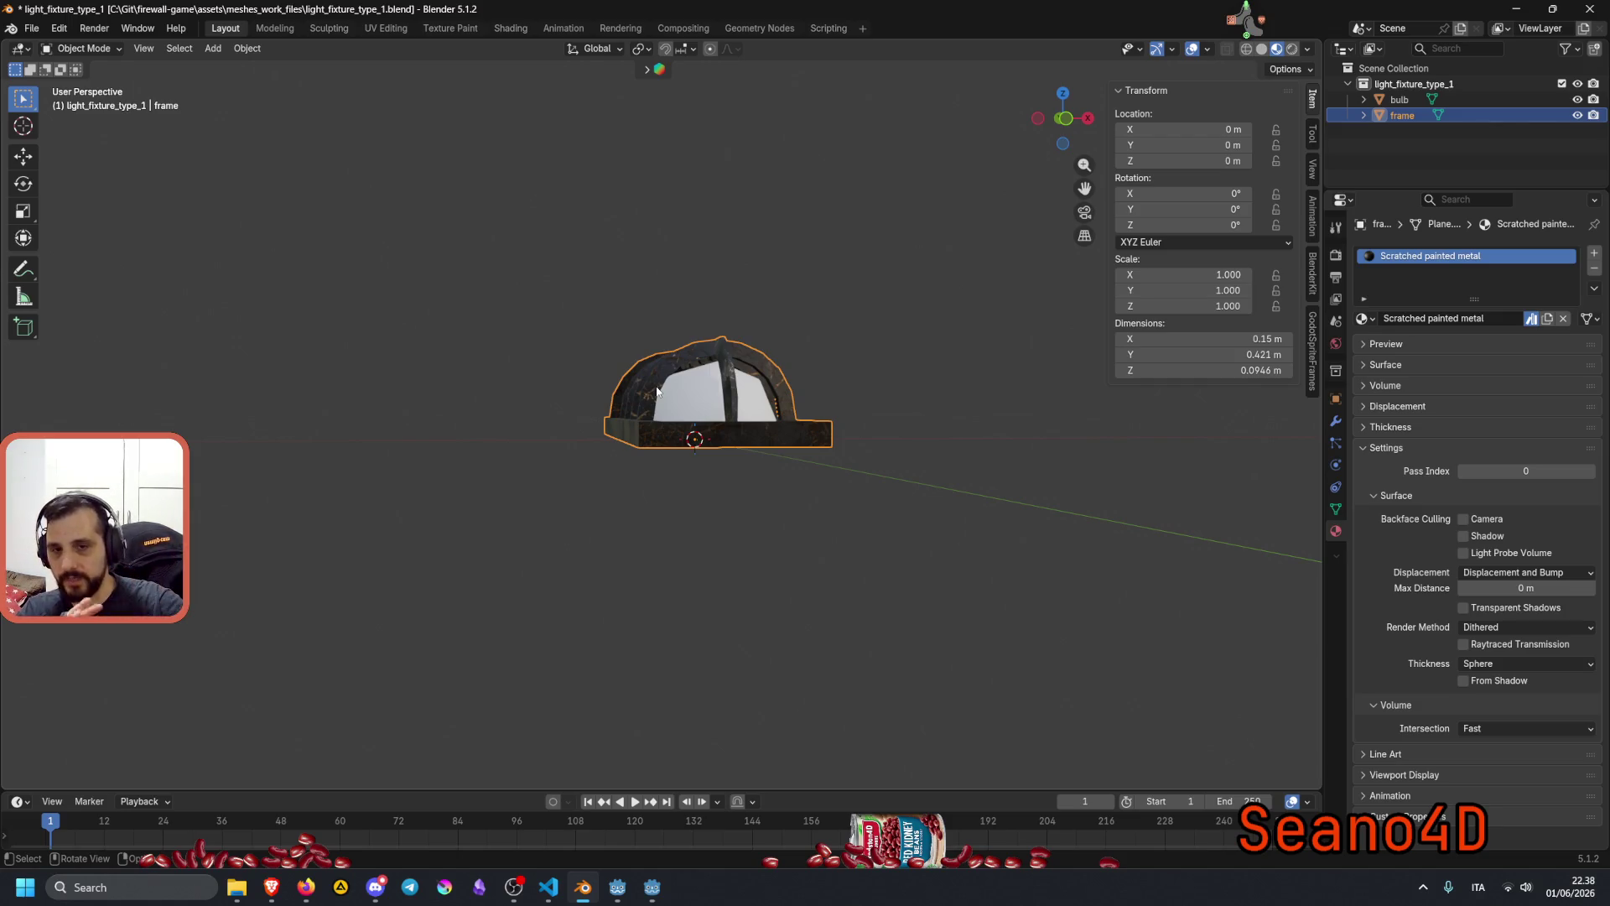
left_click_drag(658, 391, 780, 267)
left_click(780, 266)
left_click_drag(565, 398, 655, 377)
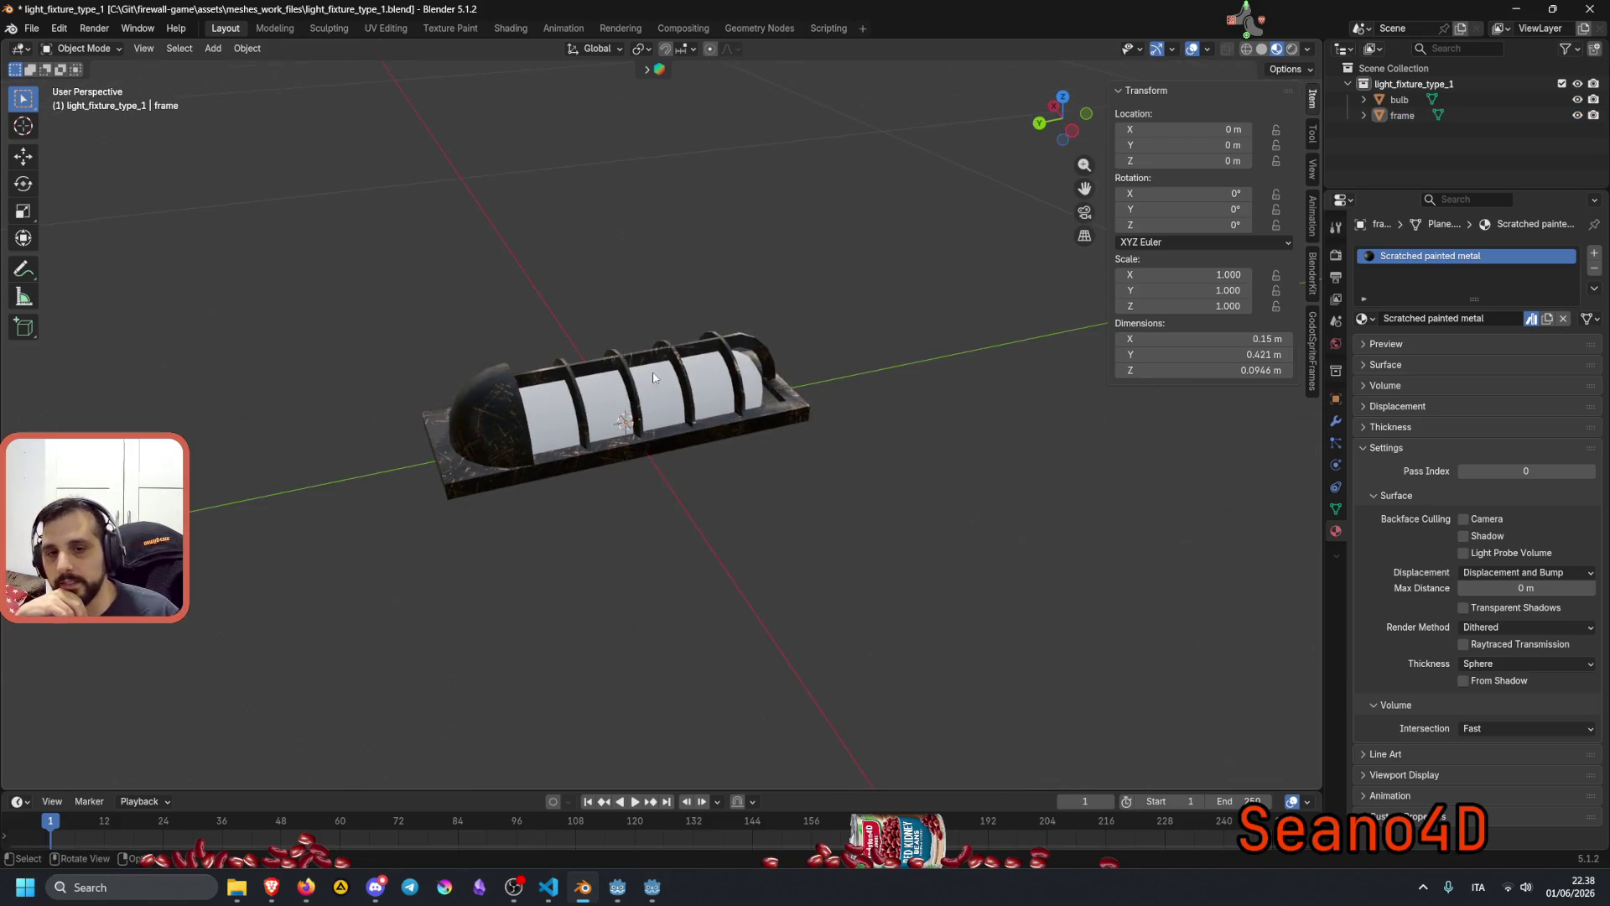
Select the bulb, orbit to another angle, then return to the Godot chair scene project.
left_click(631, 371)
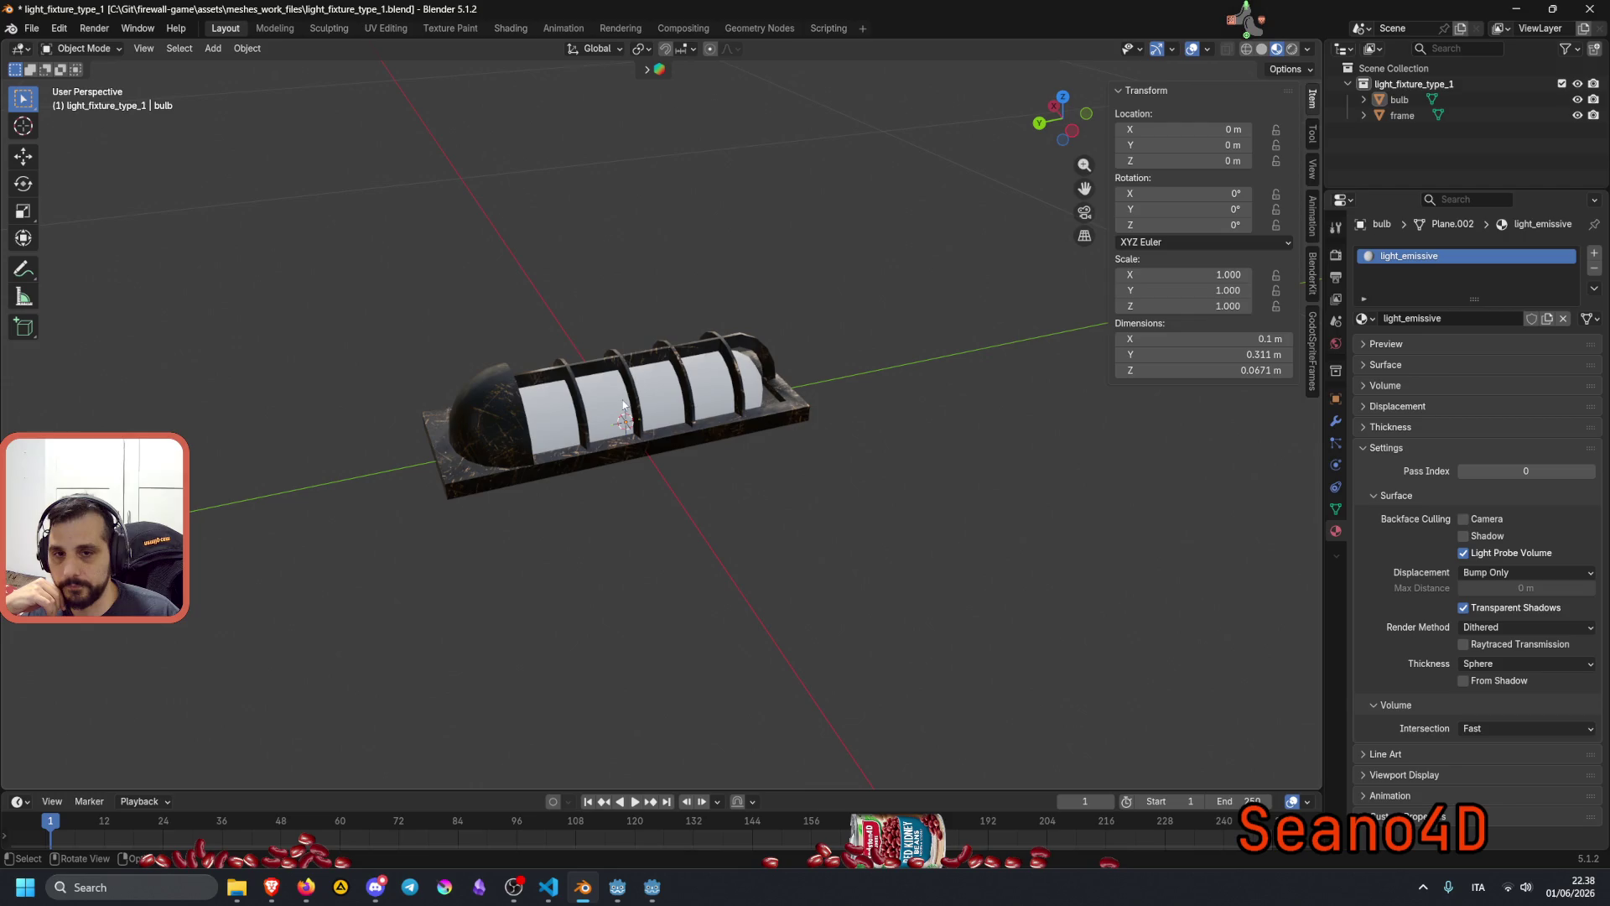
scroll(508, 426, "up", 5)
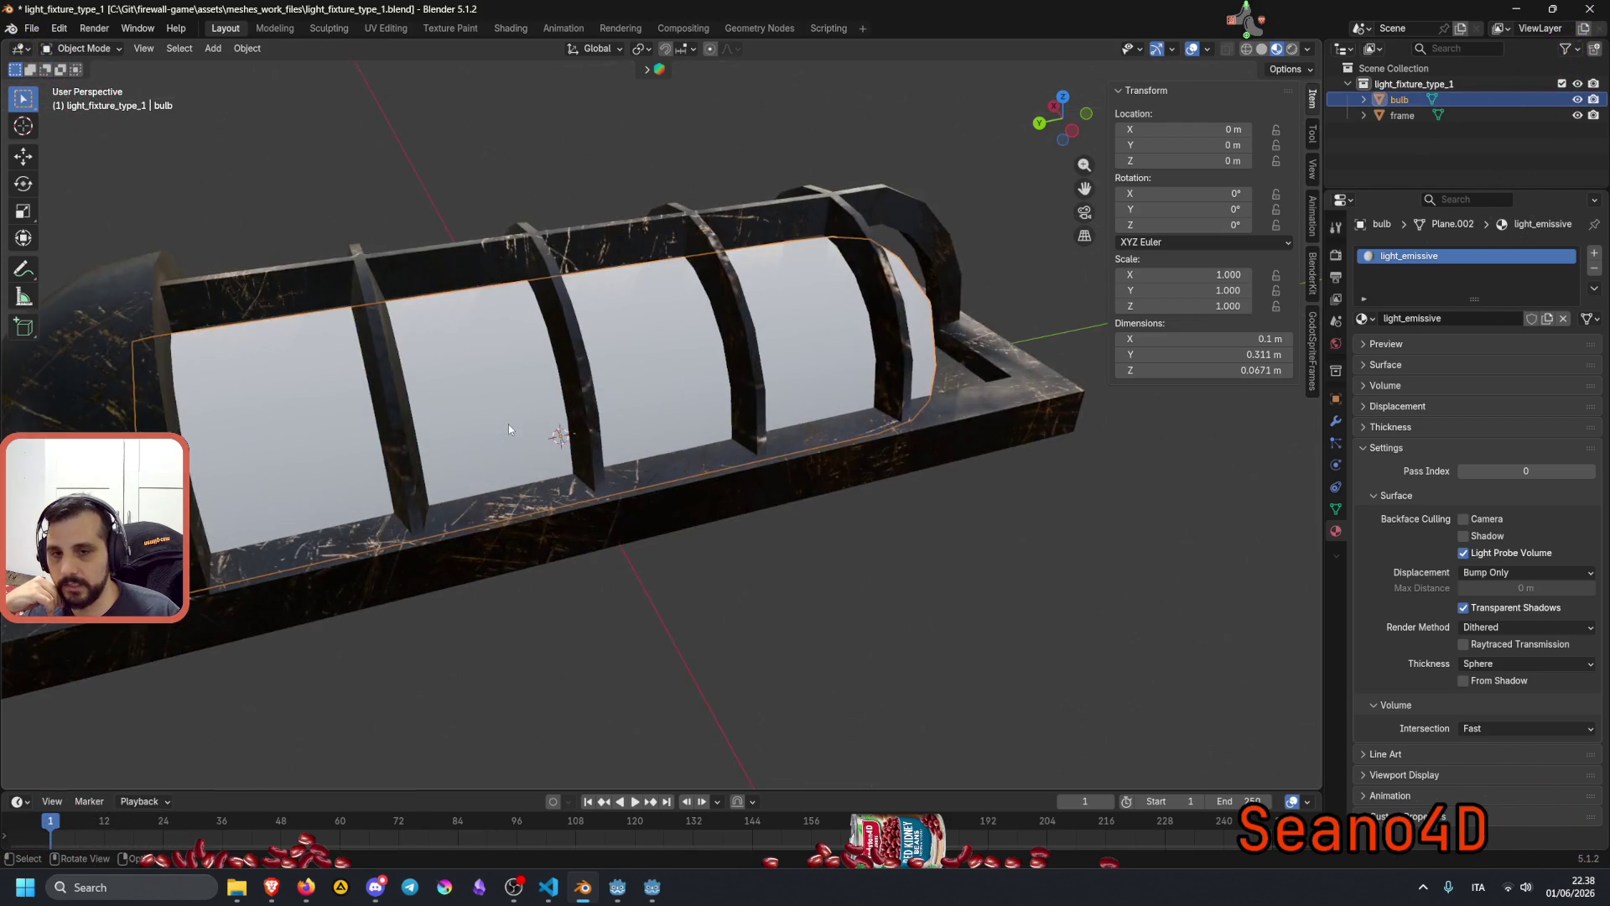
scroll(169, 425, "down", 5)
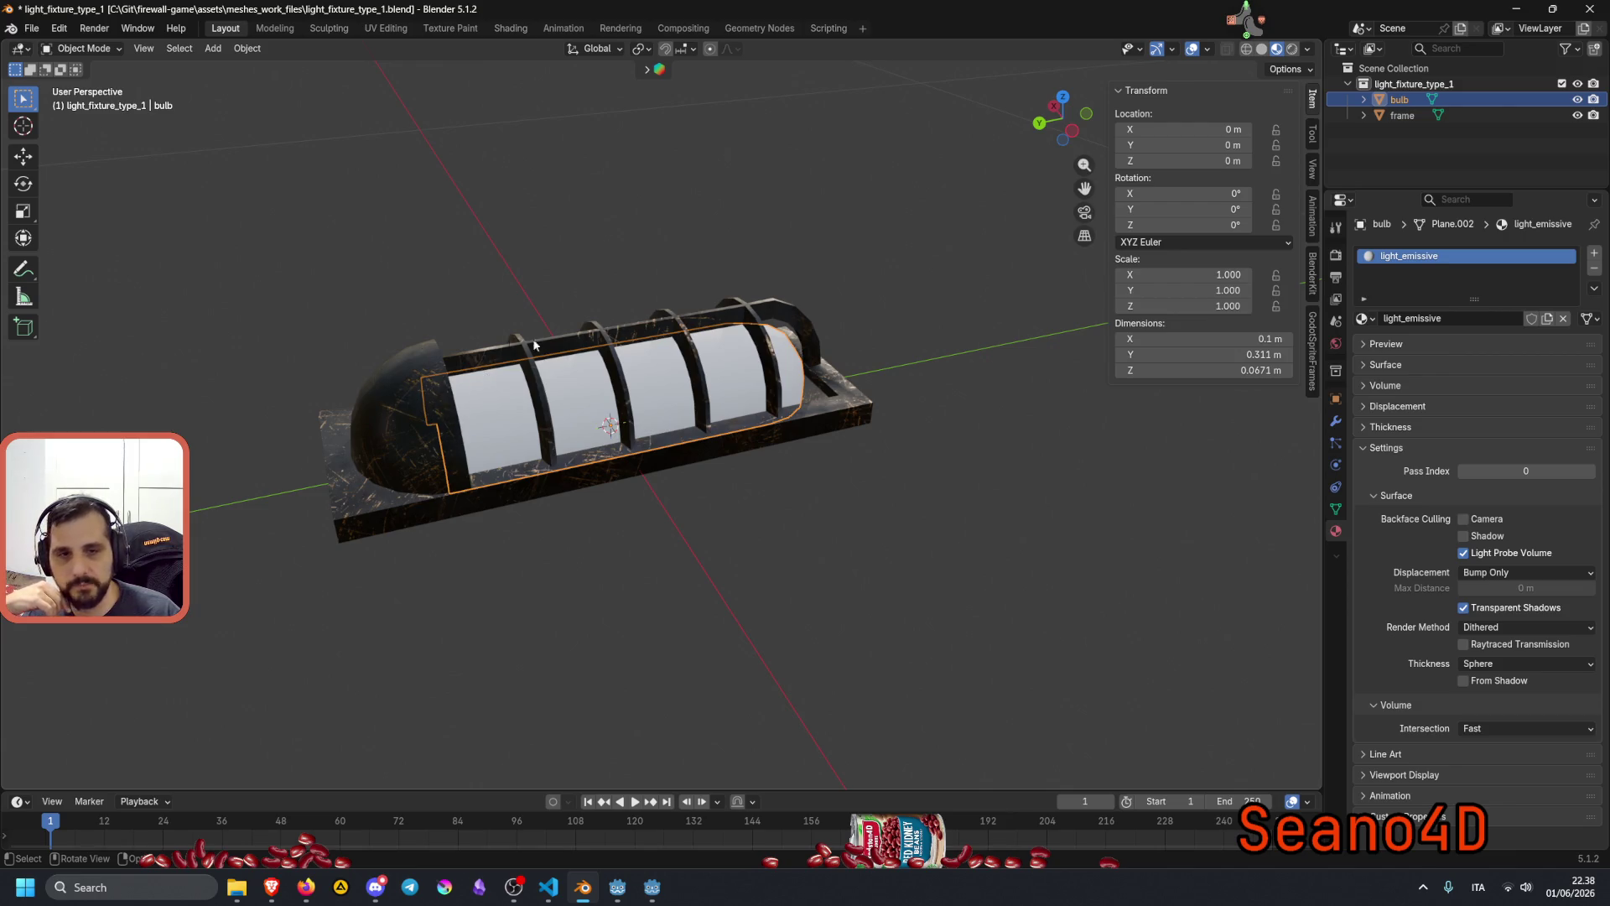
left_click(761, 225)
left_click_drag(762, 225, 708, 352)
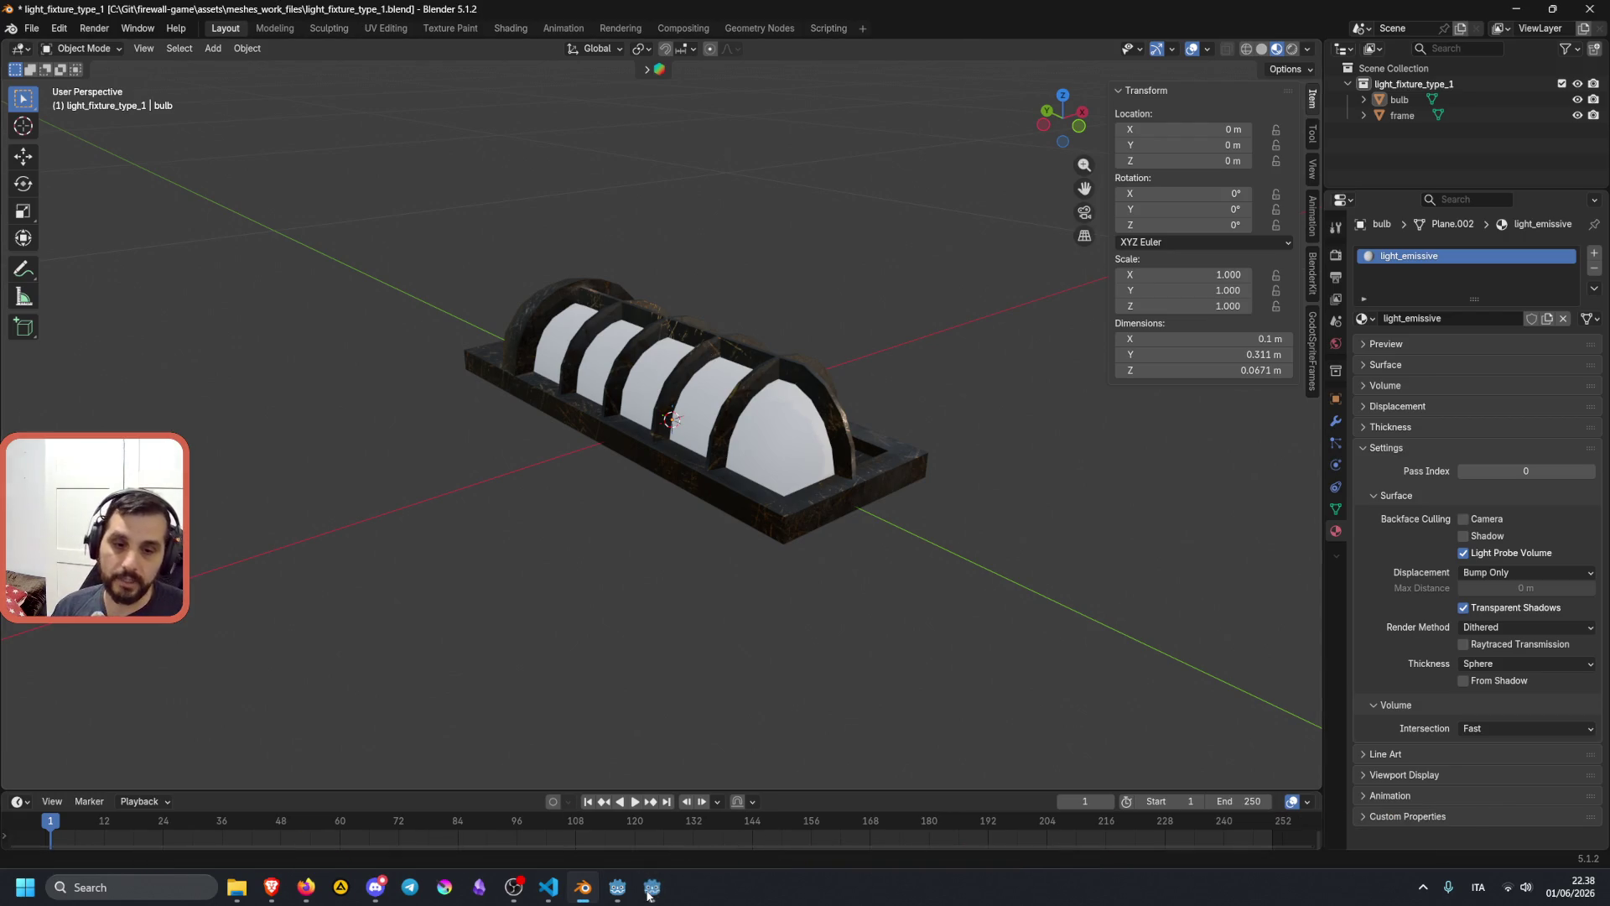
mouse_move(625, 892)
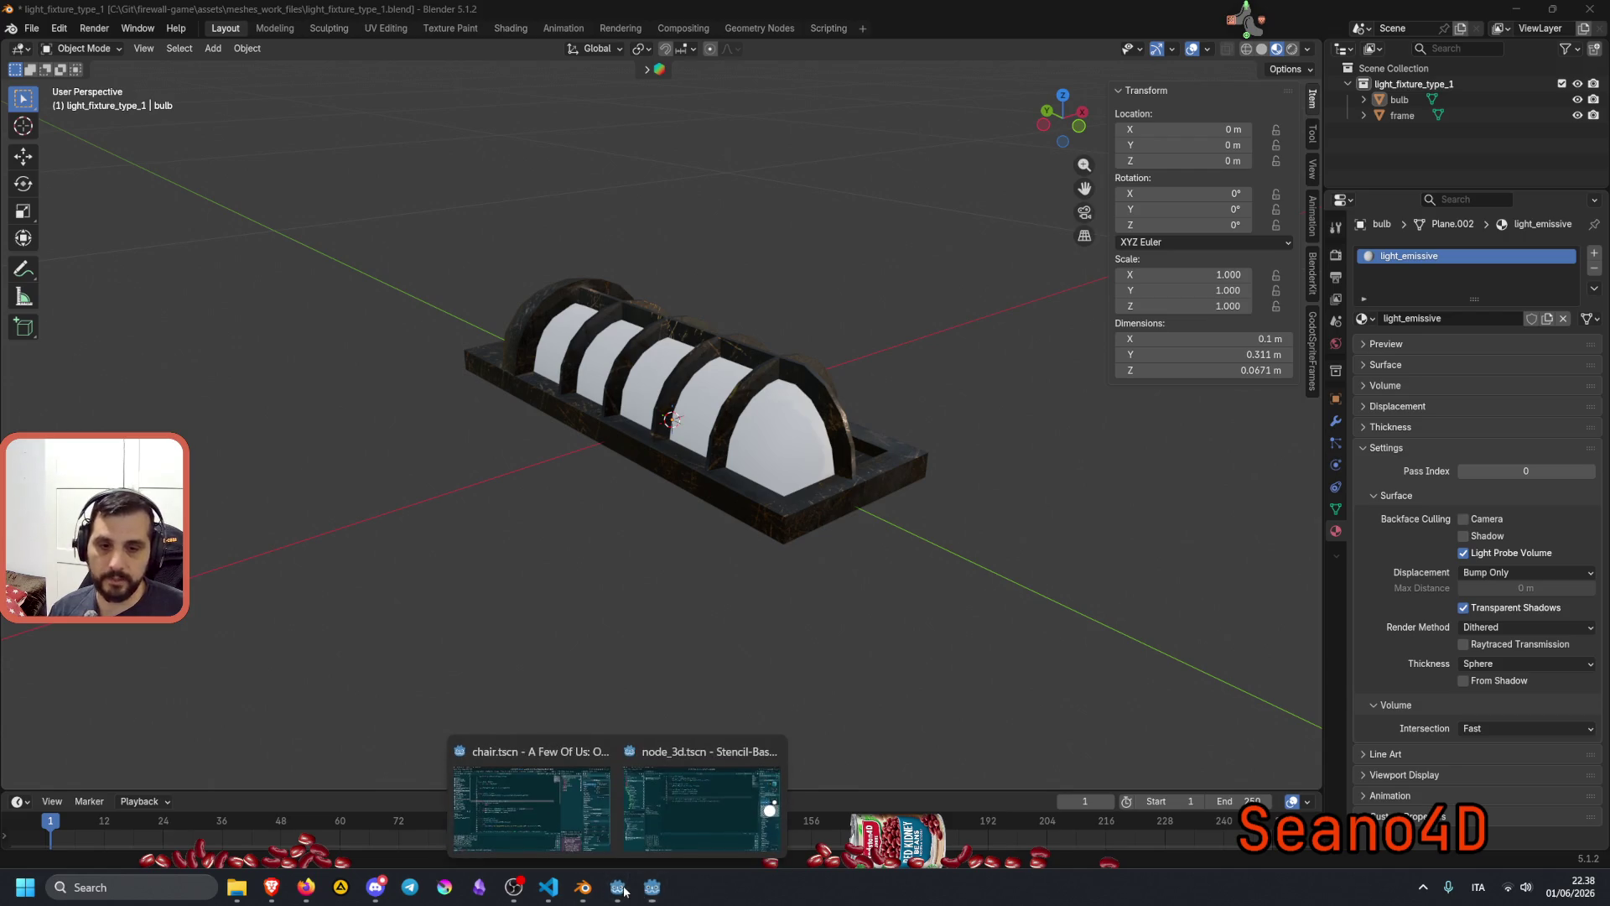
left_click(595, 839)
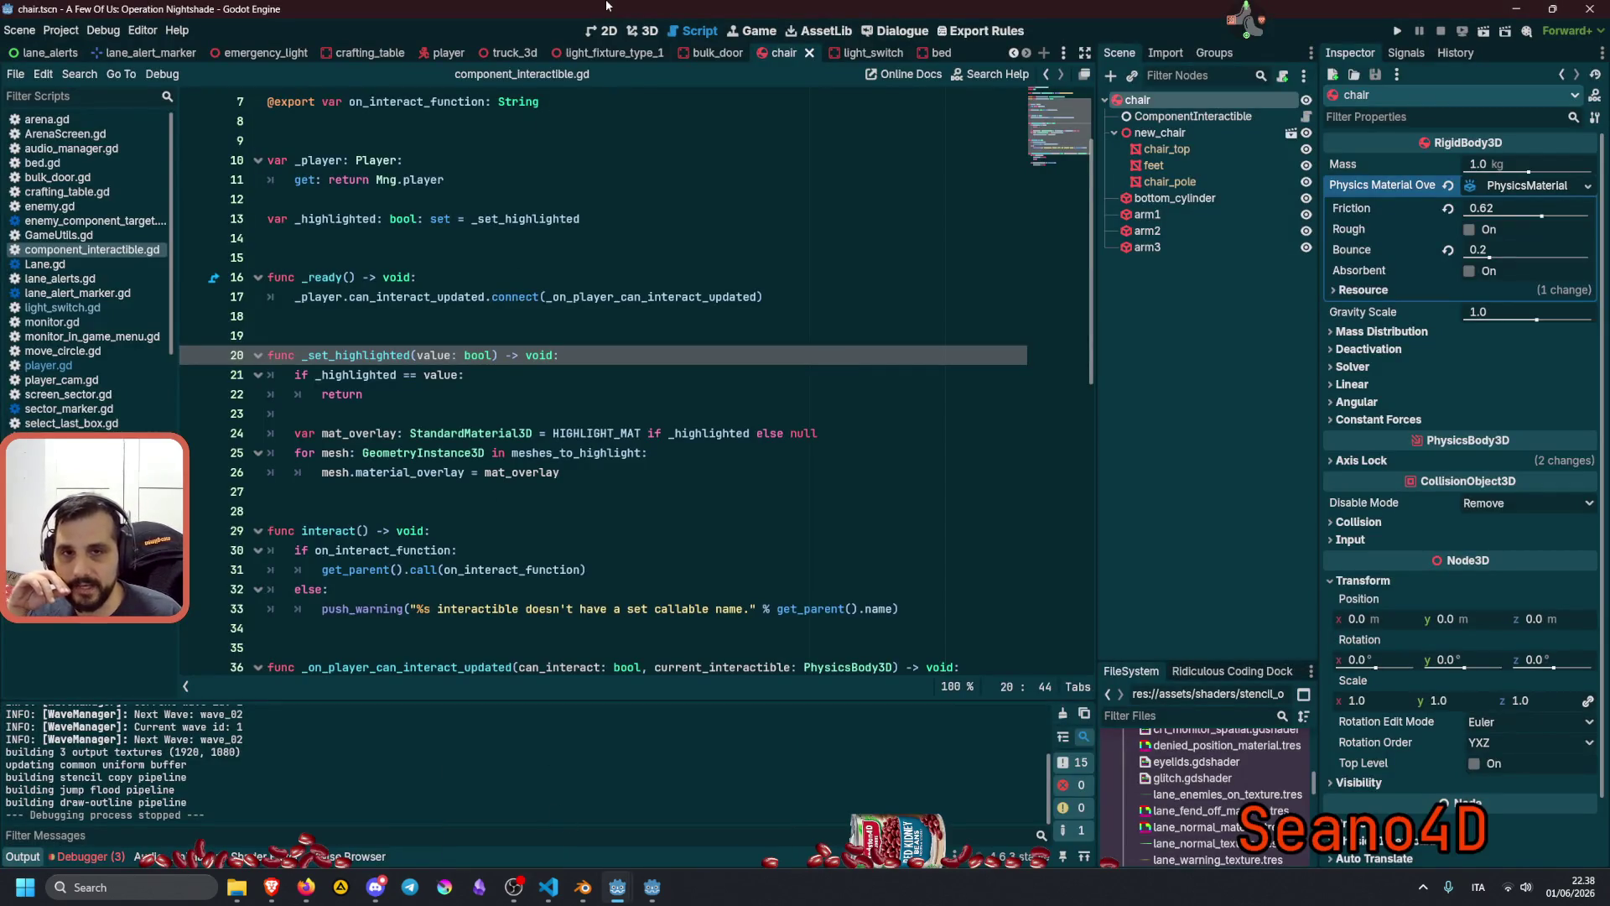
left_click(605, 30)
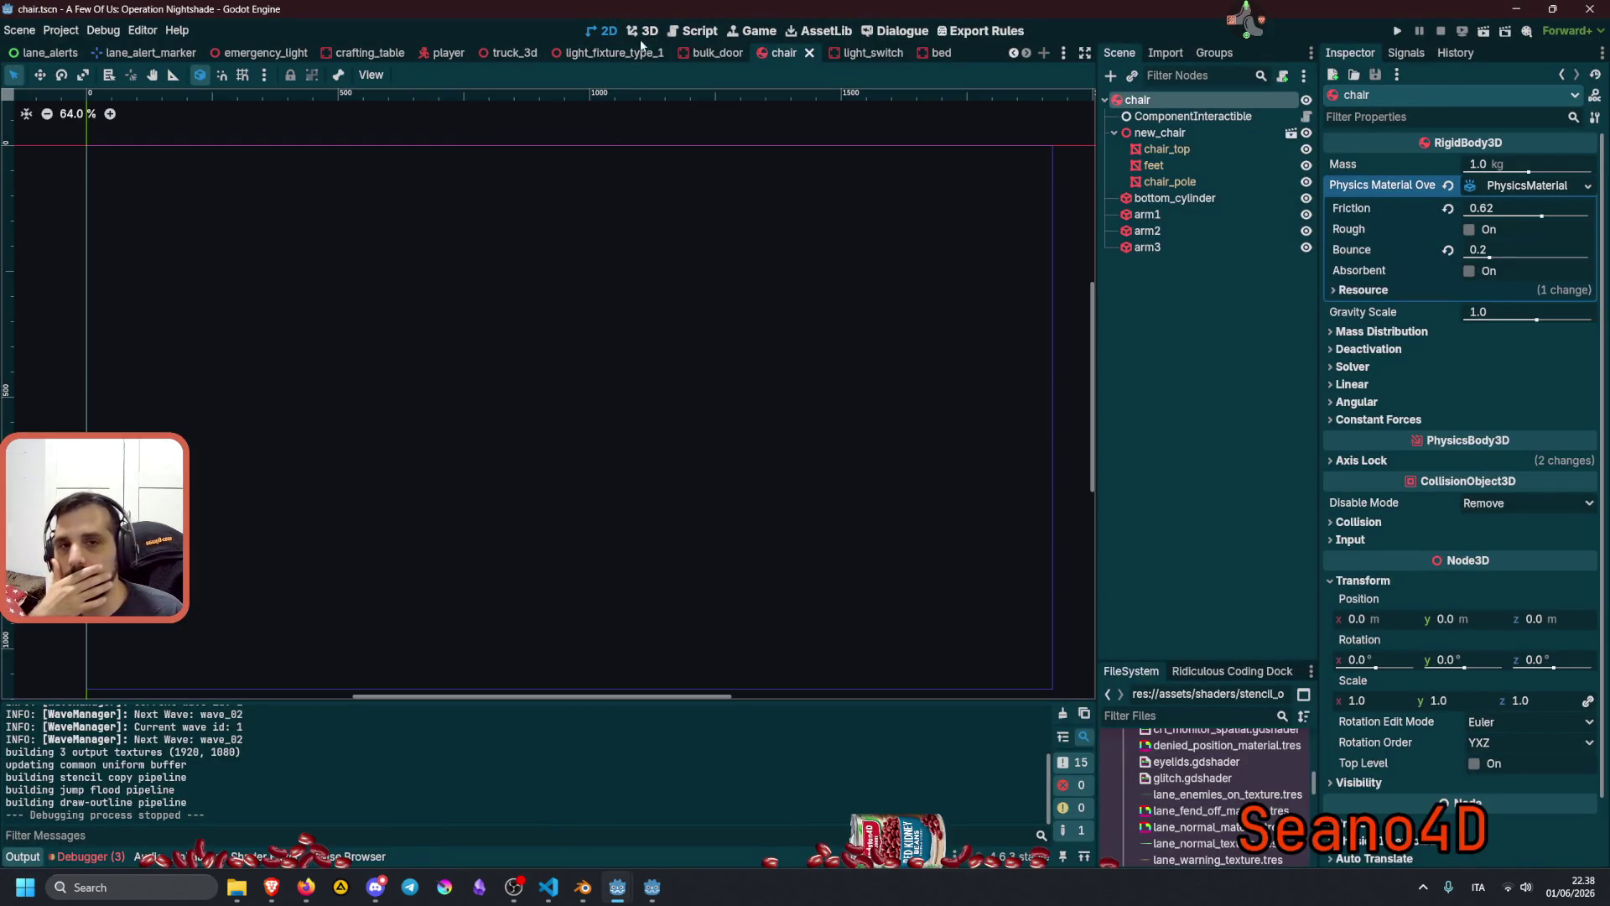
left_click(646, 31)
left_click(713, 394)
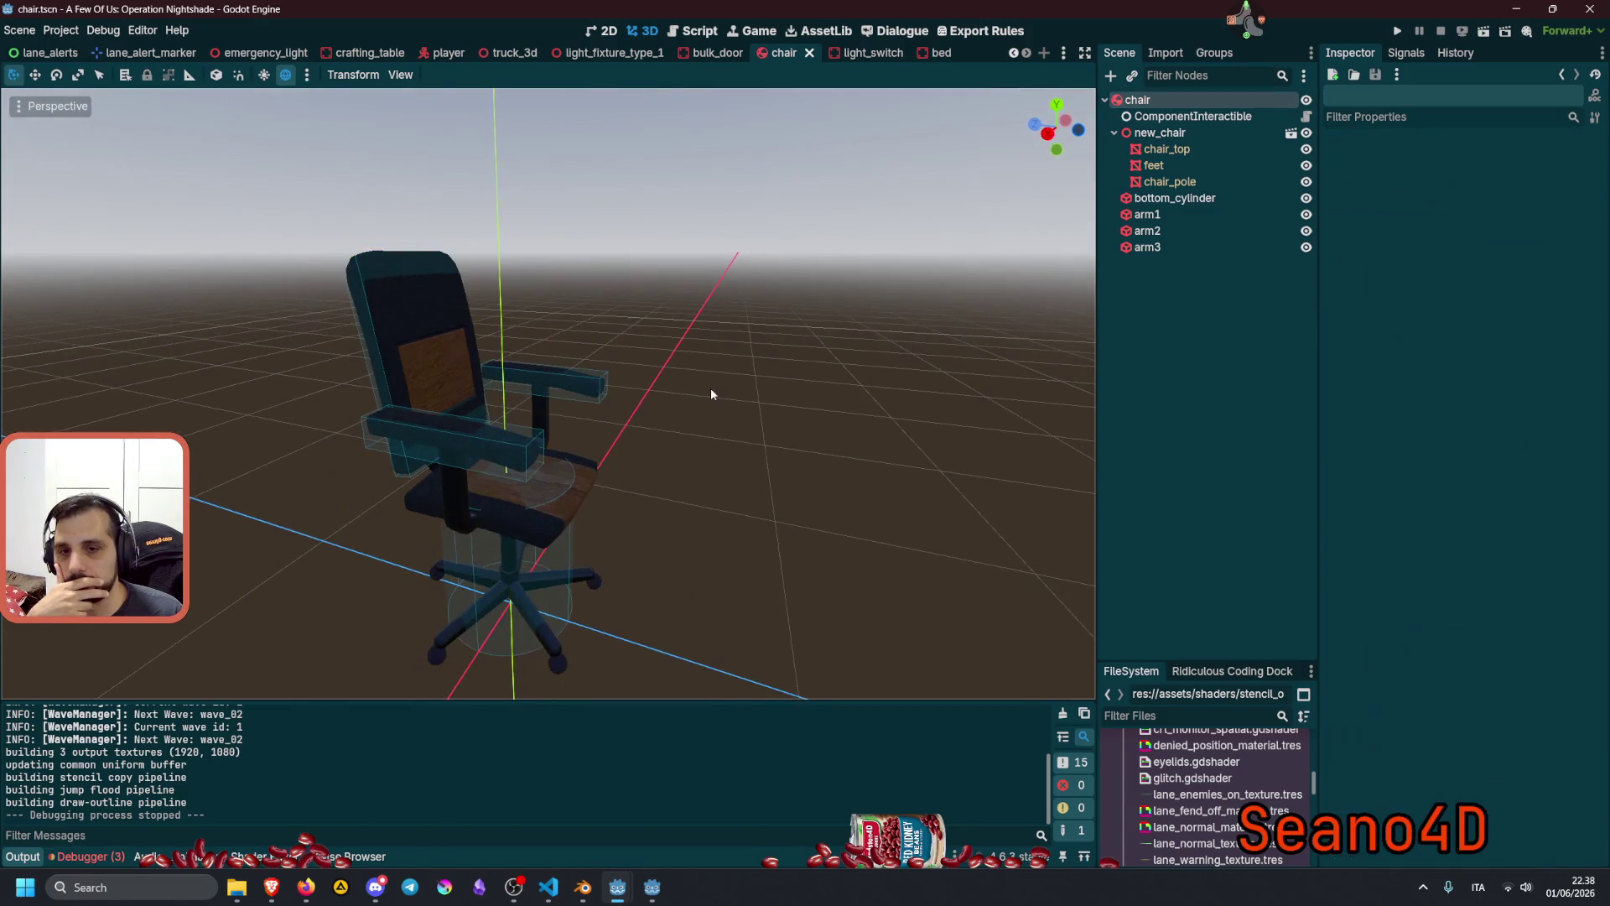
left_click(435, 351)
left_click(669, 519)
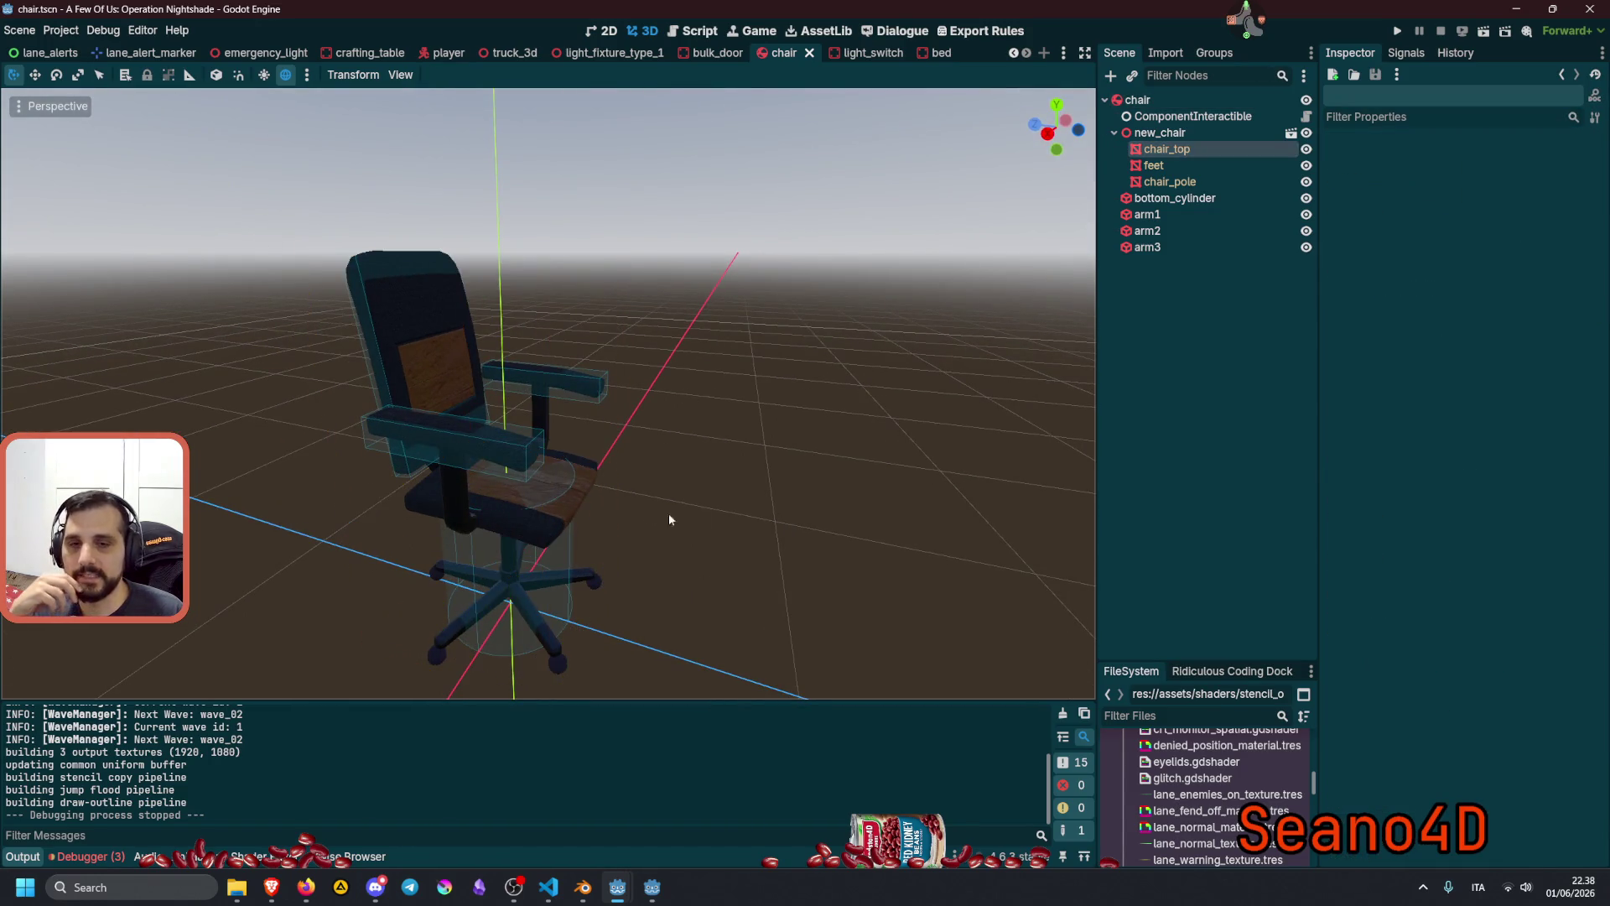
left_click(469, 496)
left_click_drag(521, 513, 614, 458)
left_click(1185, 168)
left_click(1170, 181)
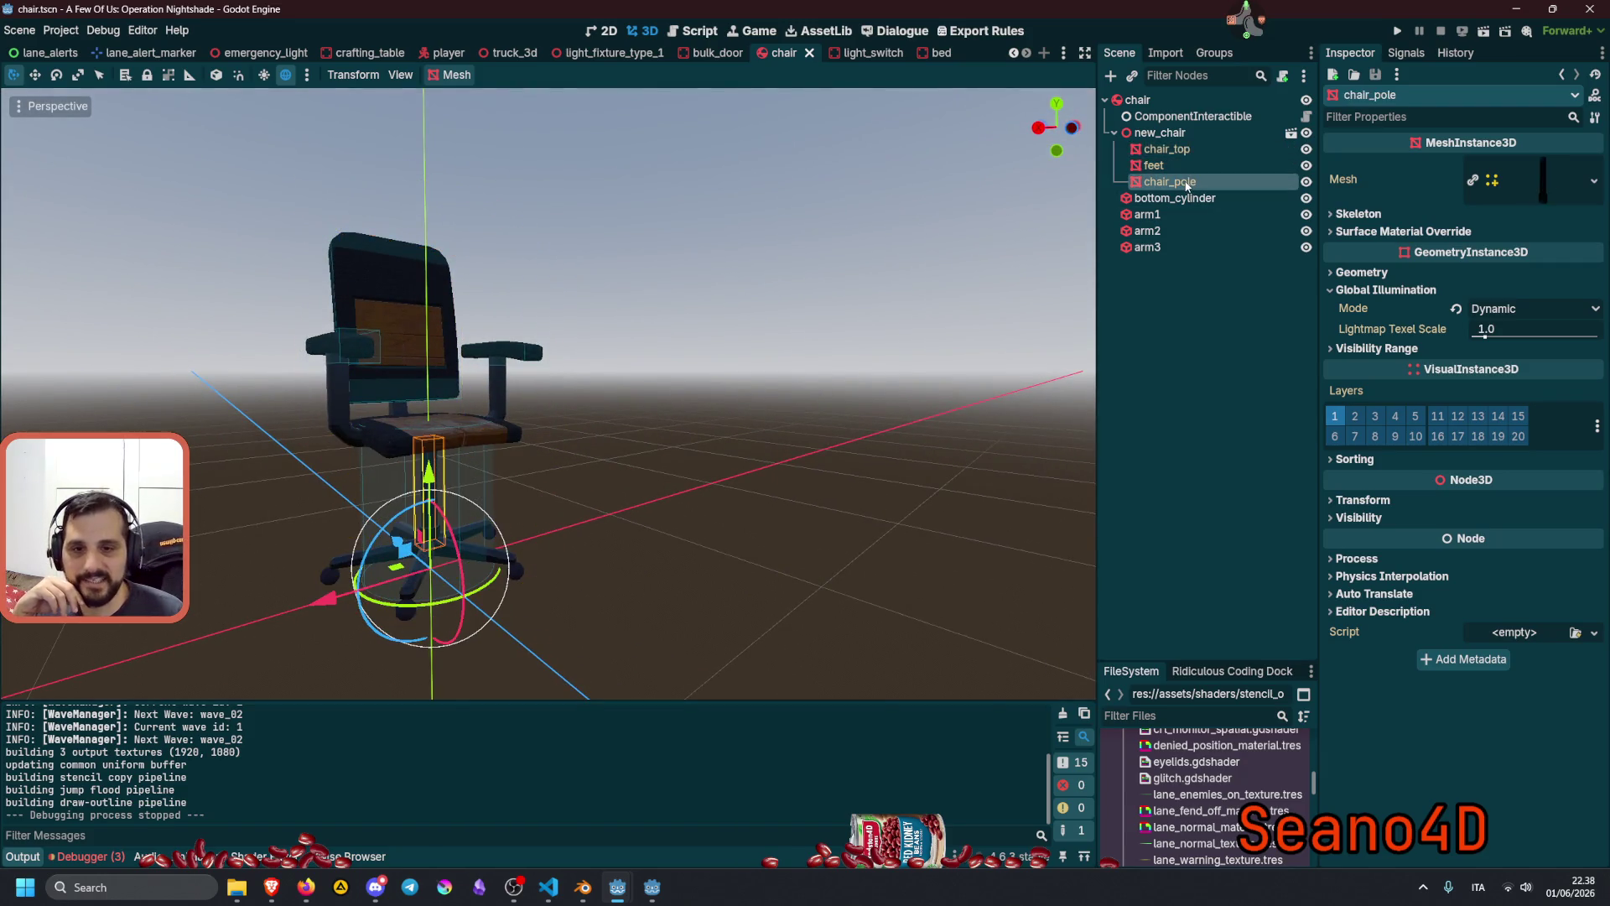
scroll(421, 473, "up", 3)
mouse_move(421, 473)
left_mouse_down()
mouse_move(506, 483)
mouse_move(526, 450)
mouse_move(627, 461)
mouse_move(531, 462)
mouse_move(621, 419)
mouse_move(555, 464)
left_mouse_up()
scroll(527, 450, "down", 5)
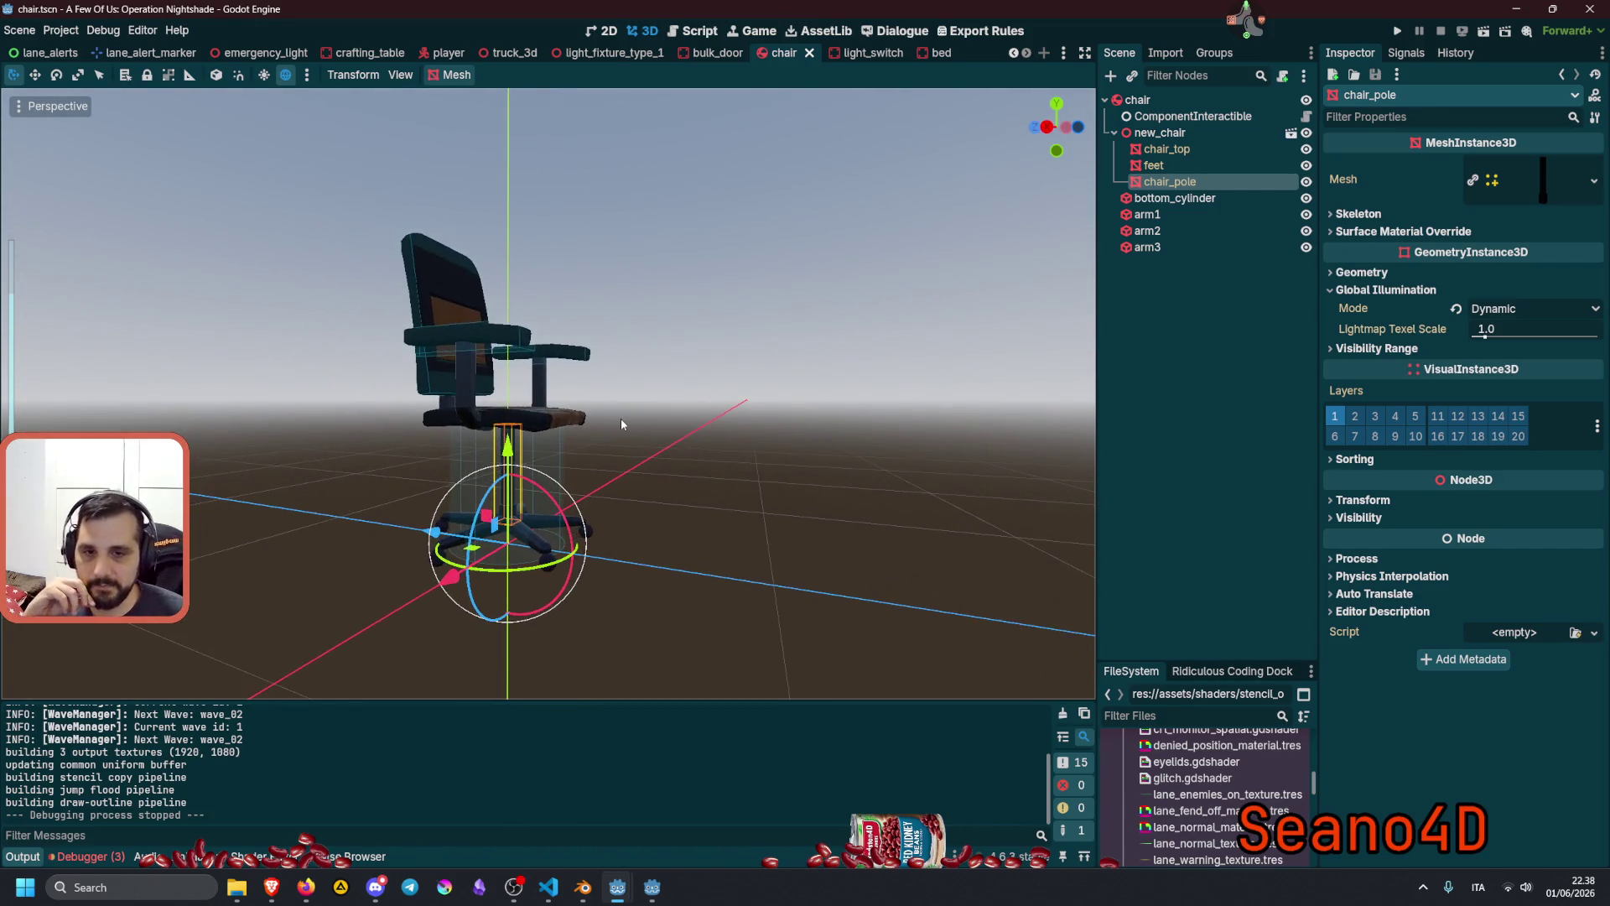
scroll(620, 419, "up", 2)
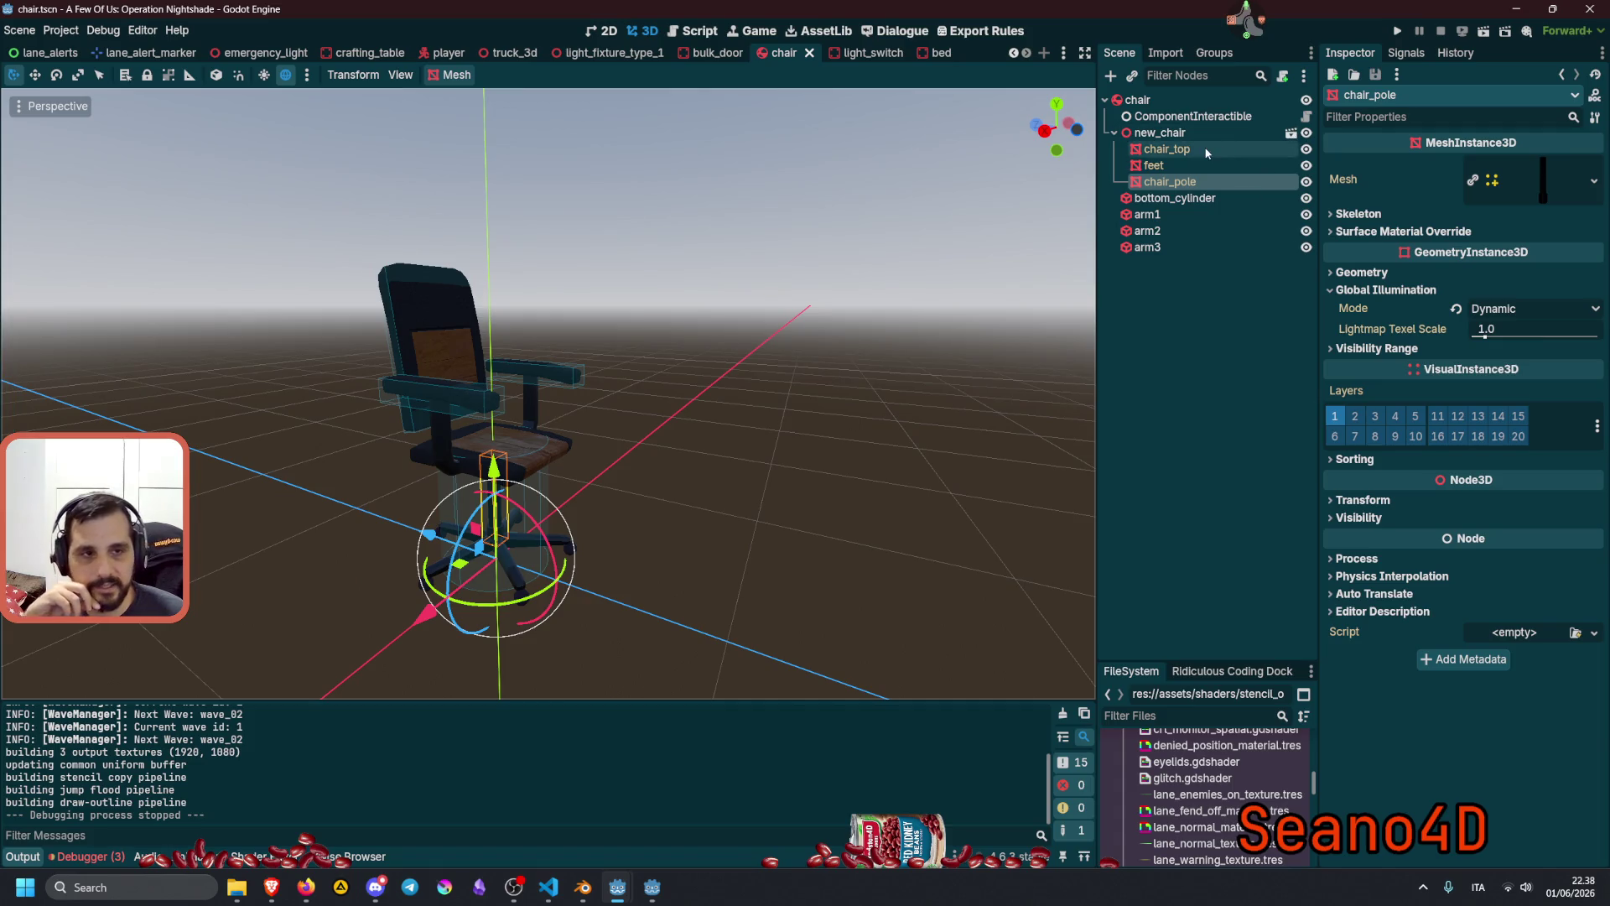
left_click(1174, 149)
left_click(1186, 161)
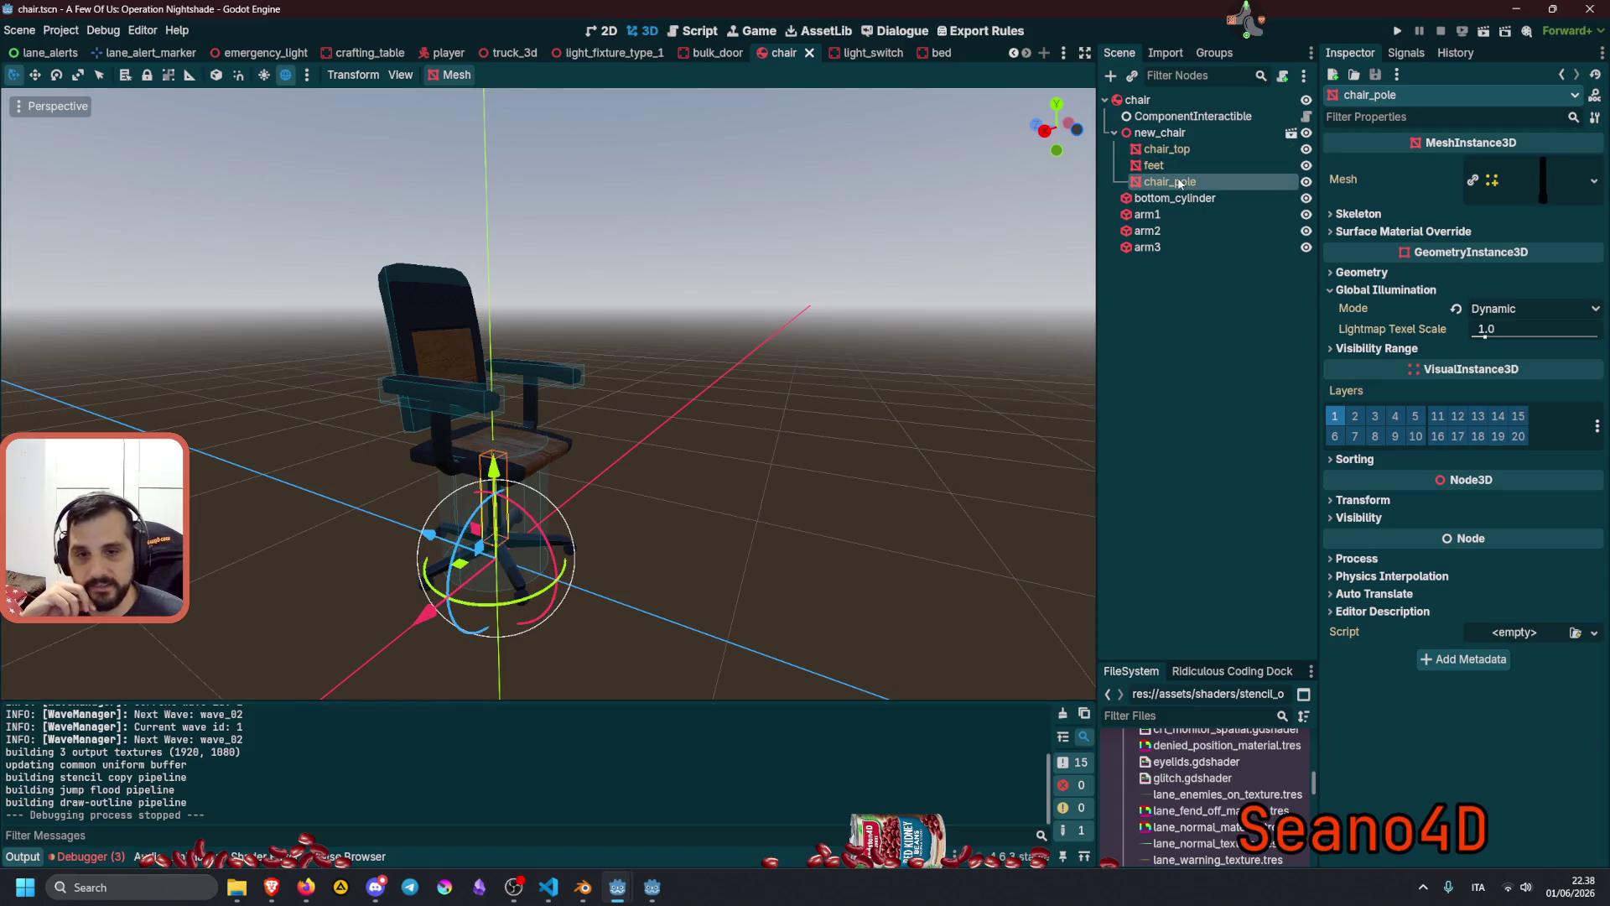
left_click(1174, 151)
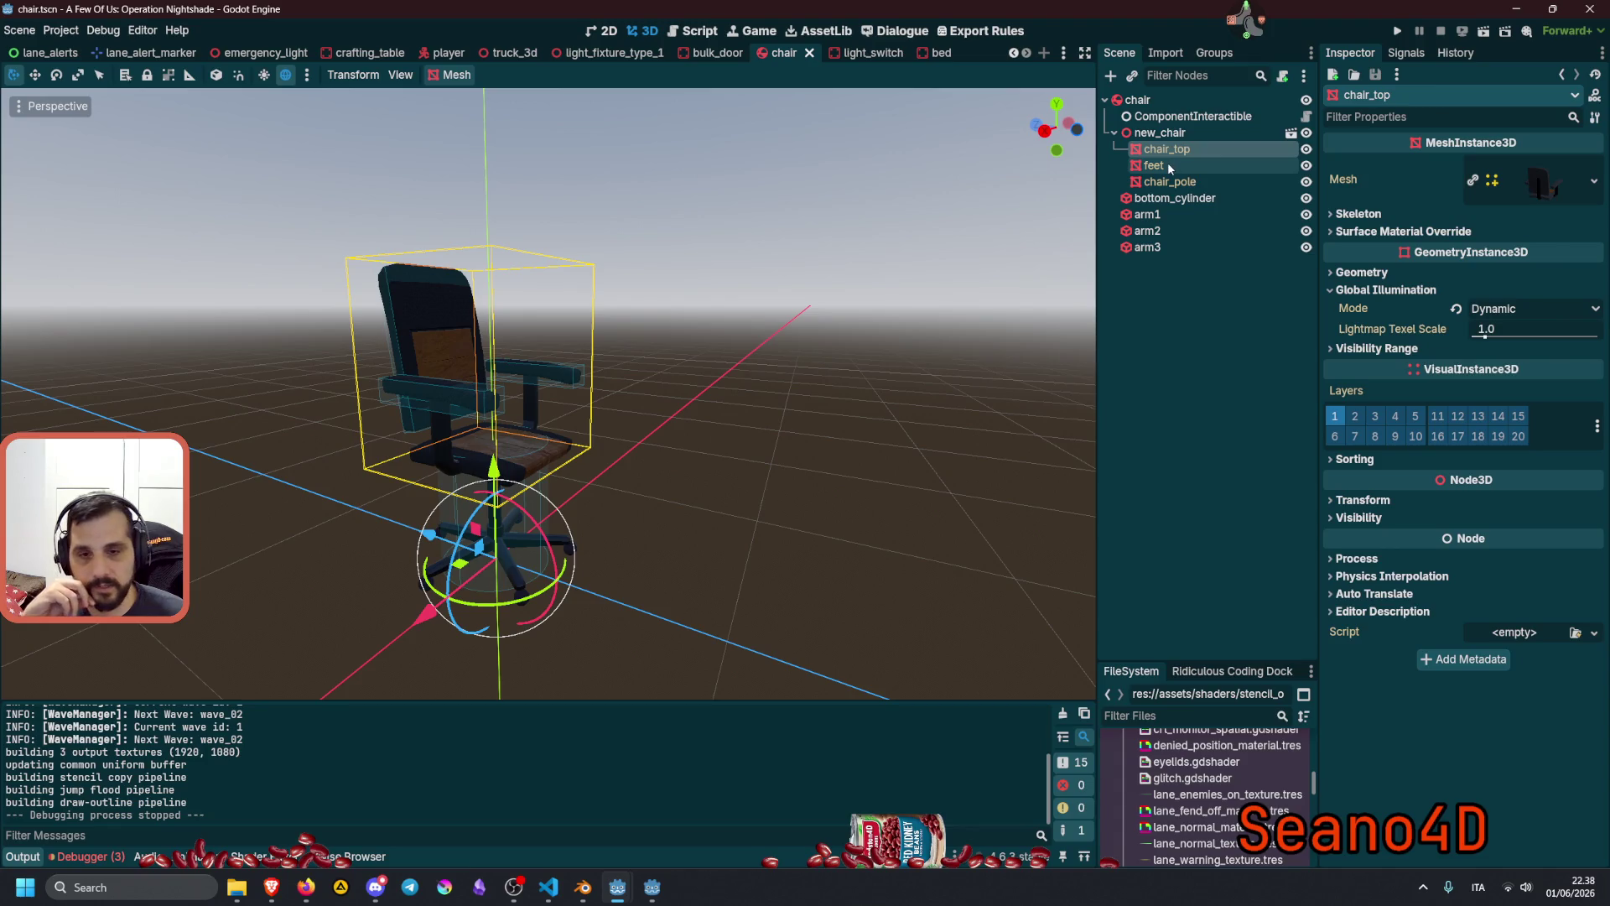
left_click(1168, 163)
left_click(1168, 185)
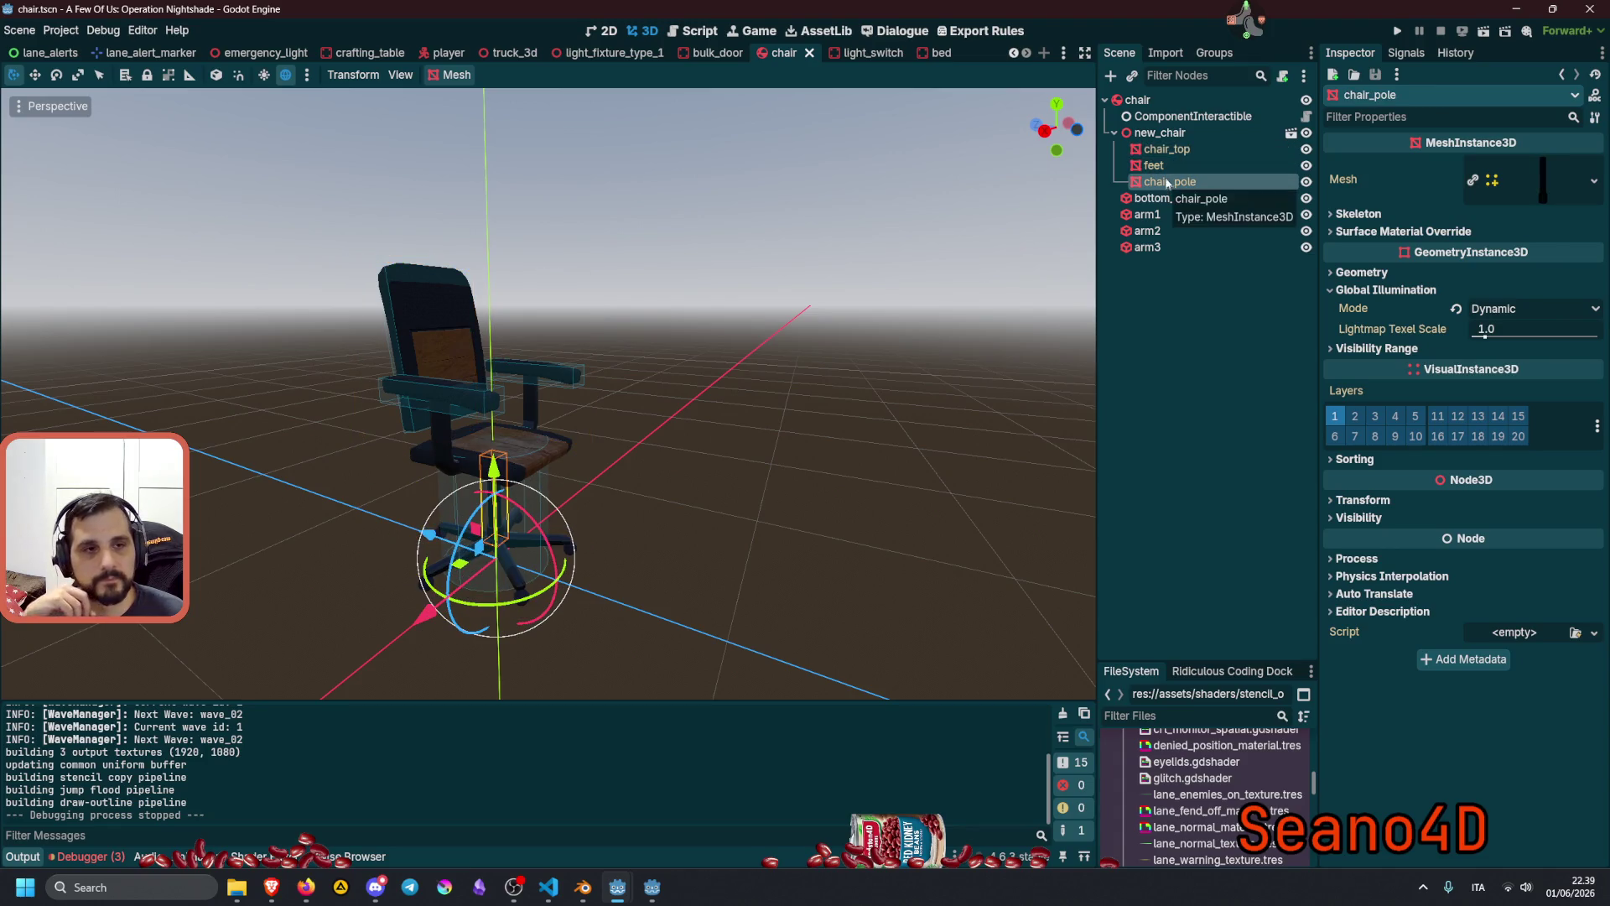
left_click(714, 340)
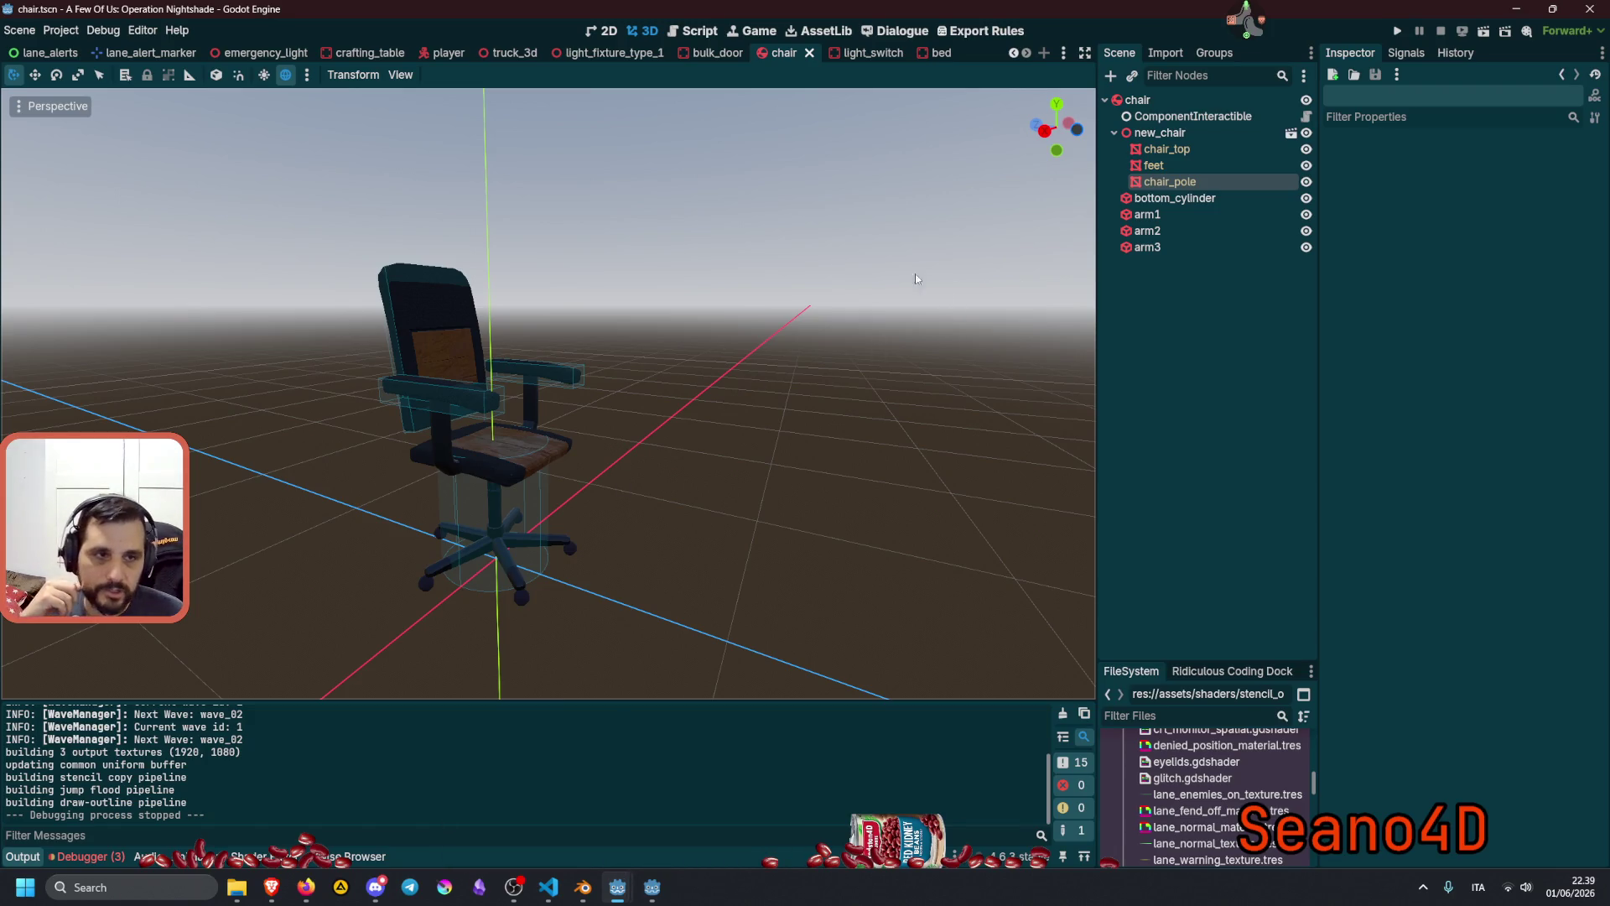
left_click(1216, 150)
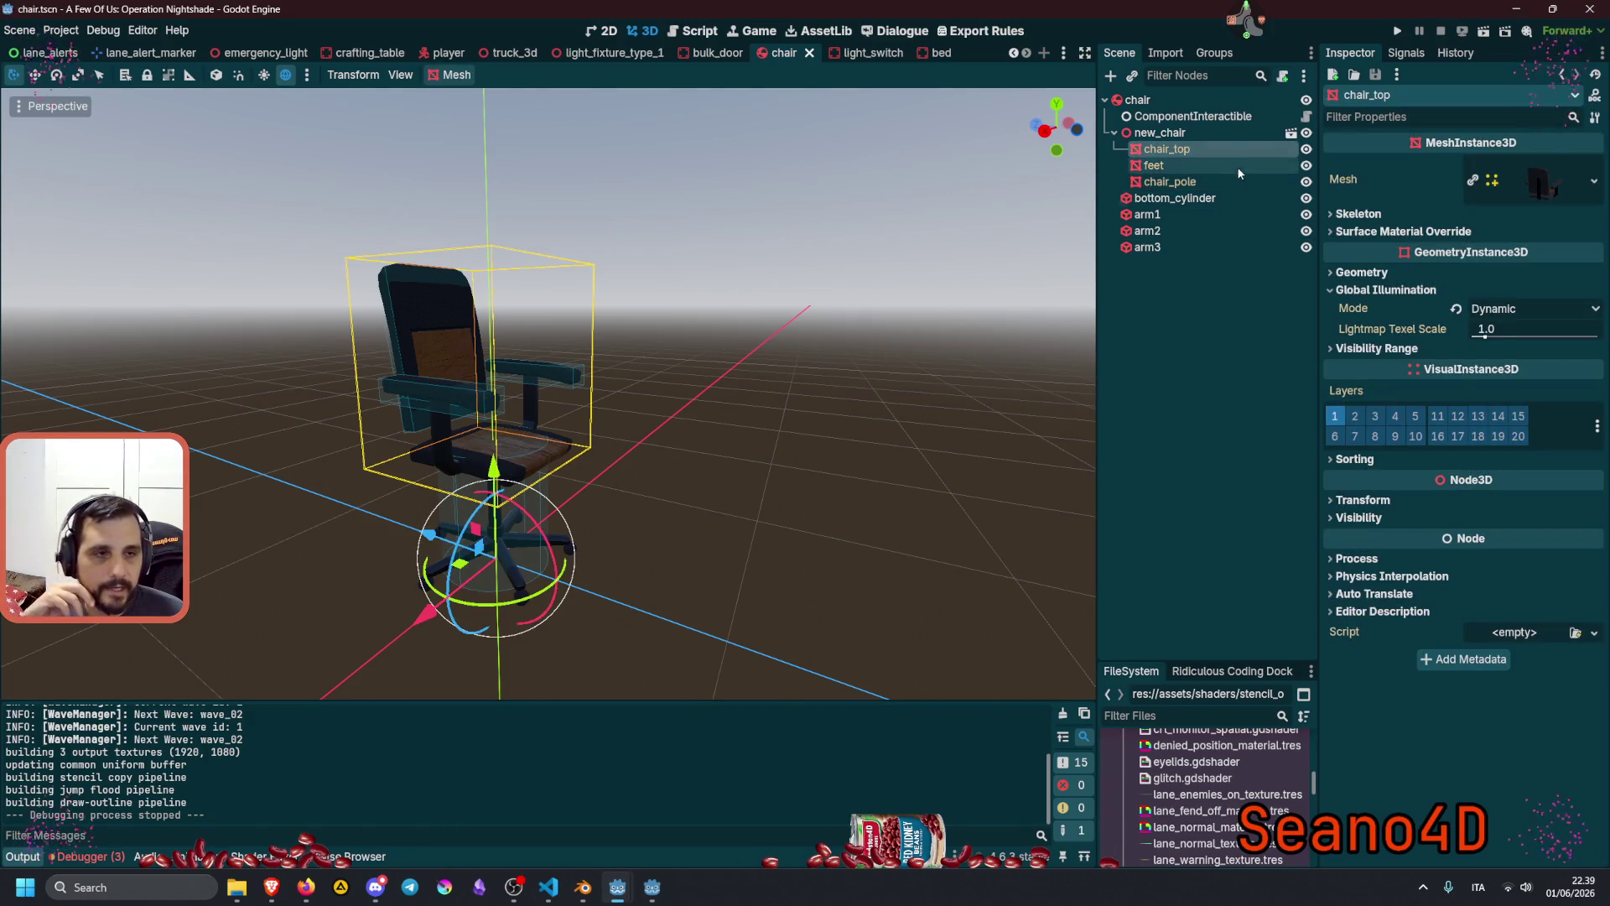
left_click(1306, 116)
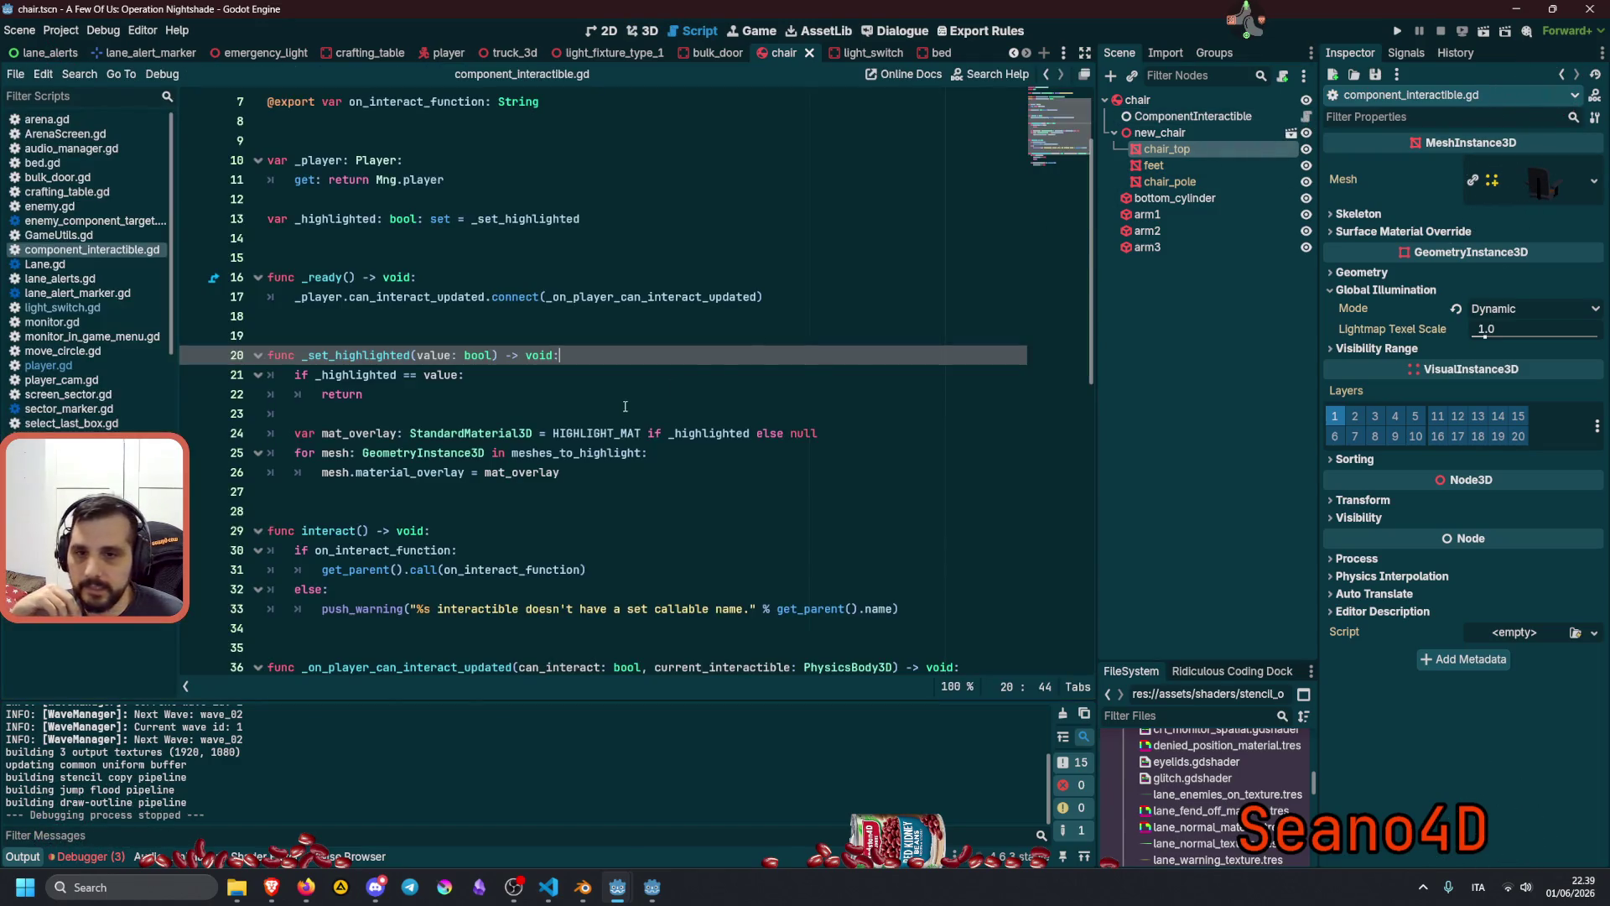
mouse_move(527, 457)
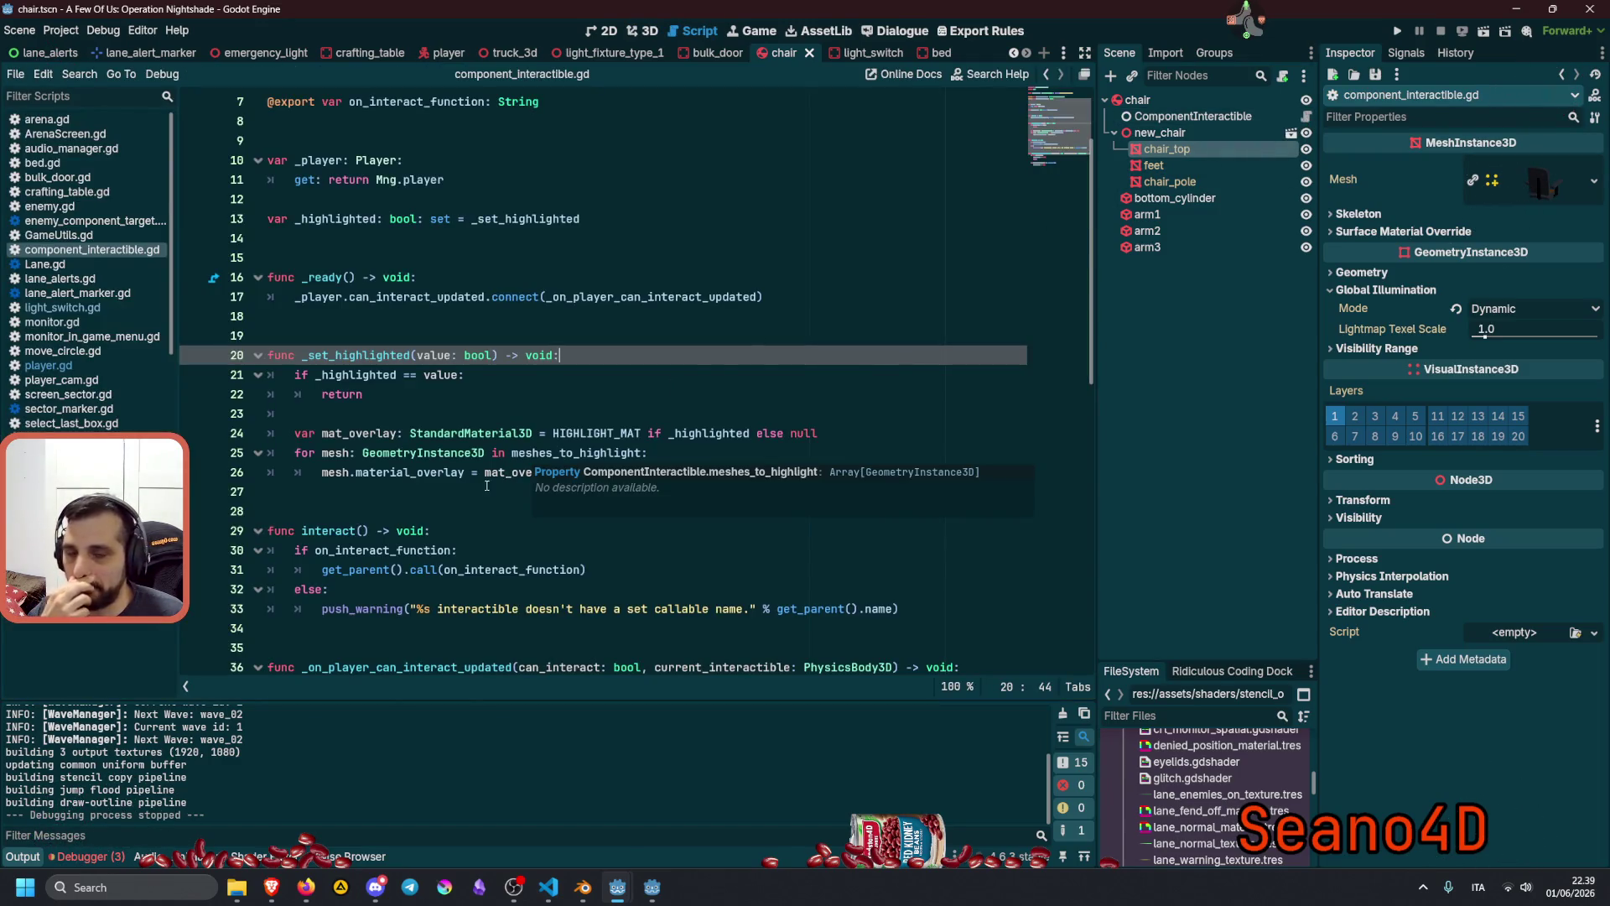
double_click(333, 454)
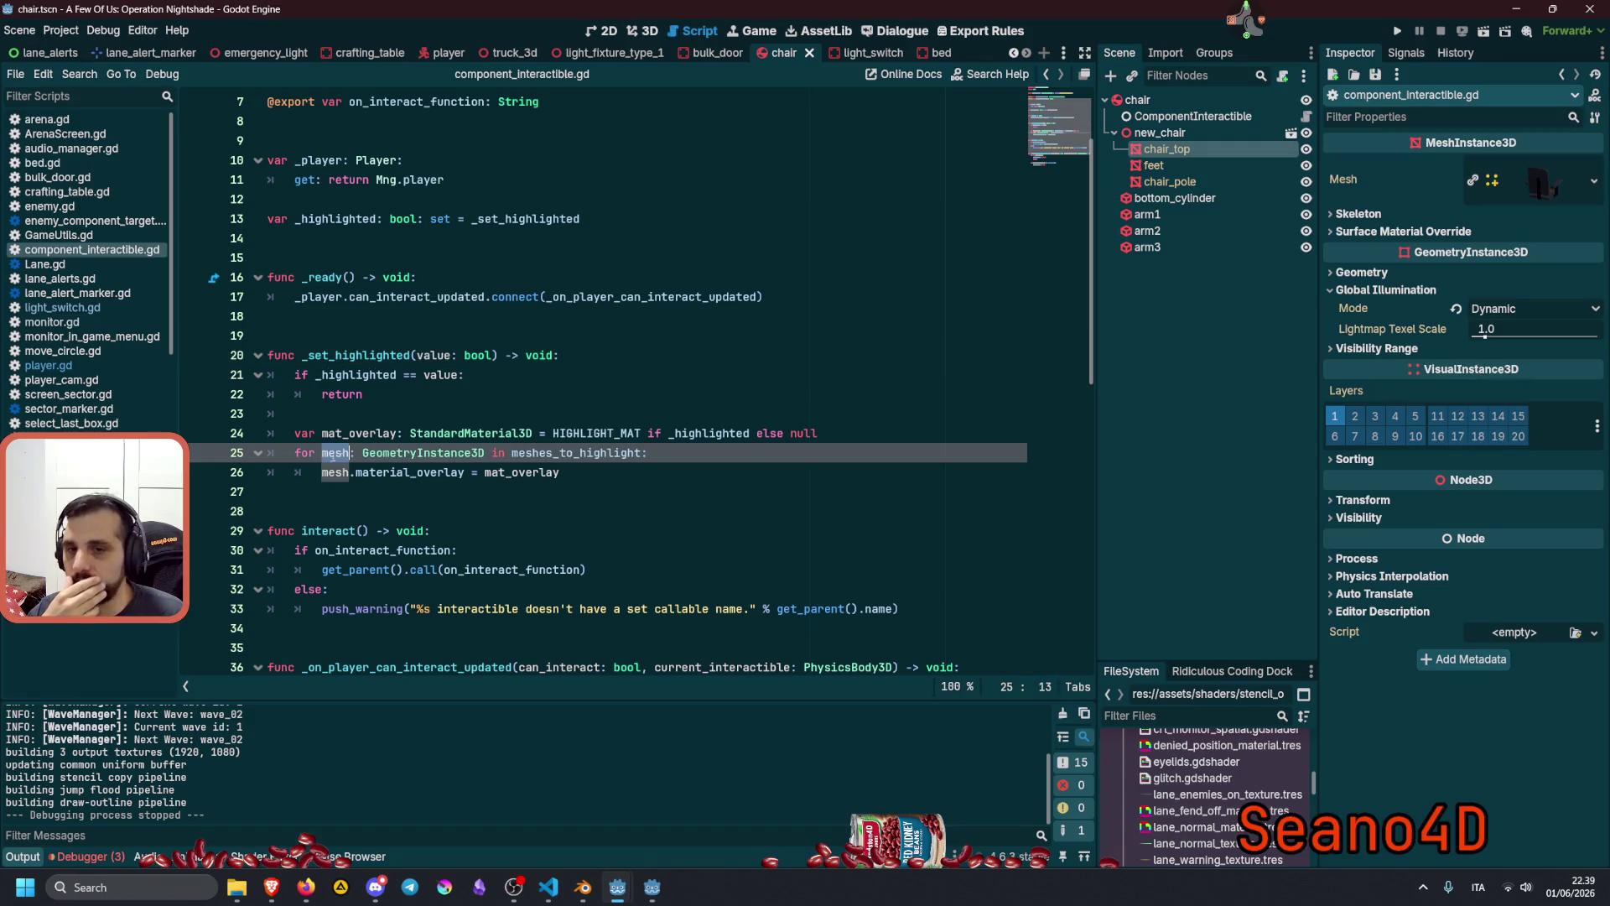
double_click(401, 454)
mouse_move(401, 456)
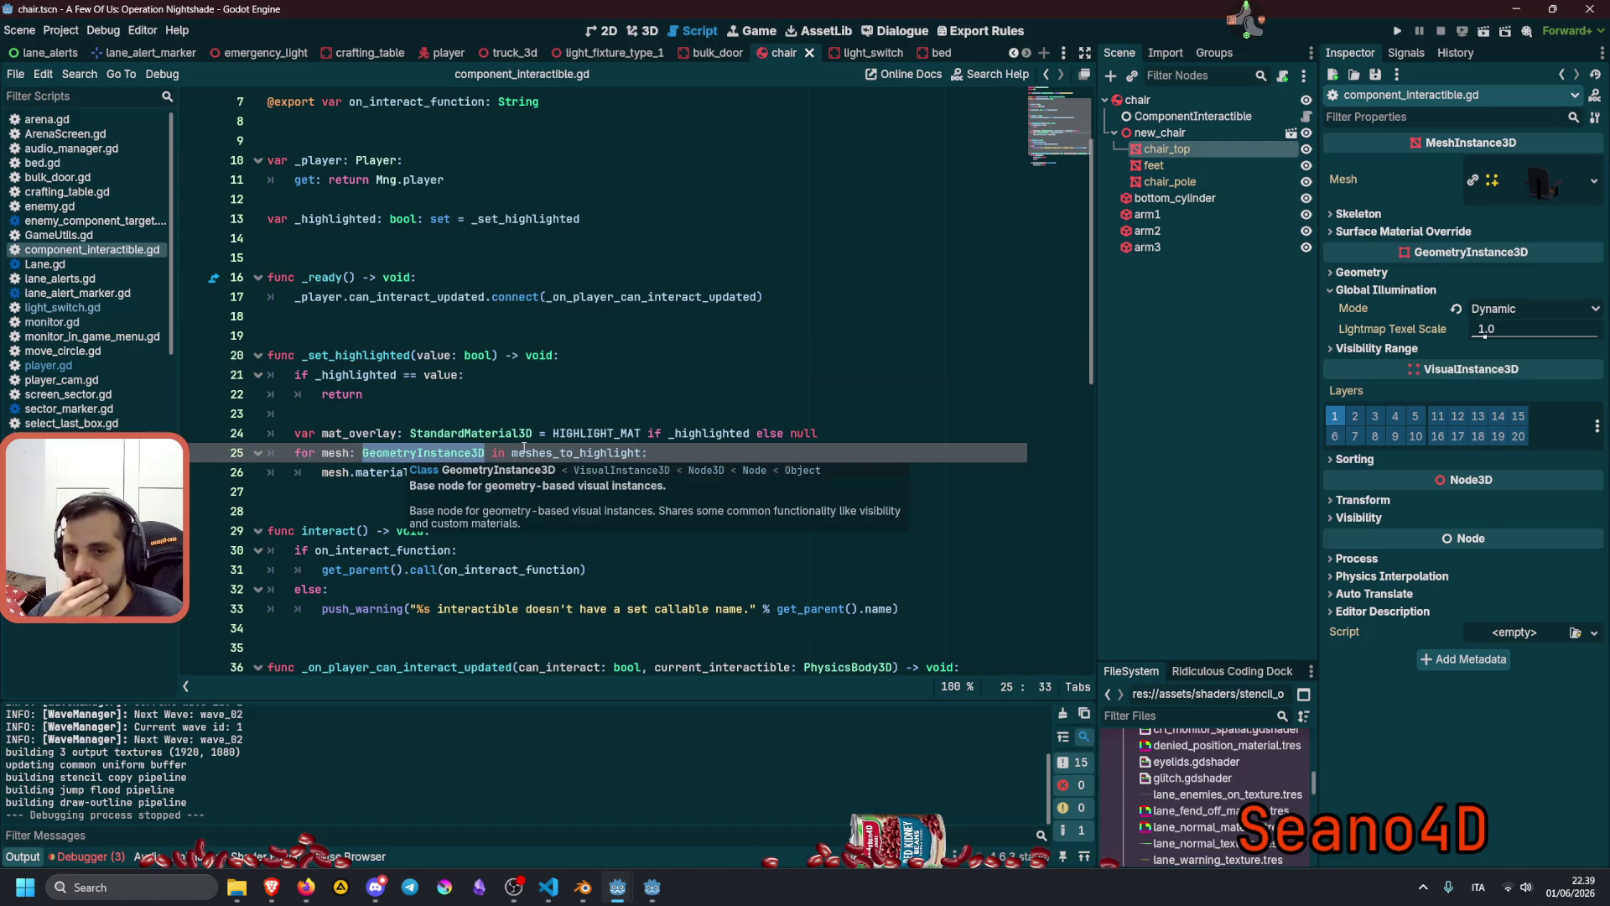
double_click(541, 453)
mouse_move(549, 454)
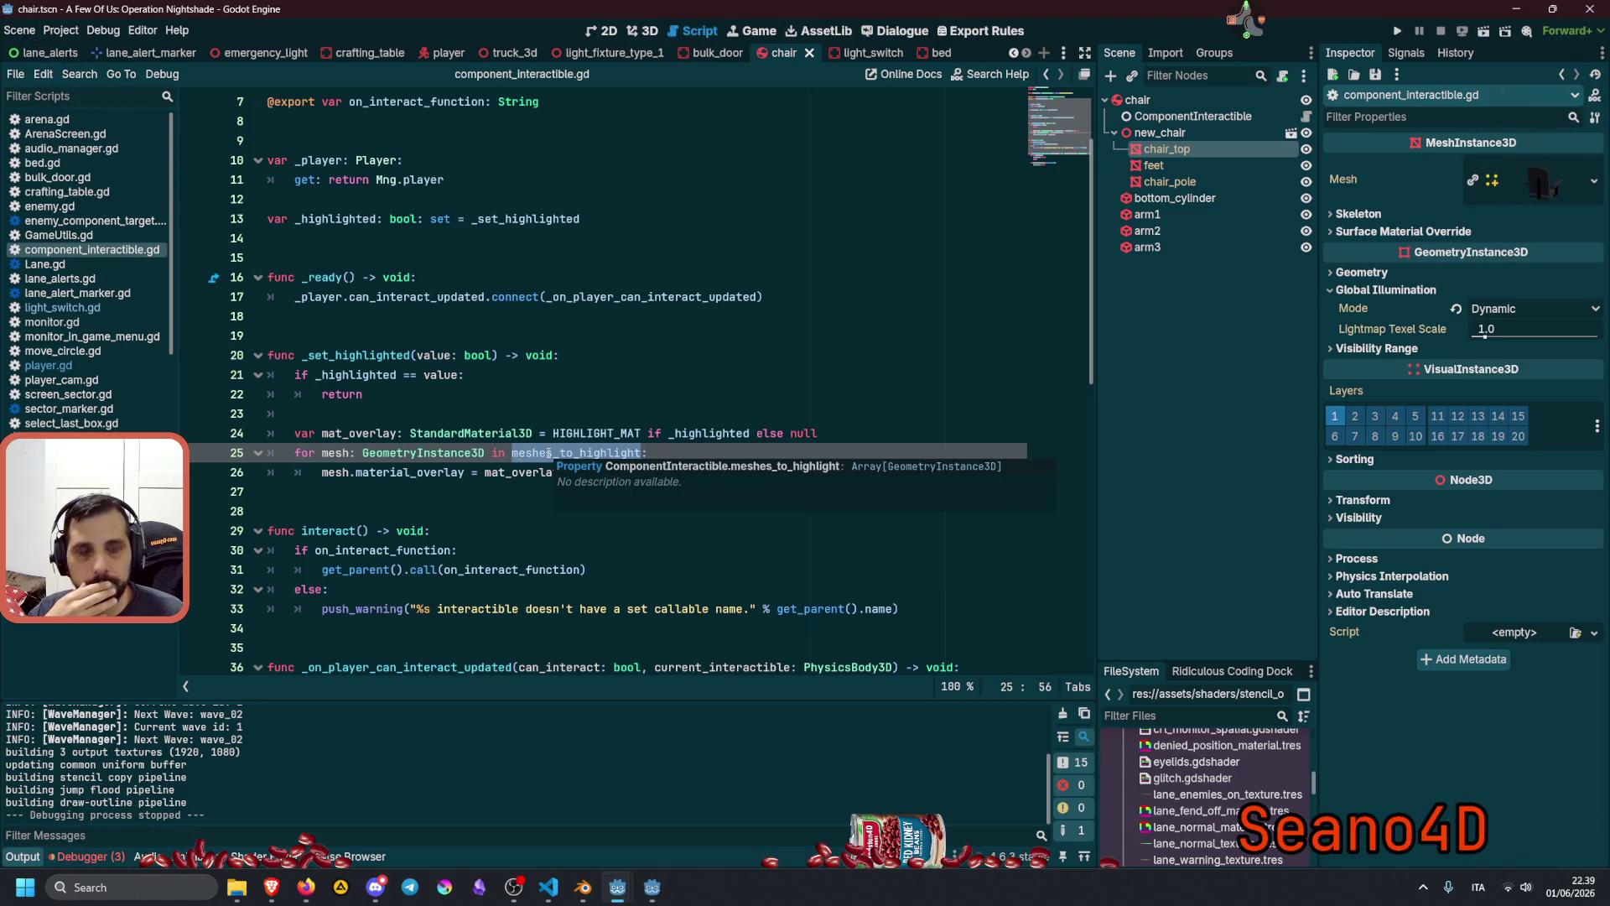
left_click(418, 475)
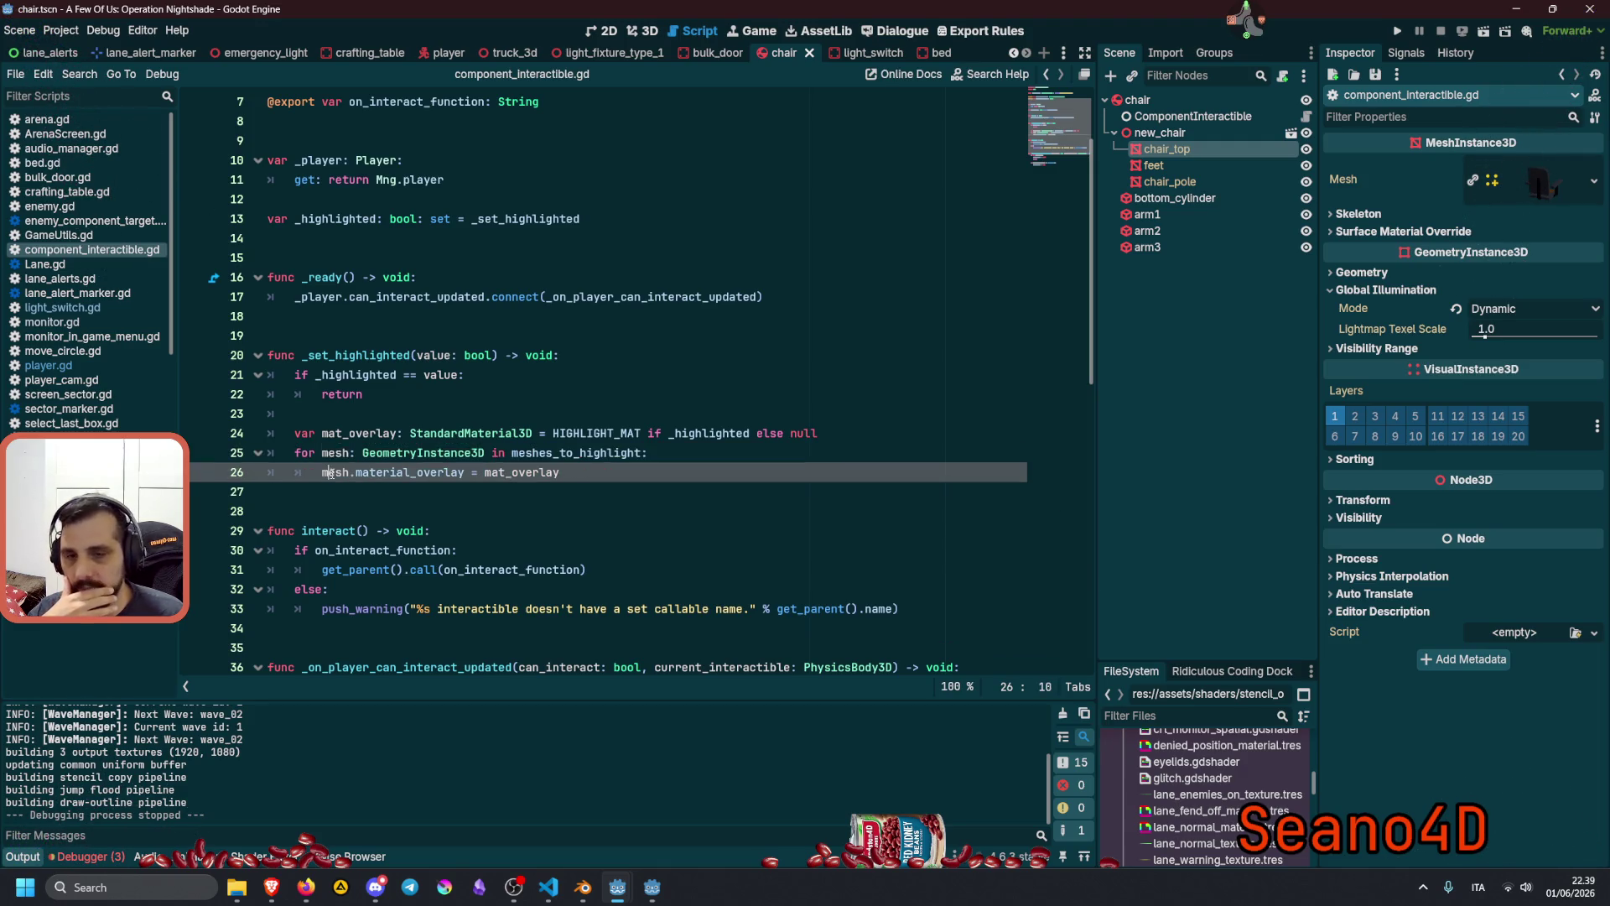
double_click(417, 474)
mouse_move(416, 475)
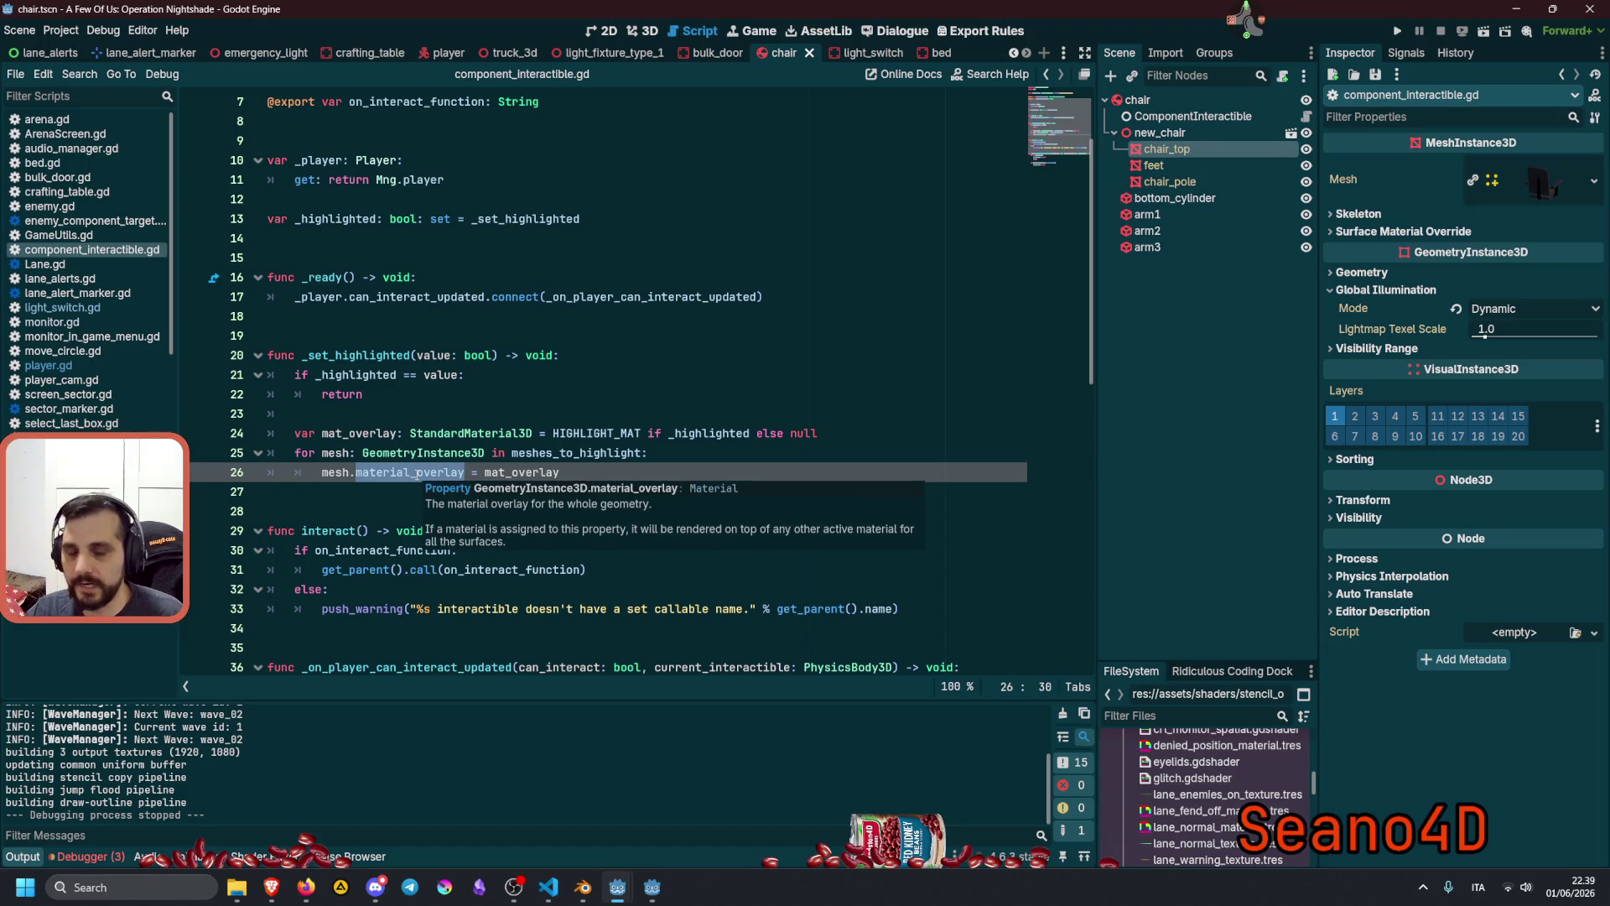
double_click(512, 472)
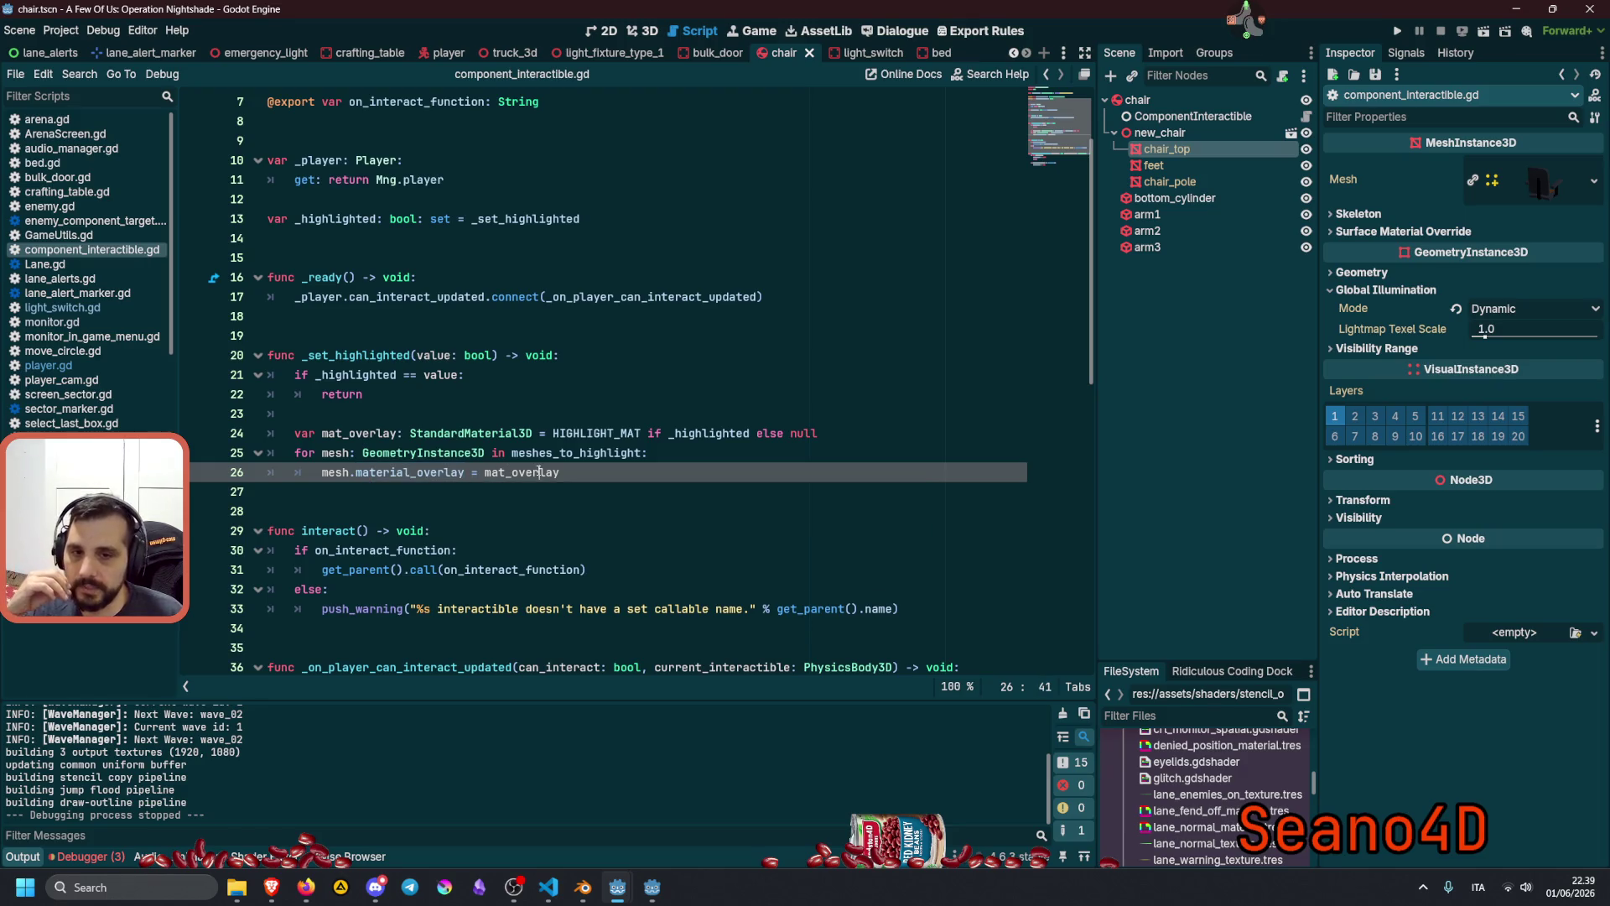
mouse_move(554, 433)
left_mouse_down()
mouse_move(755, 433)
mouse_move(721, 453)
left_mouse_up()
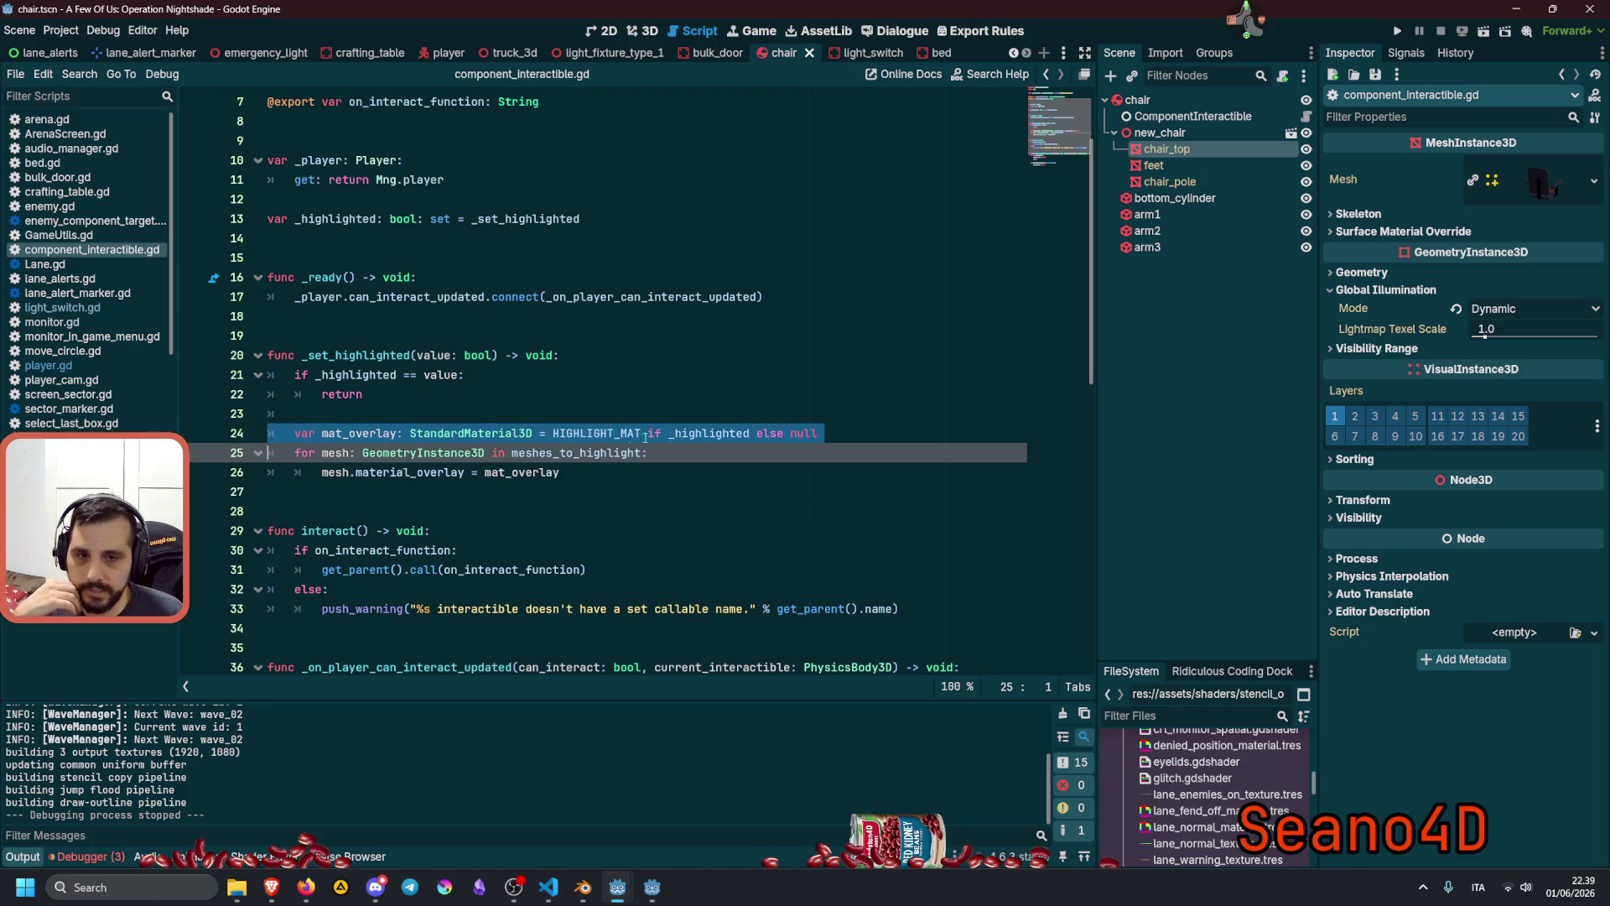
double_click(720, 433)
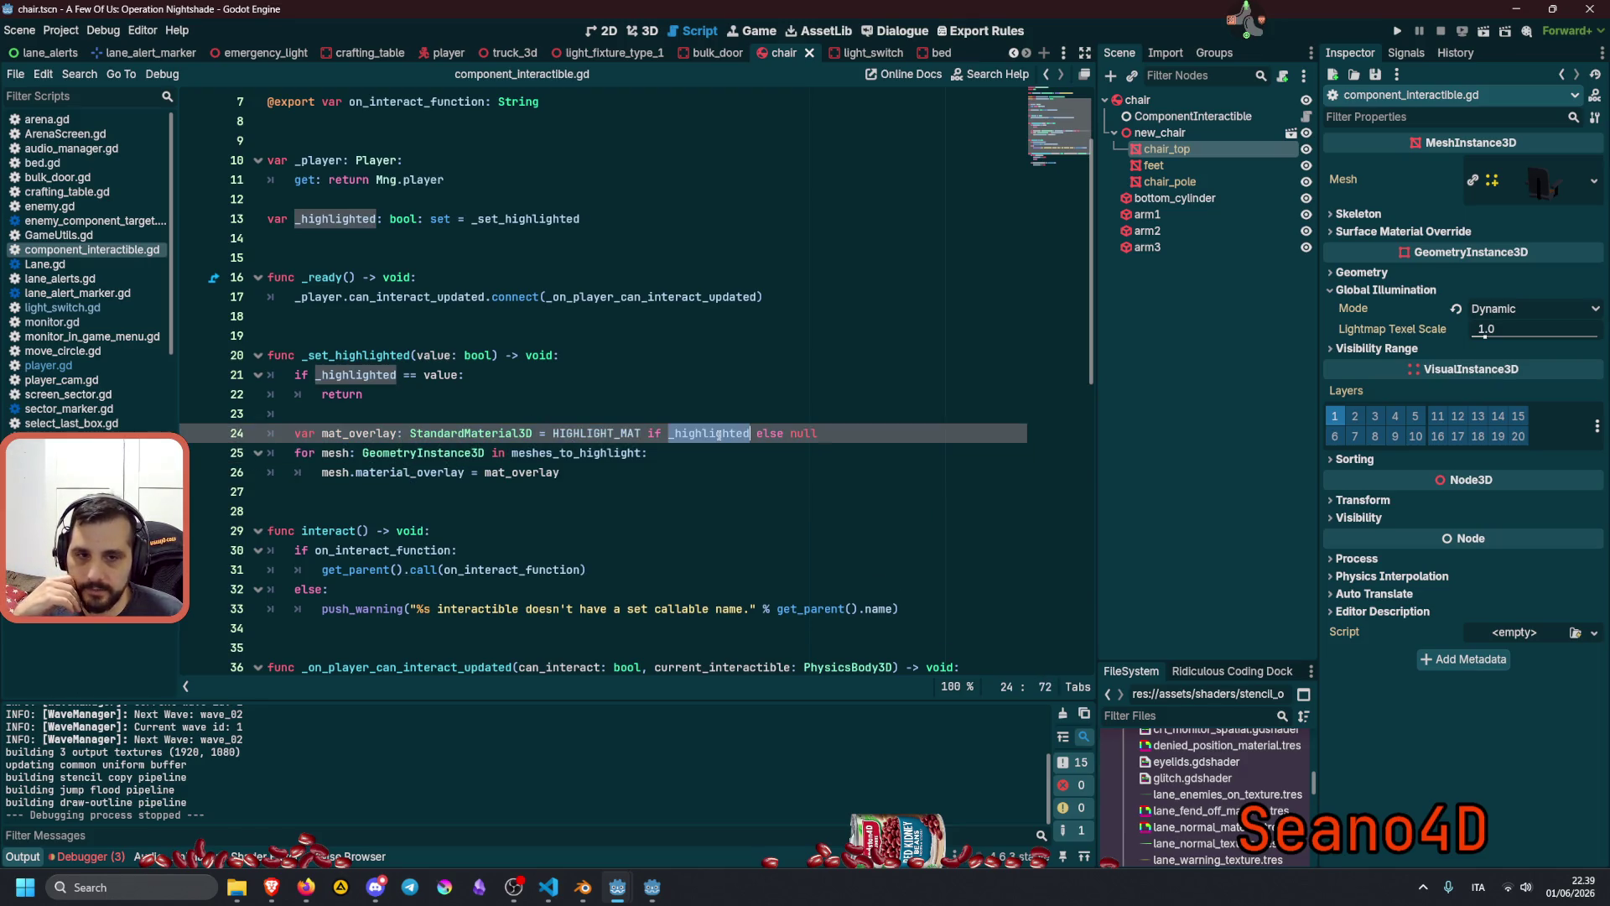
double_click(770, 433)
double_click(805, 433)
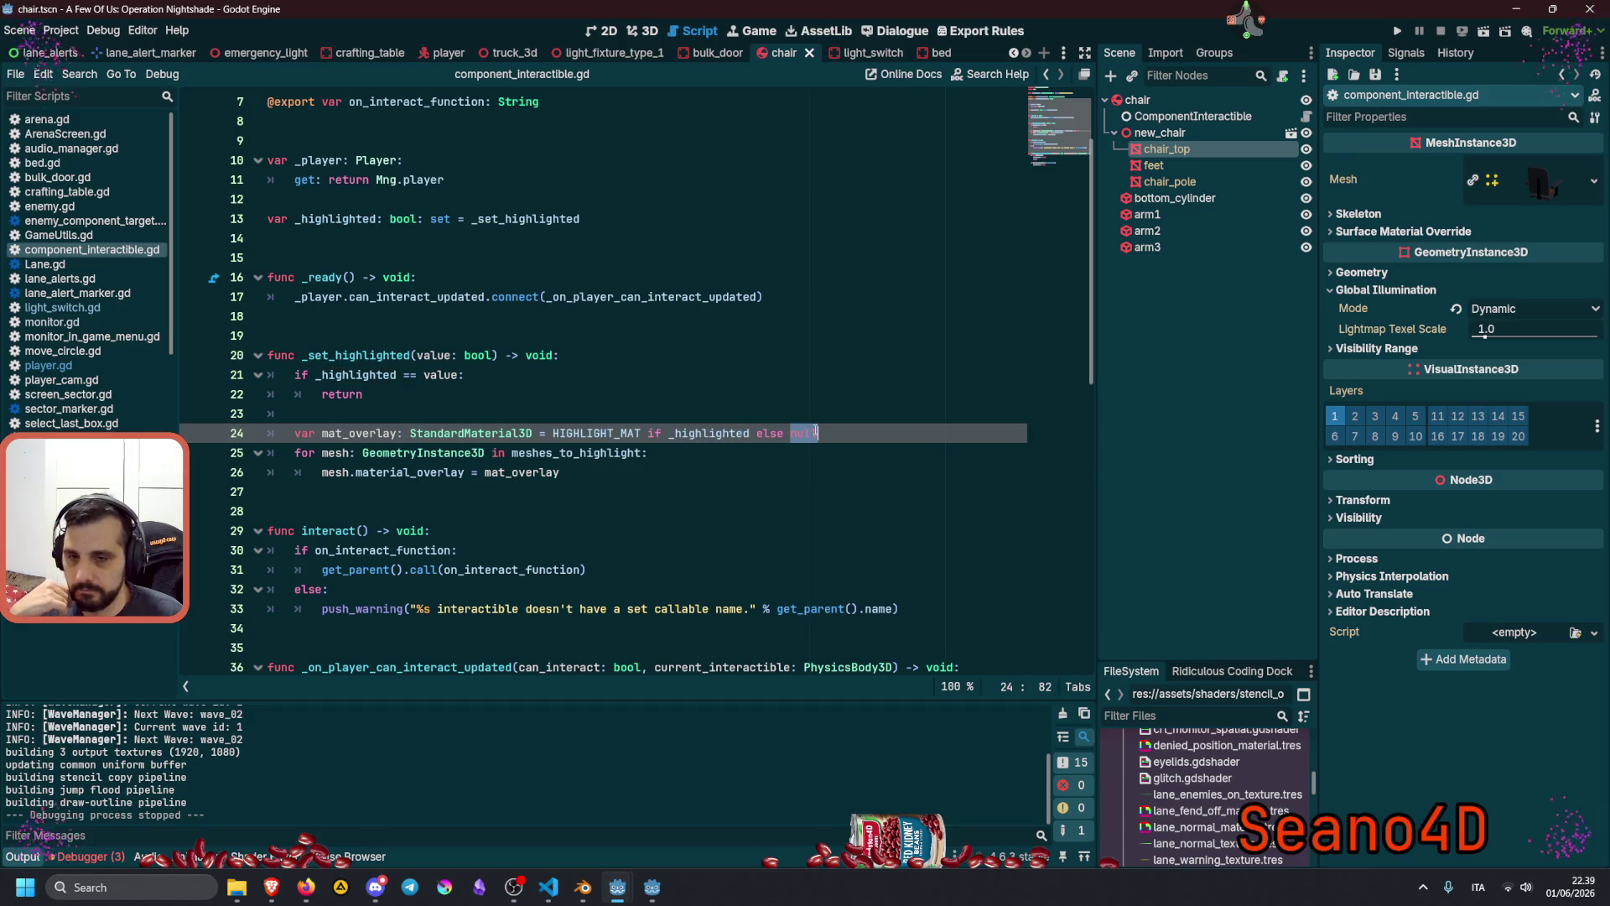
left_click(476, 418)
Write print("%s highlighted: %s" % [get_parent().name, _highlighted]) in _set_highlighted and run with F5.
type("print(")
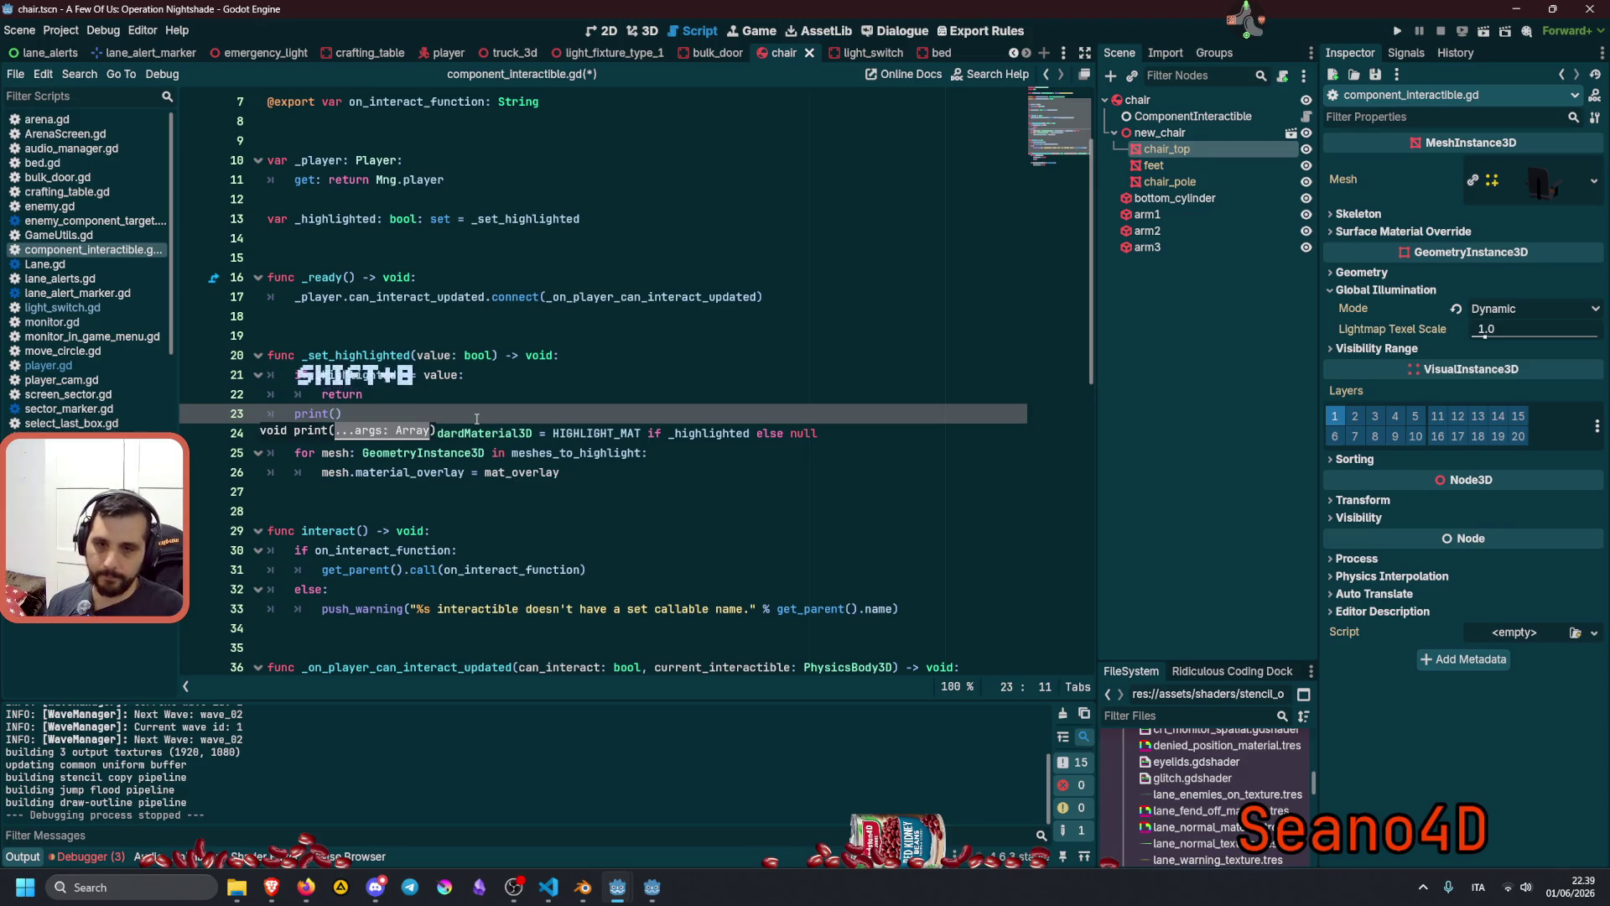
type("\"")
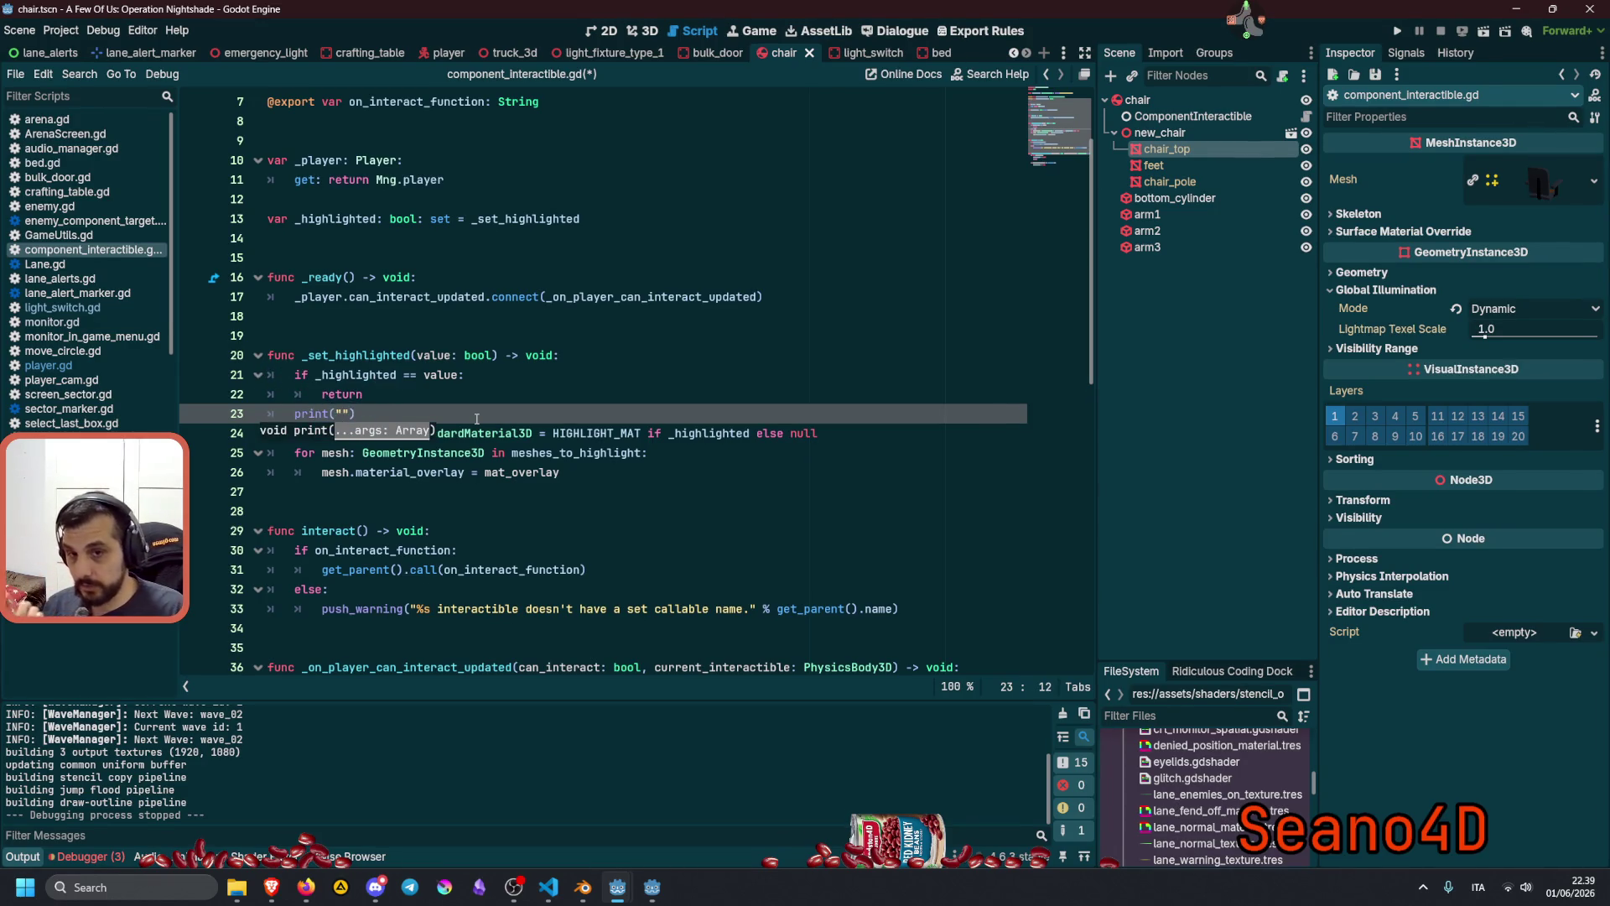
type("%s :")
type("igh")
type("lighted: ")
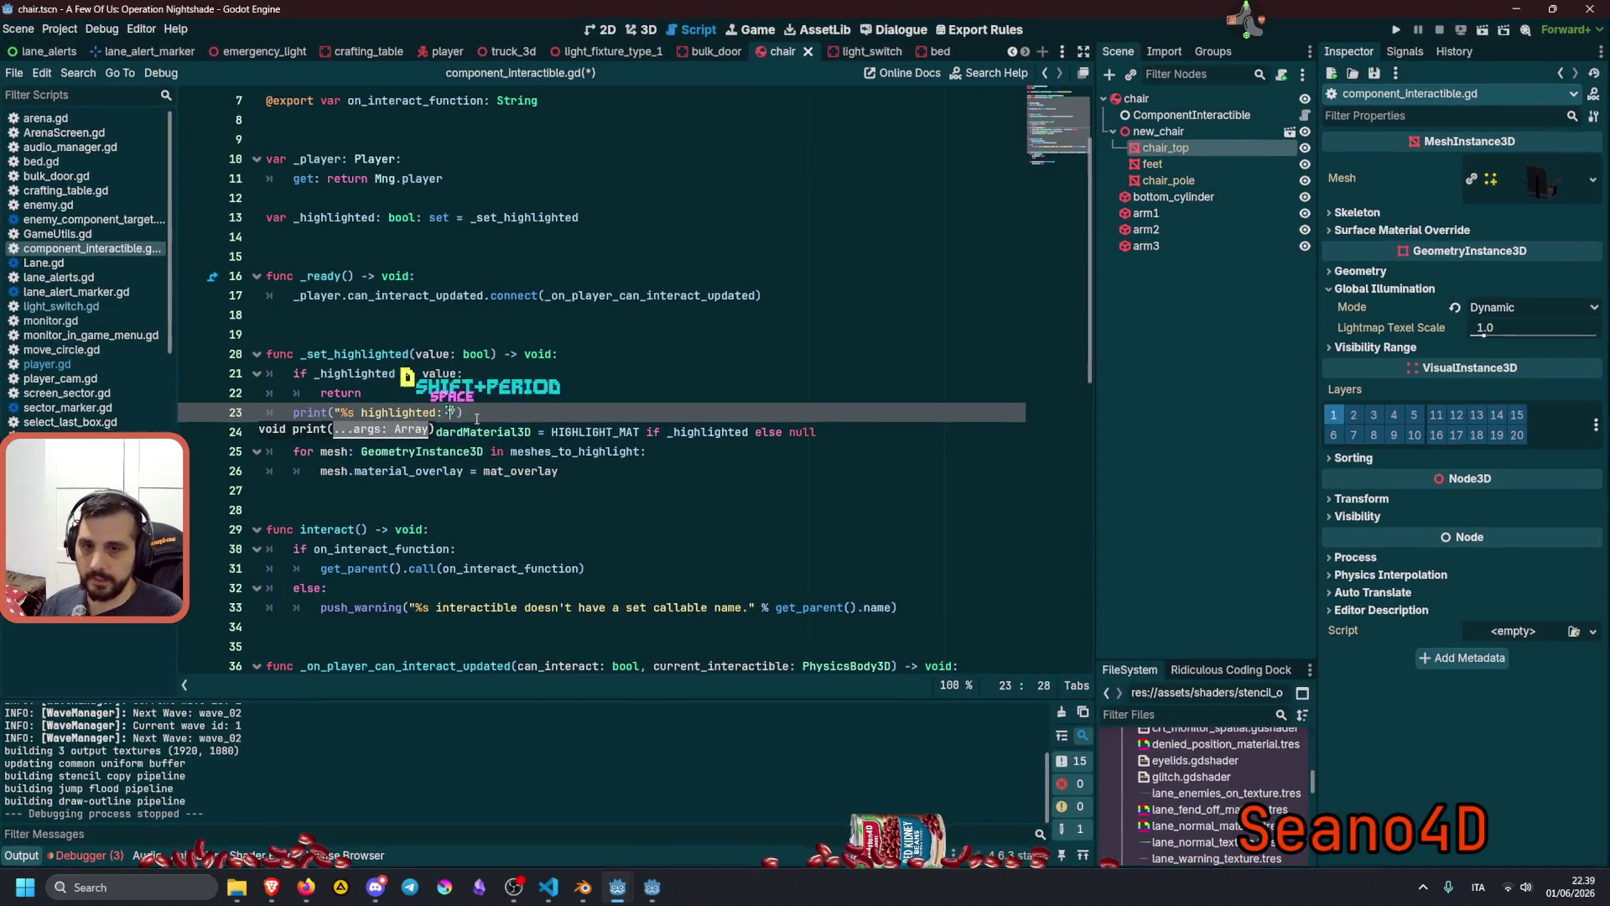
type("%s\" % [")
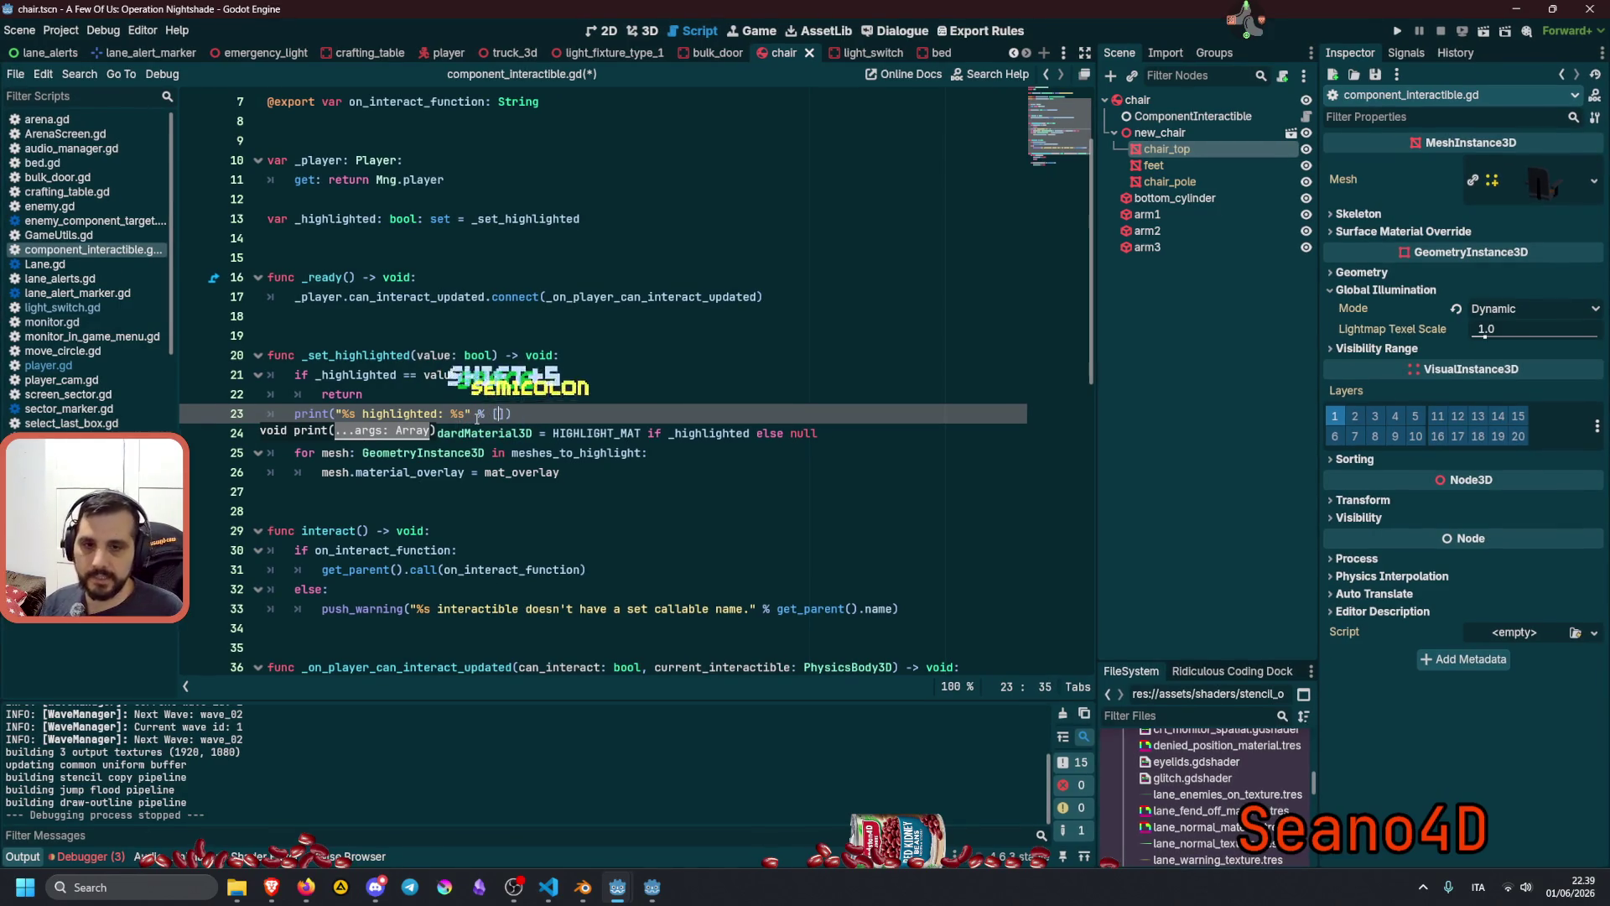
type("get_")
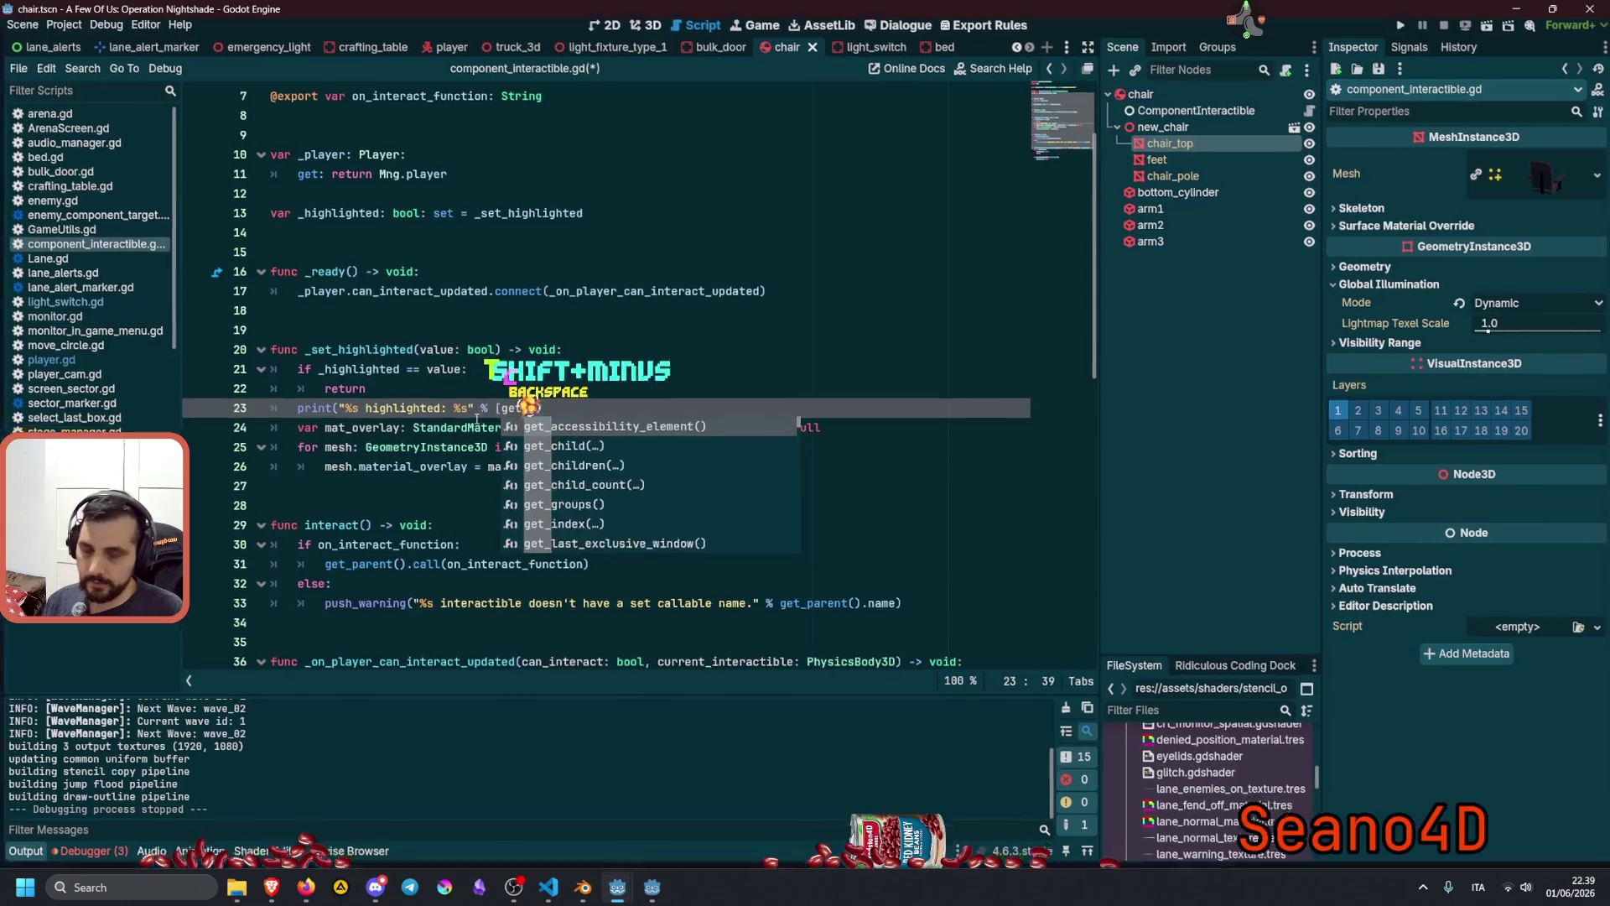
type("parent(")
key("Return")
type(".")
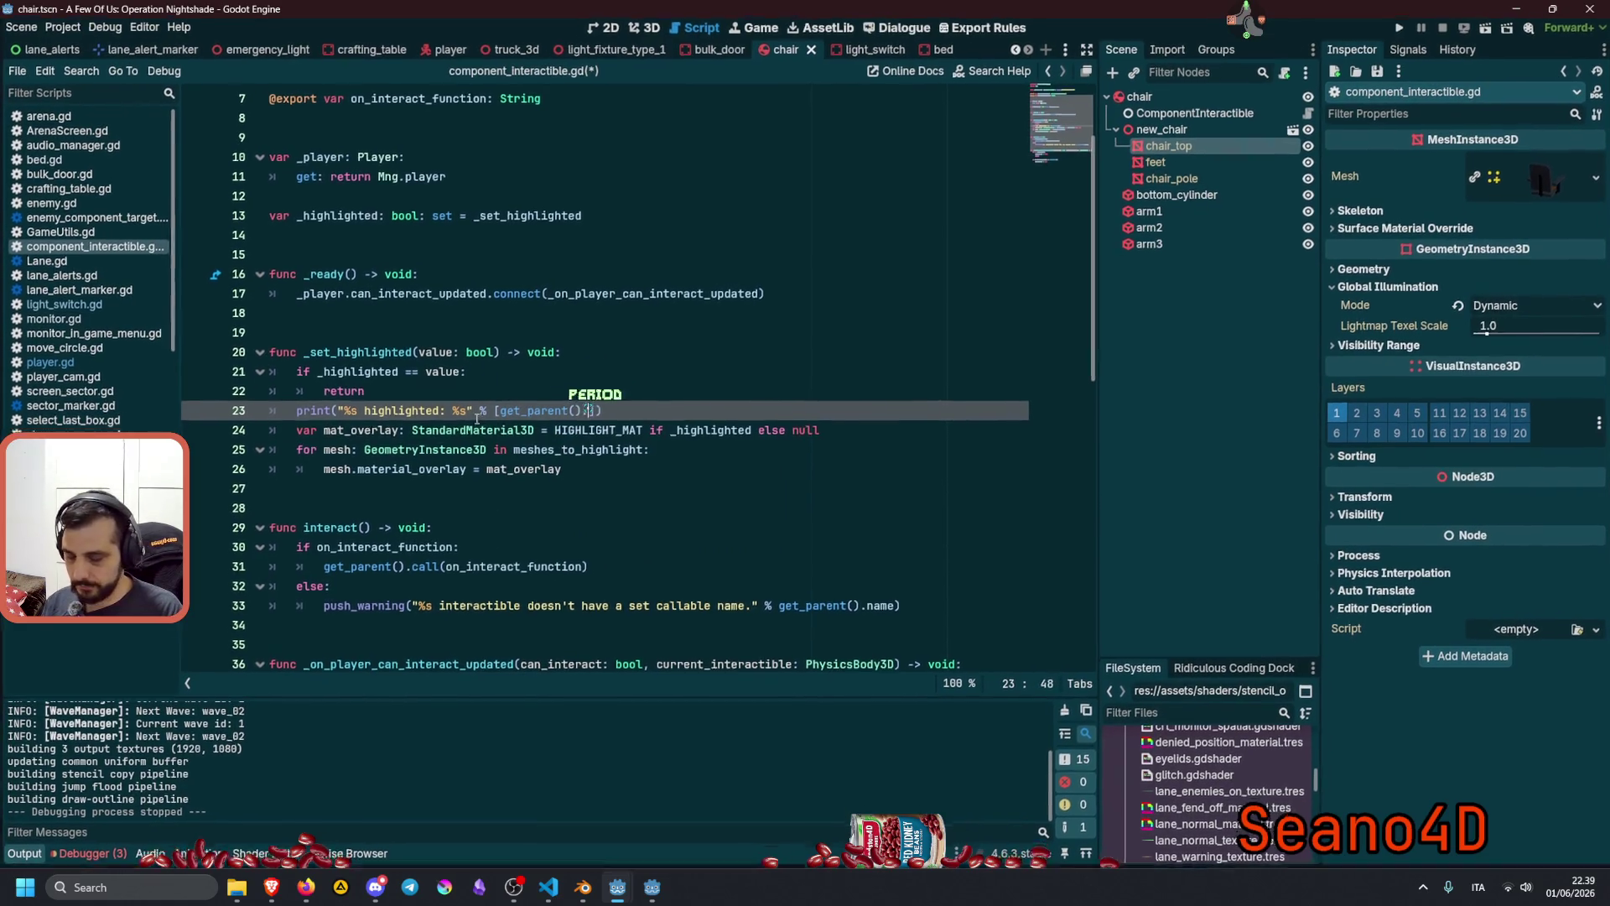
type("name, ")
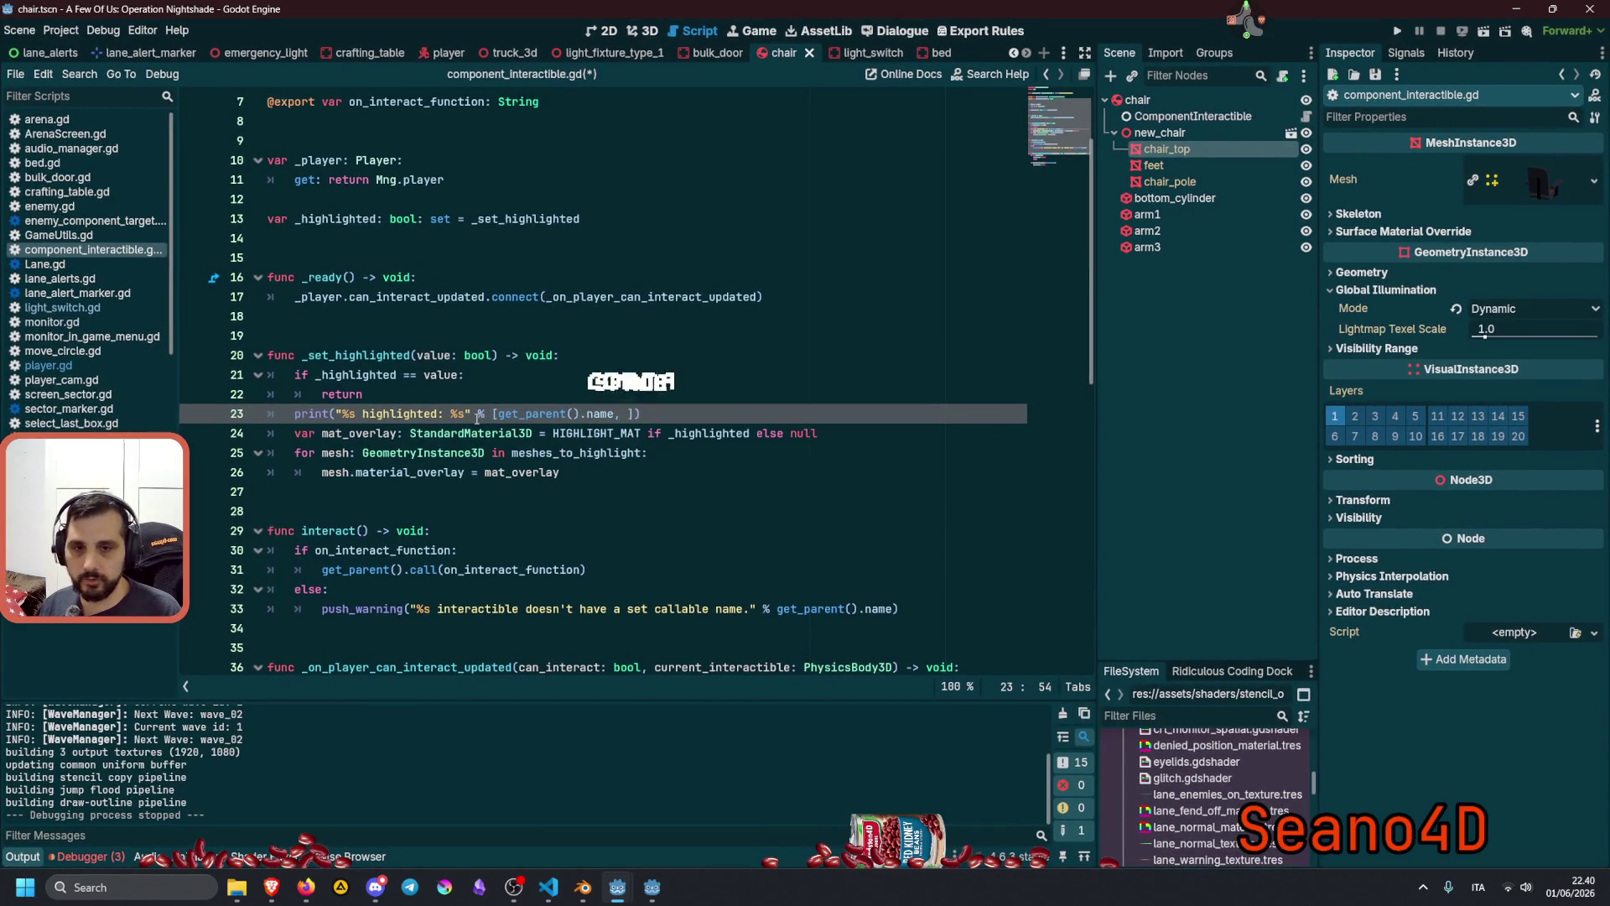
type("_hi")
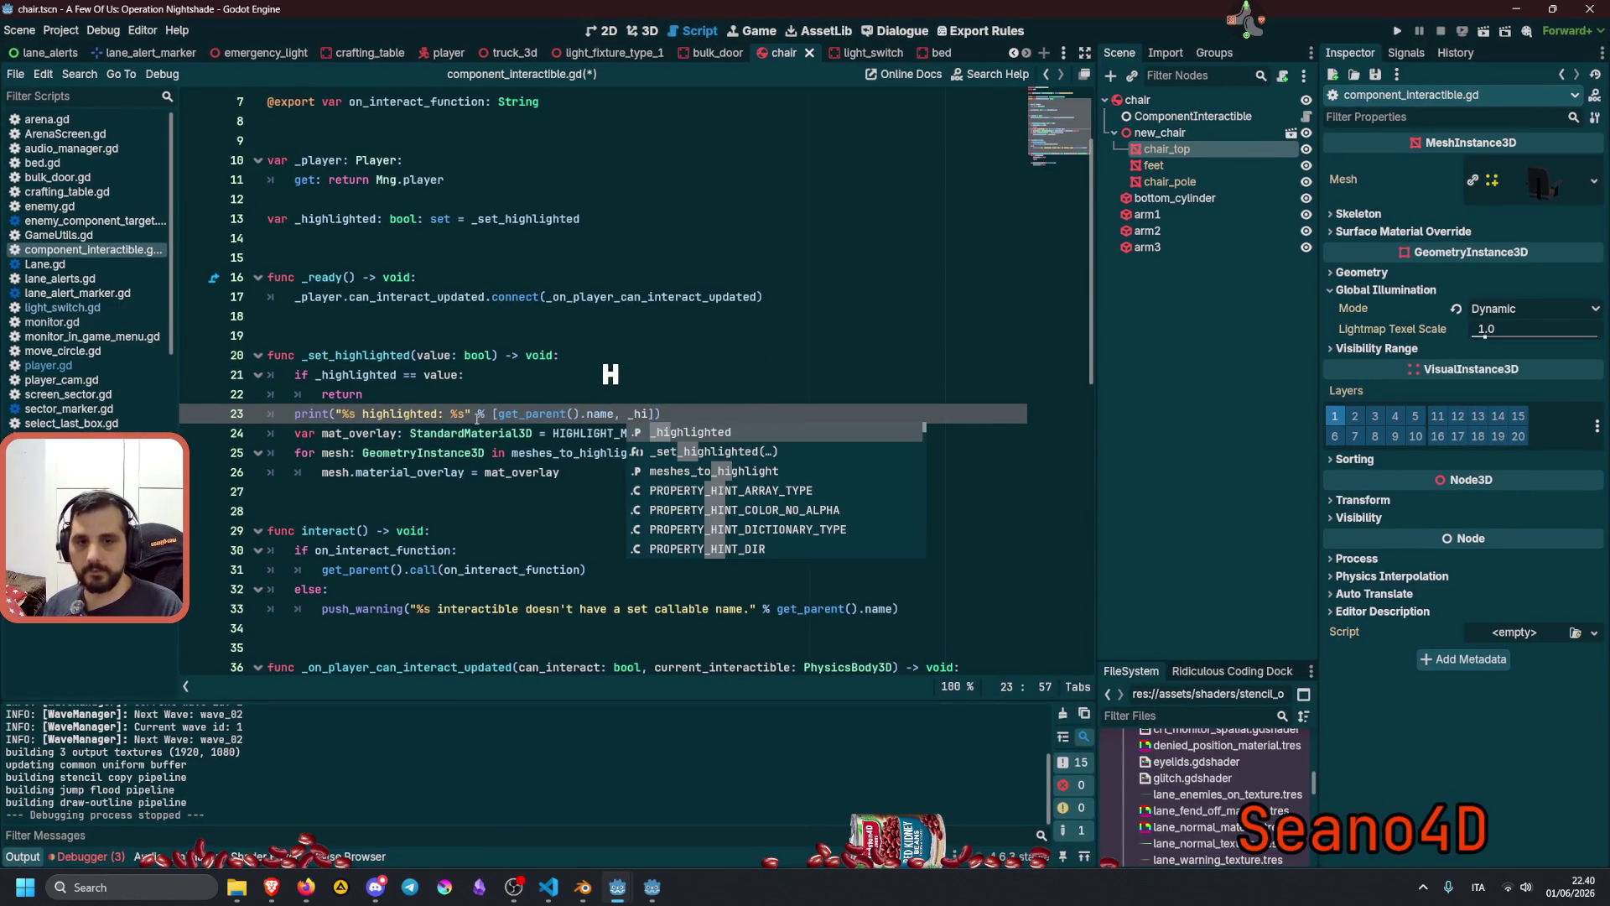
key("Return")
left_click(498, 453)
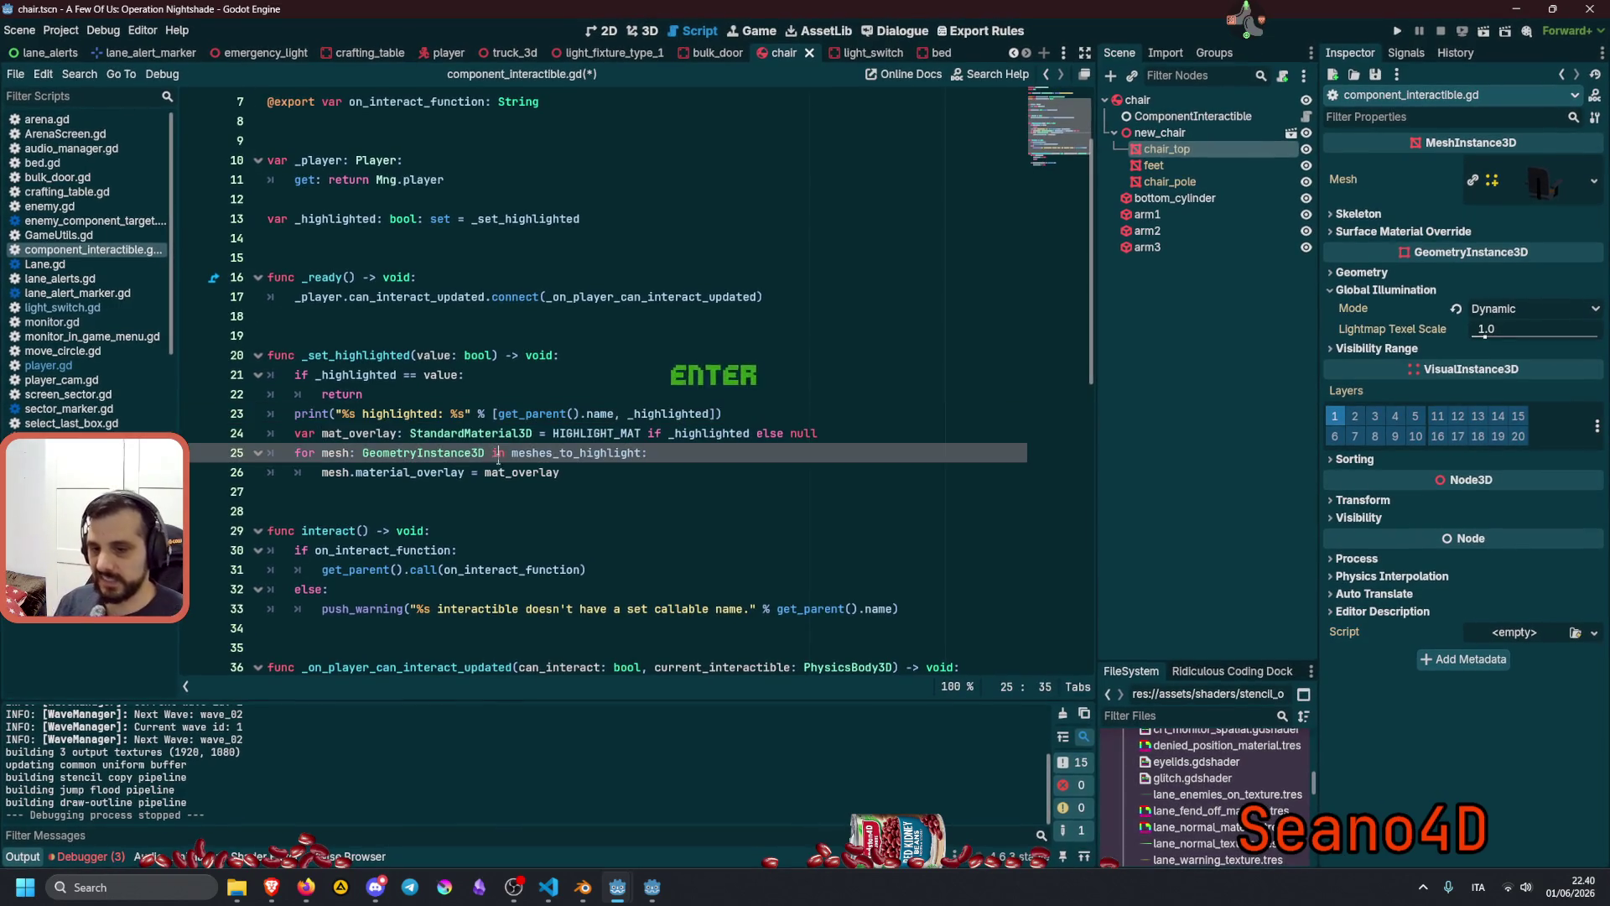
key("F5")
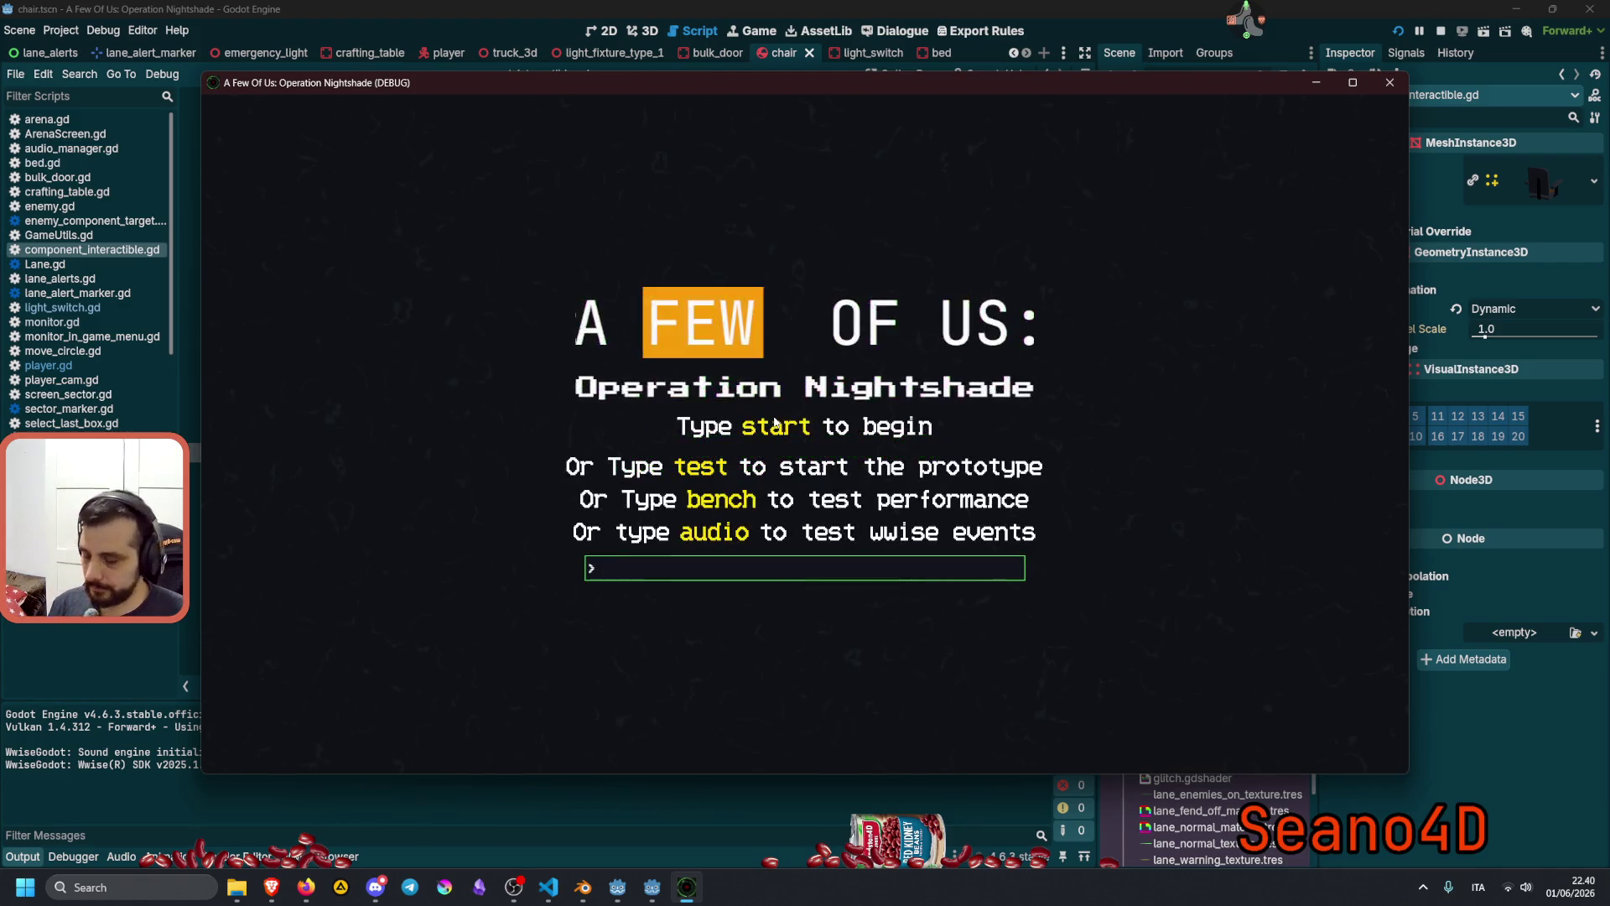
Enter 'test' at the title screen, play briefly, then stop the game with F8.
type("test")
key("Return")
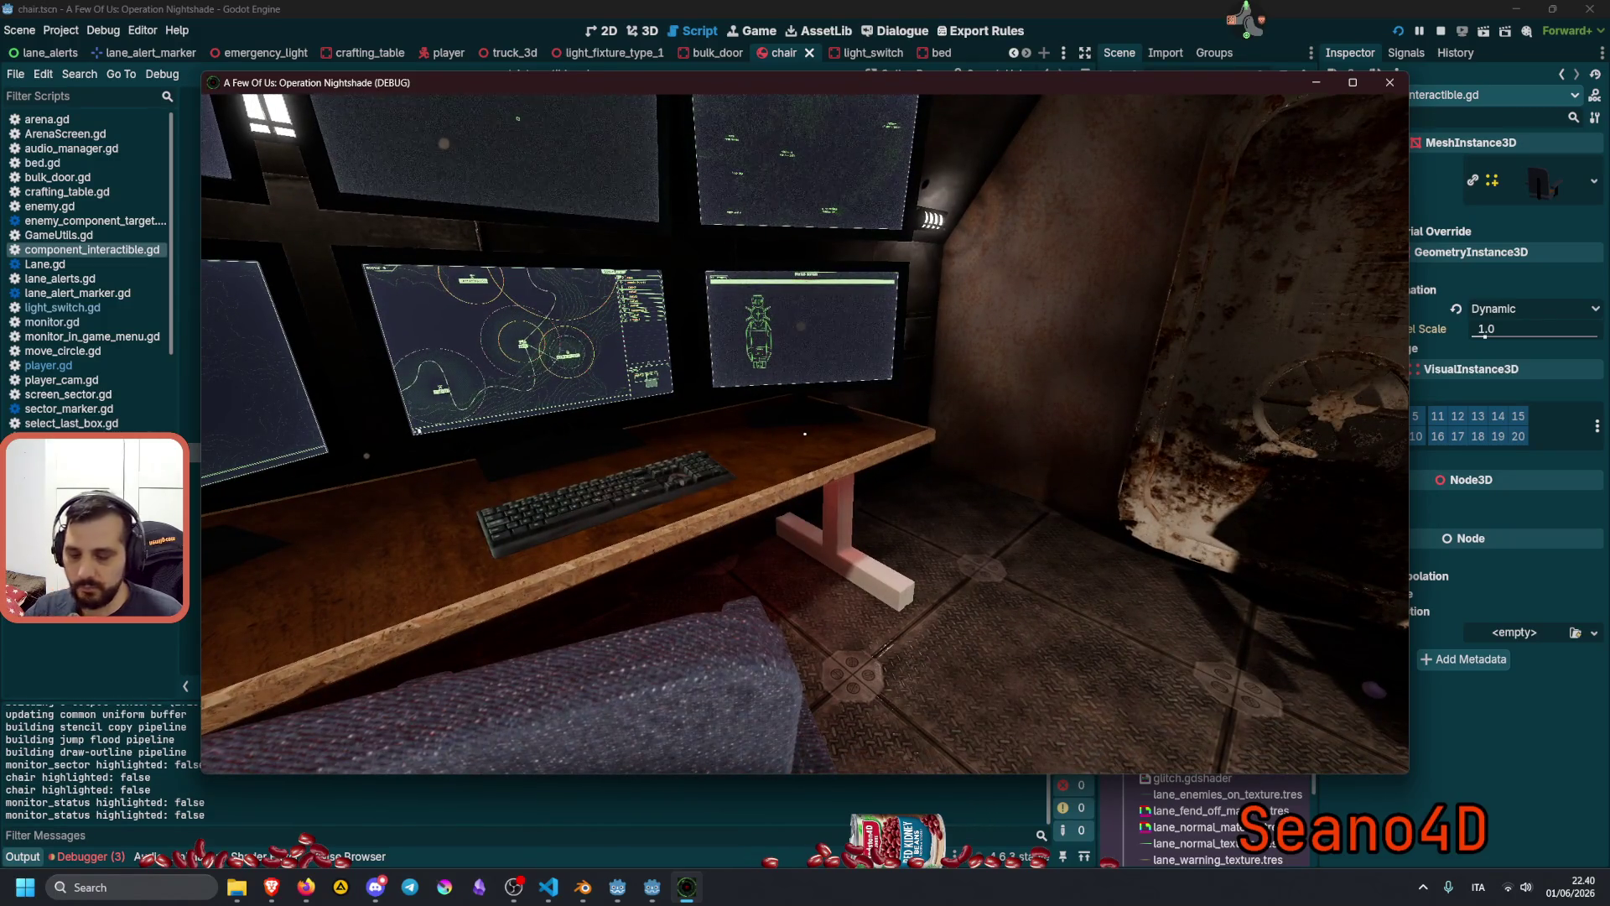
key("F8")
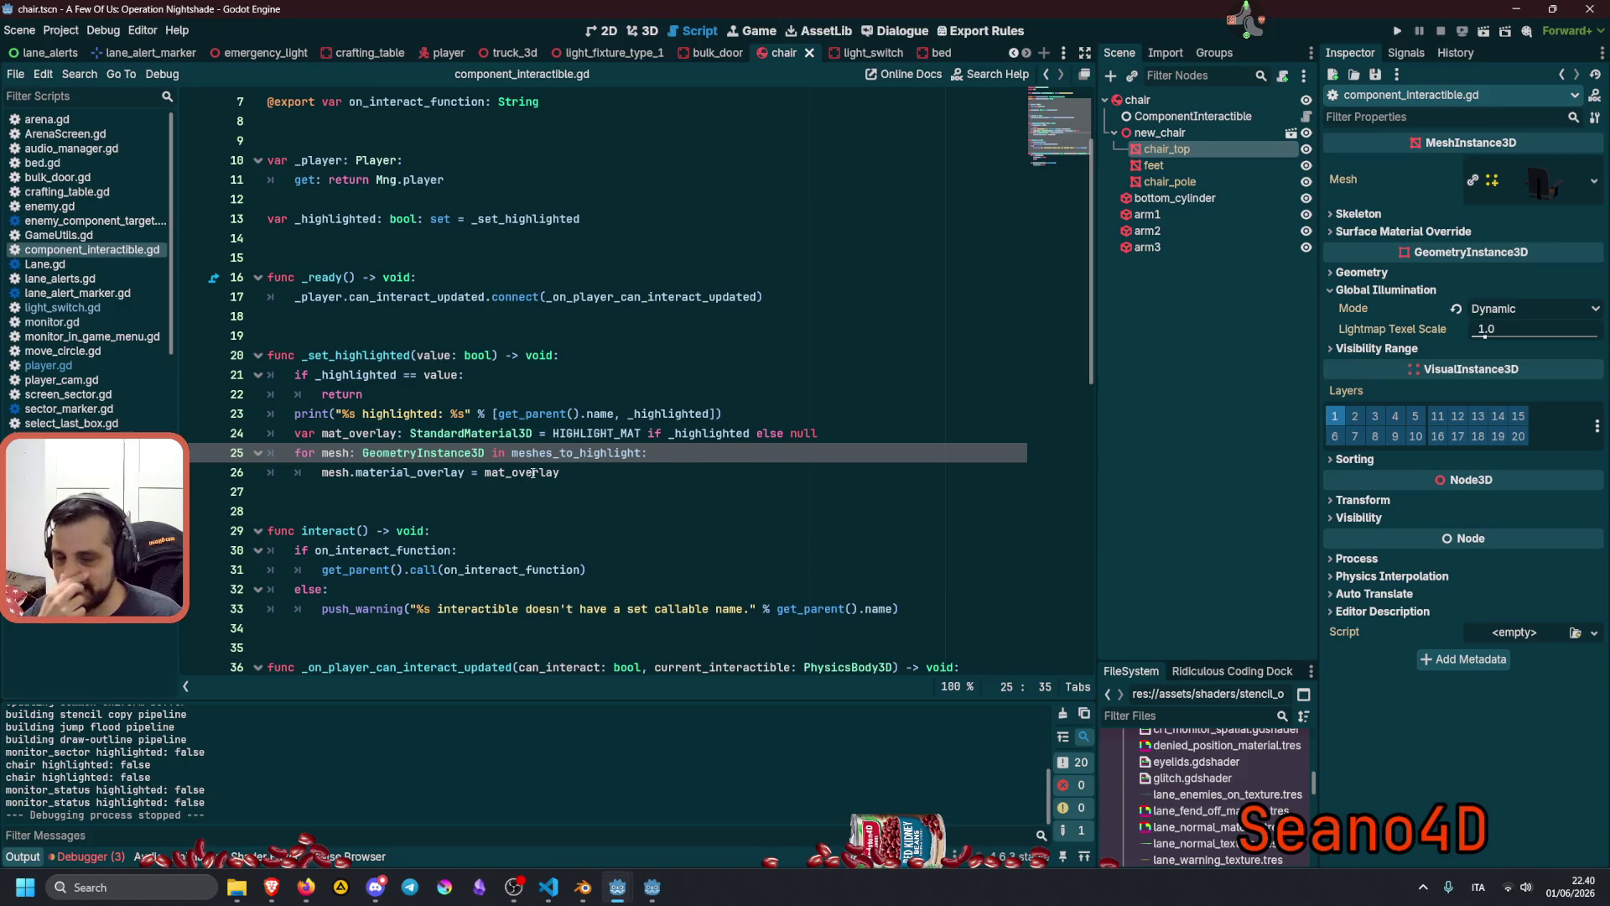
double_click(655, 414)
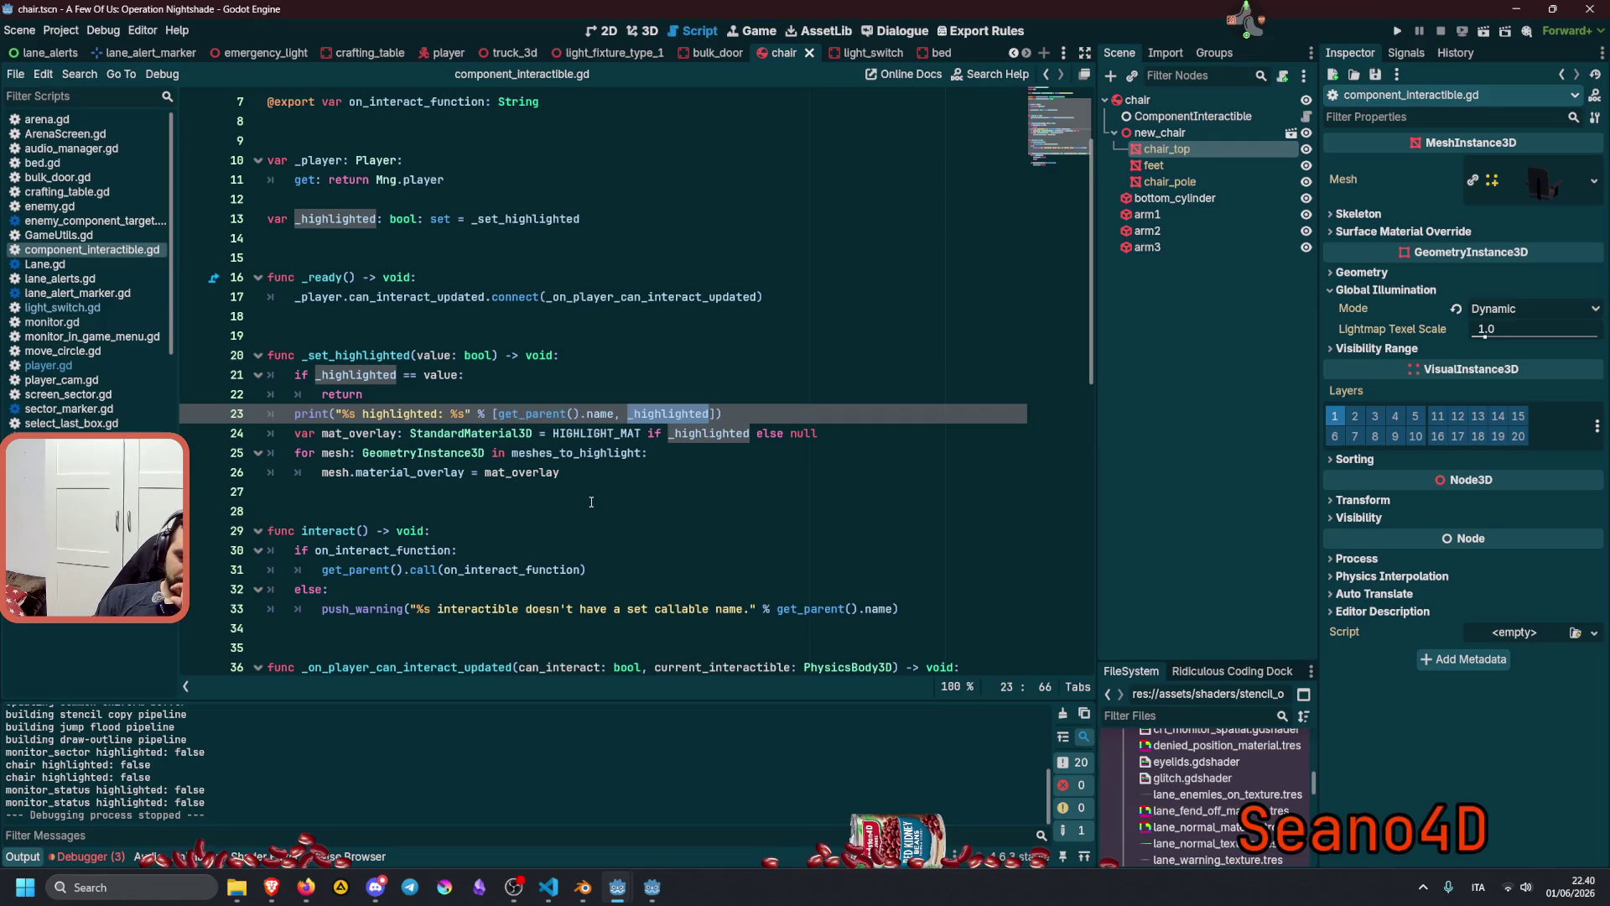
scroll(592, 502, "down", 1)
left_click(389, 355)
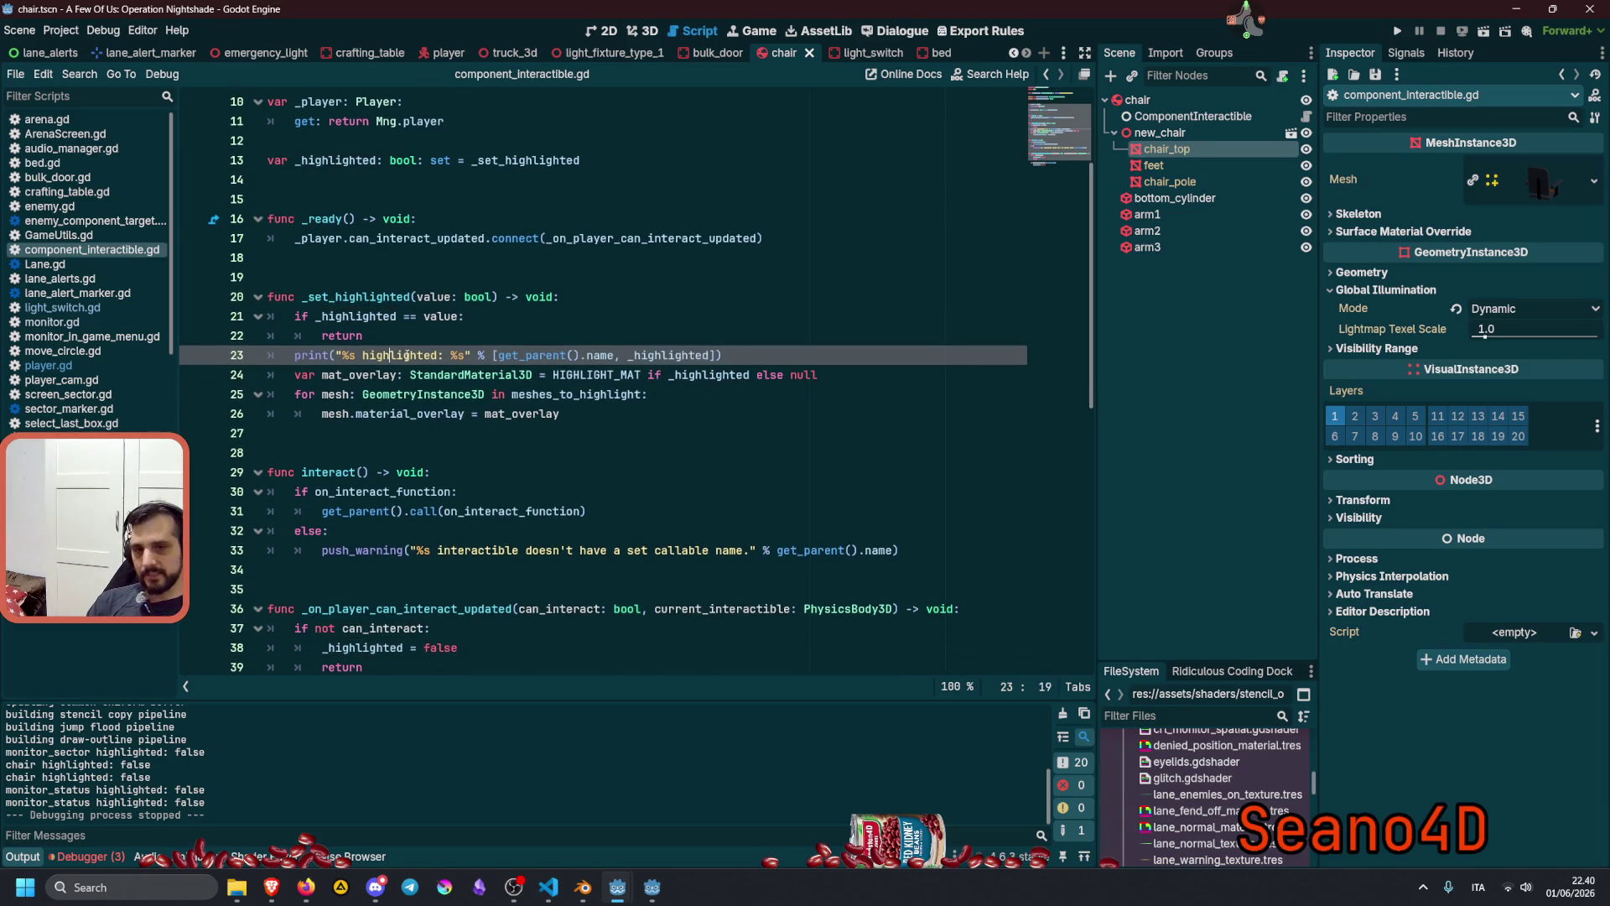
scroll(699, 339, "down", 3)
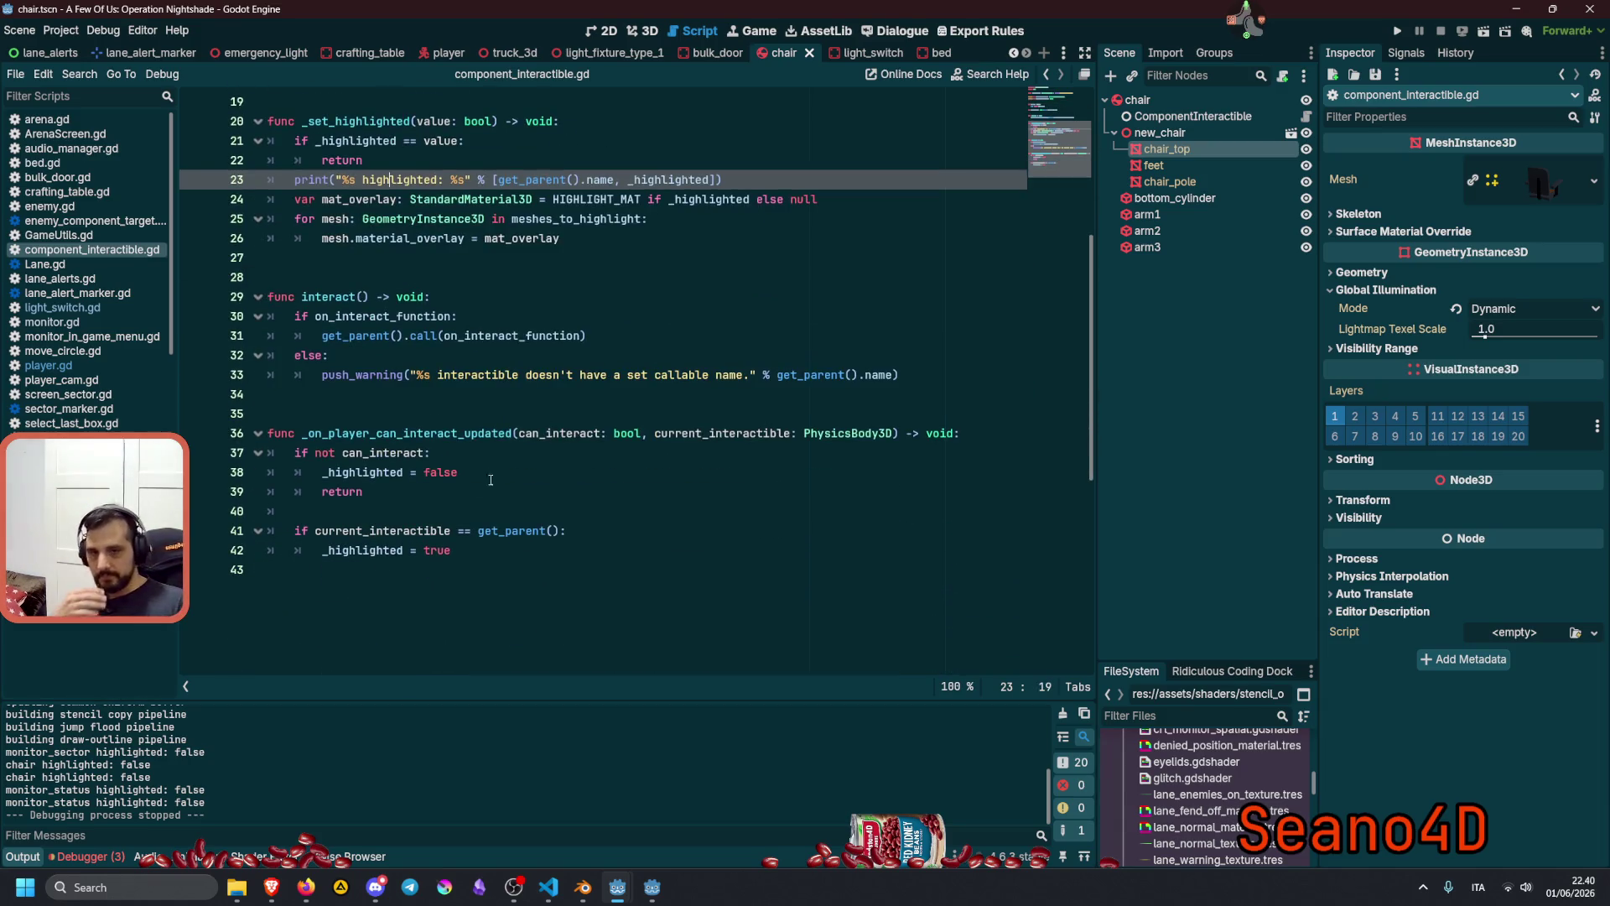
double_click(401, 531)
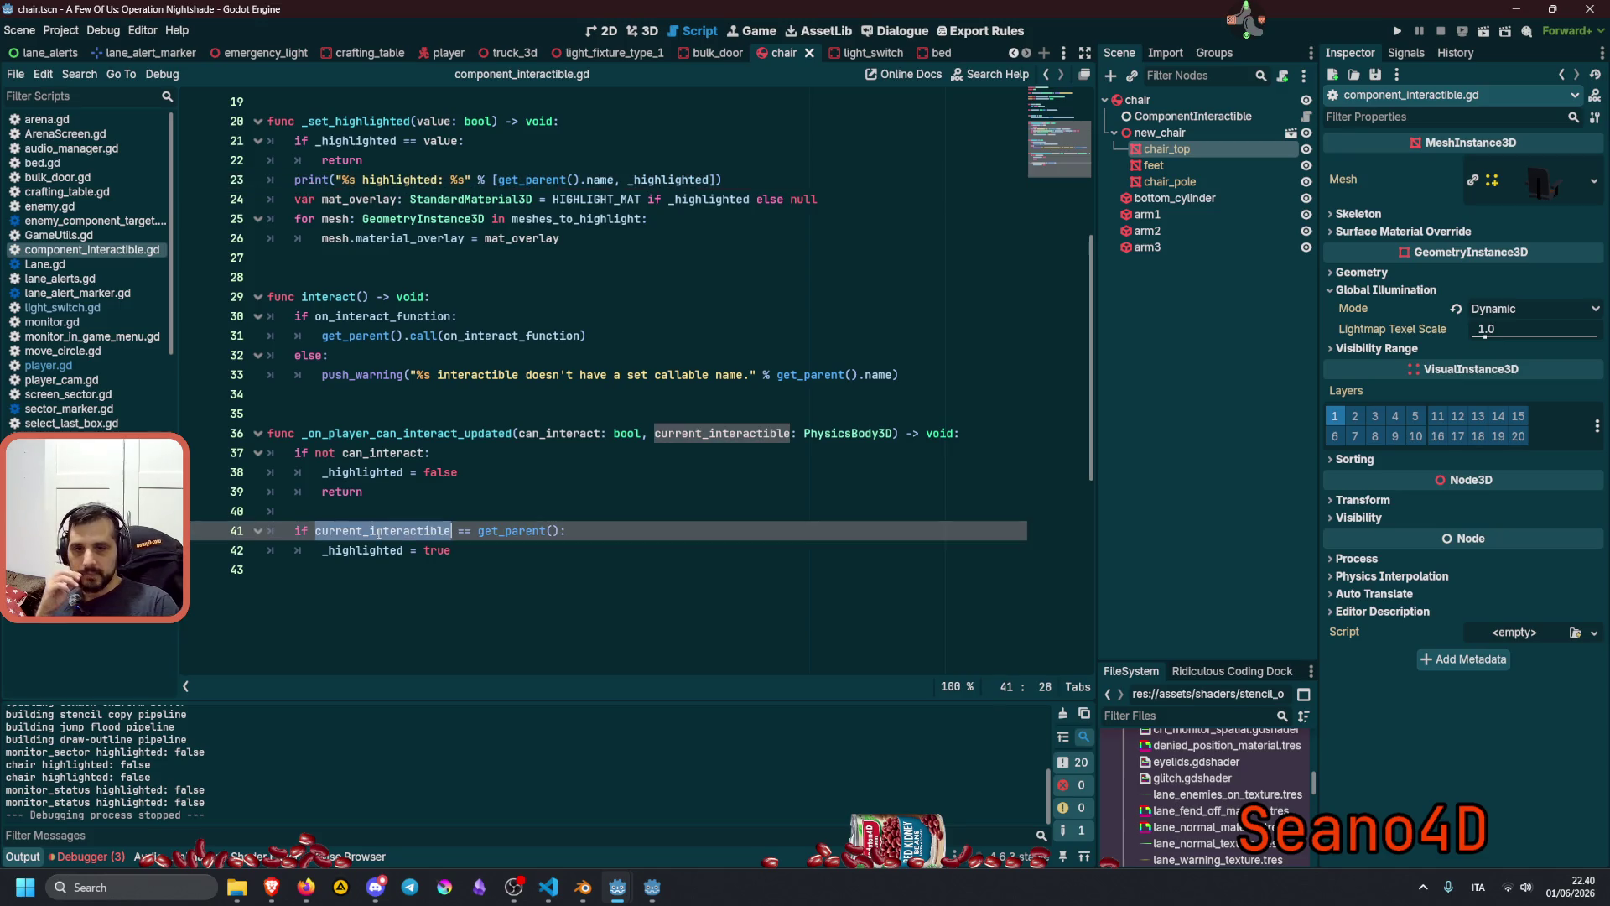
double_click(499, 535)
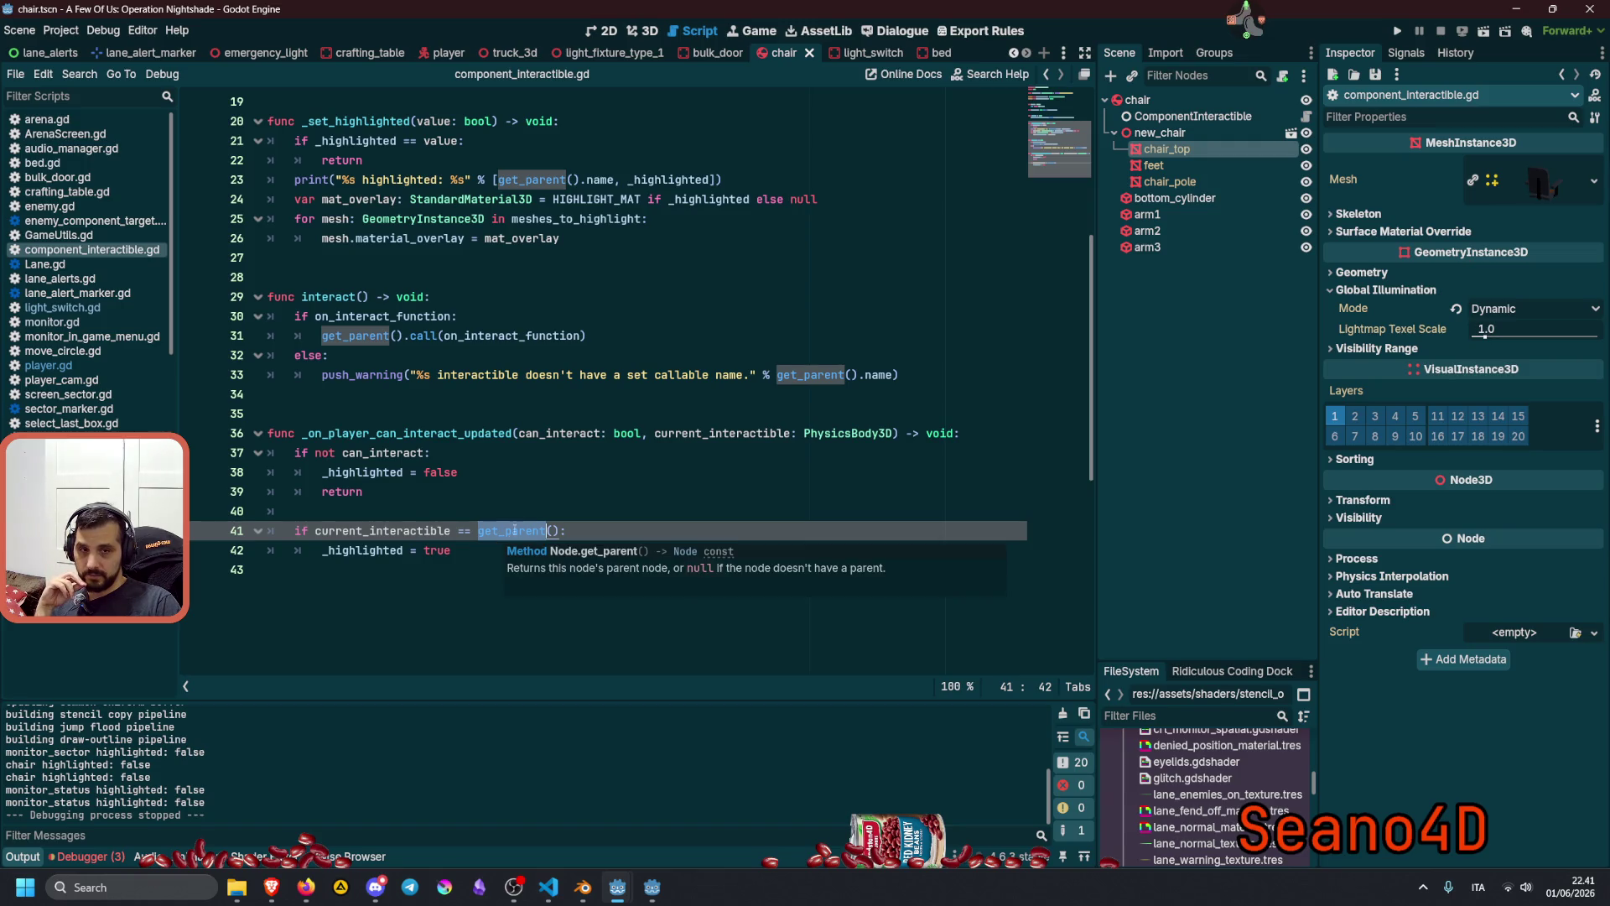
double_click(722, 432)
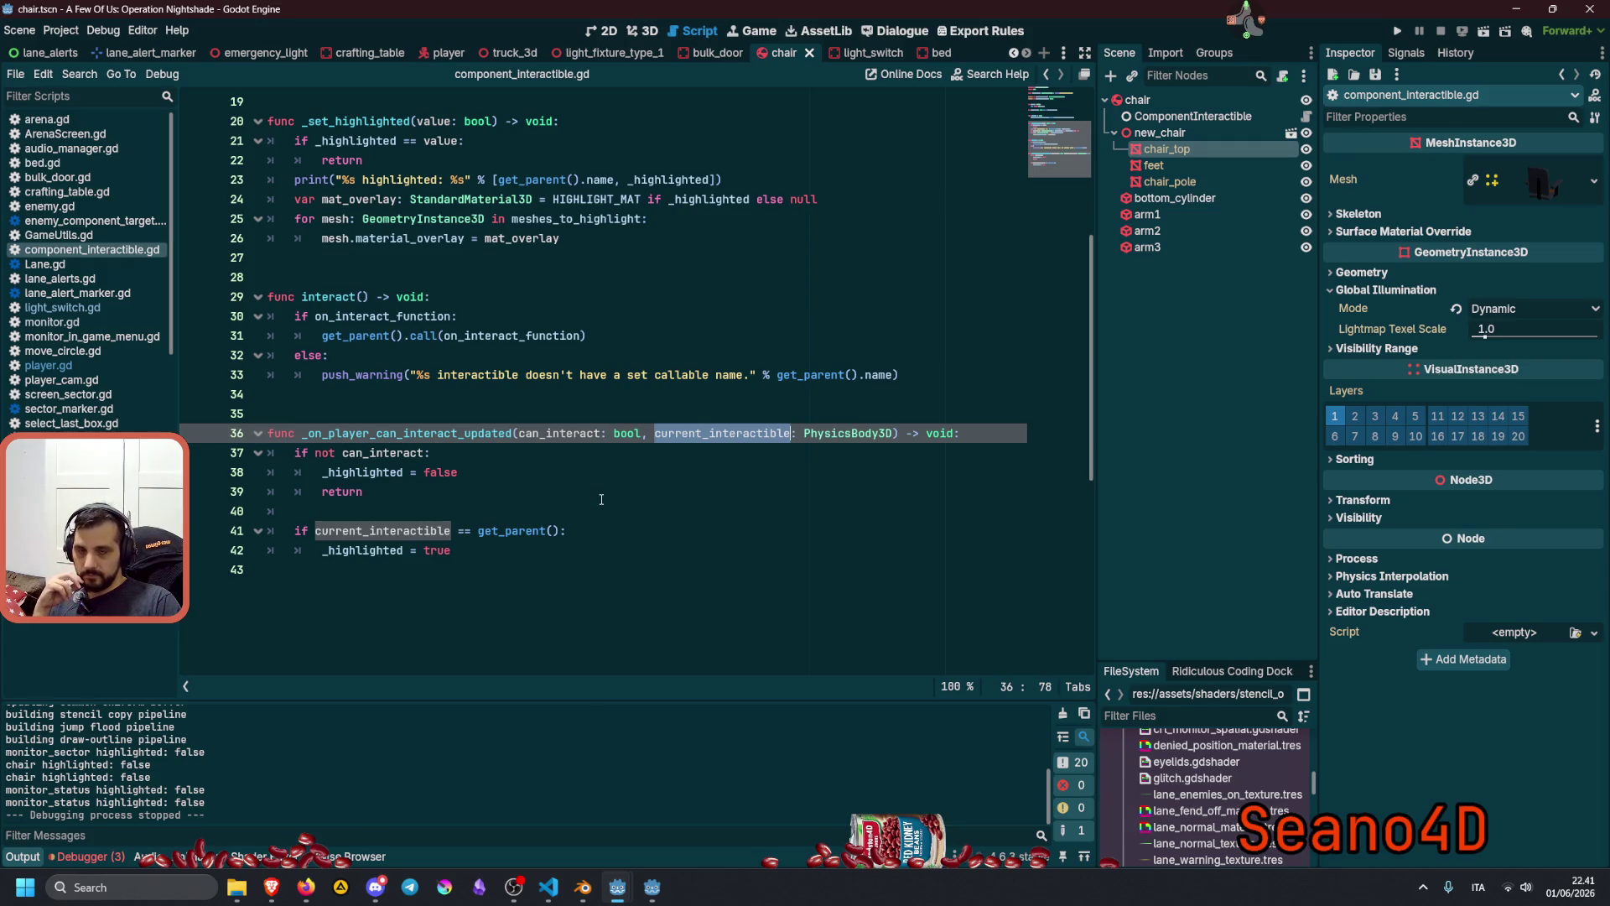
scroll(601, 499, "up", 6)
double_click(312, 277)
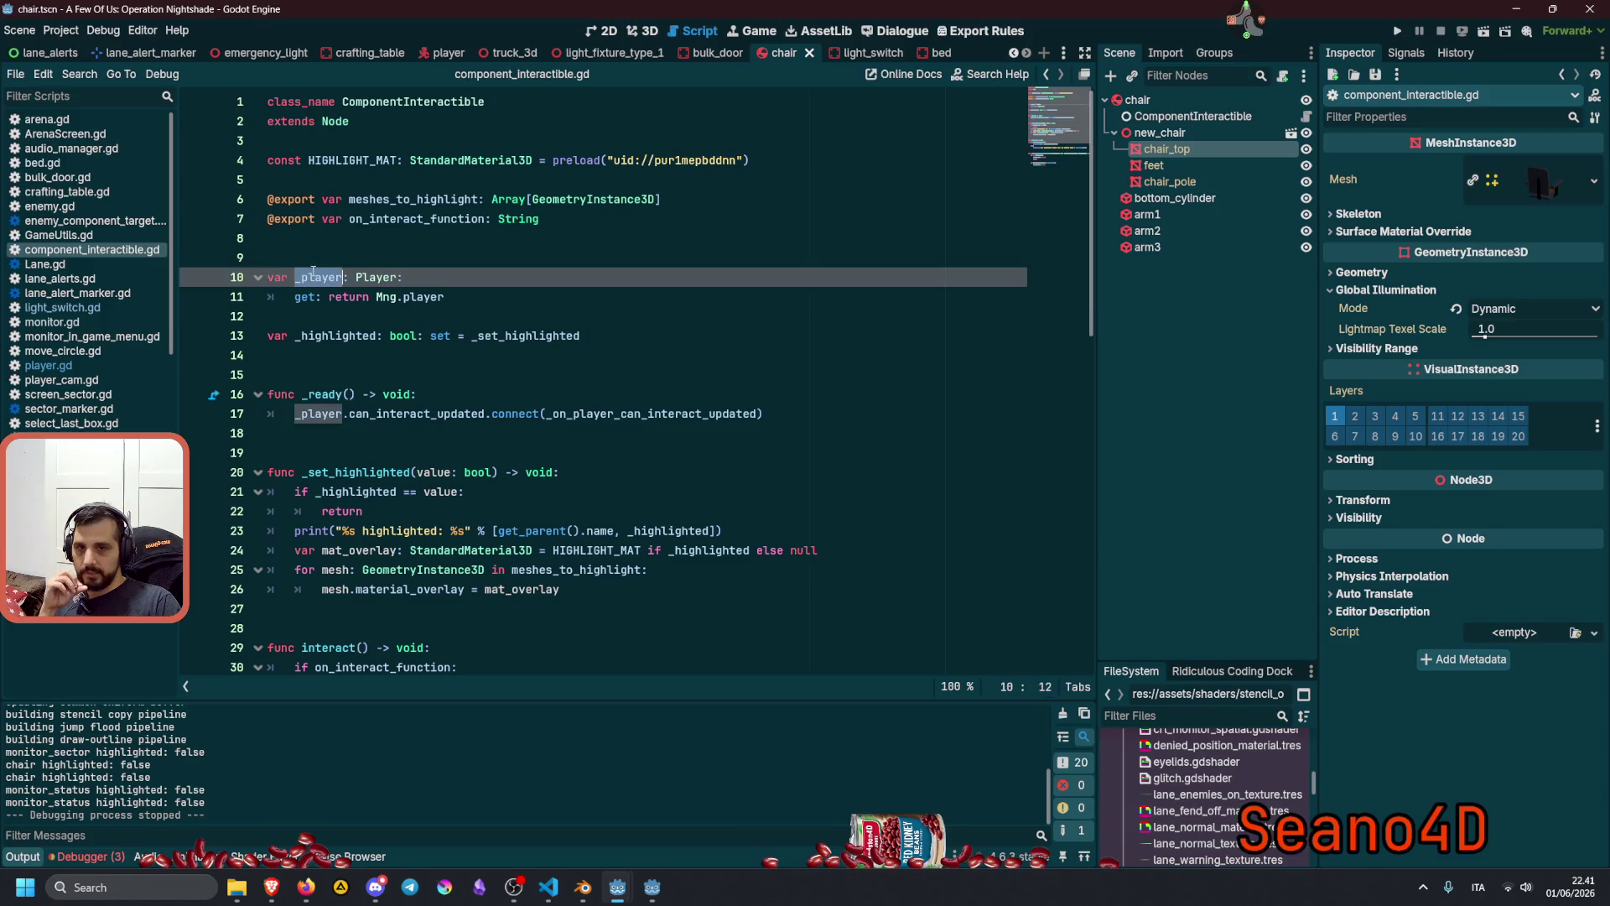
scroll(360, 269, "down", 3)
double_click(370, 239)
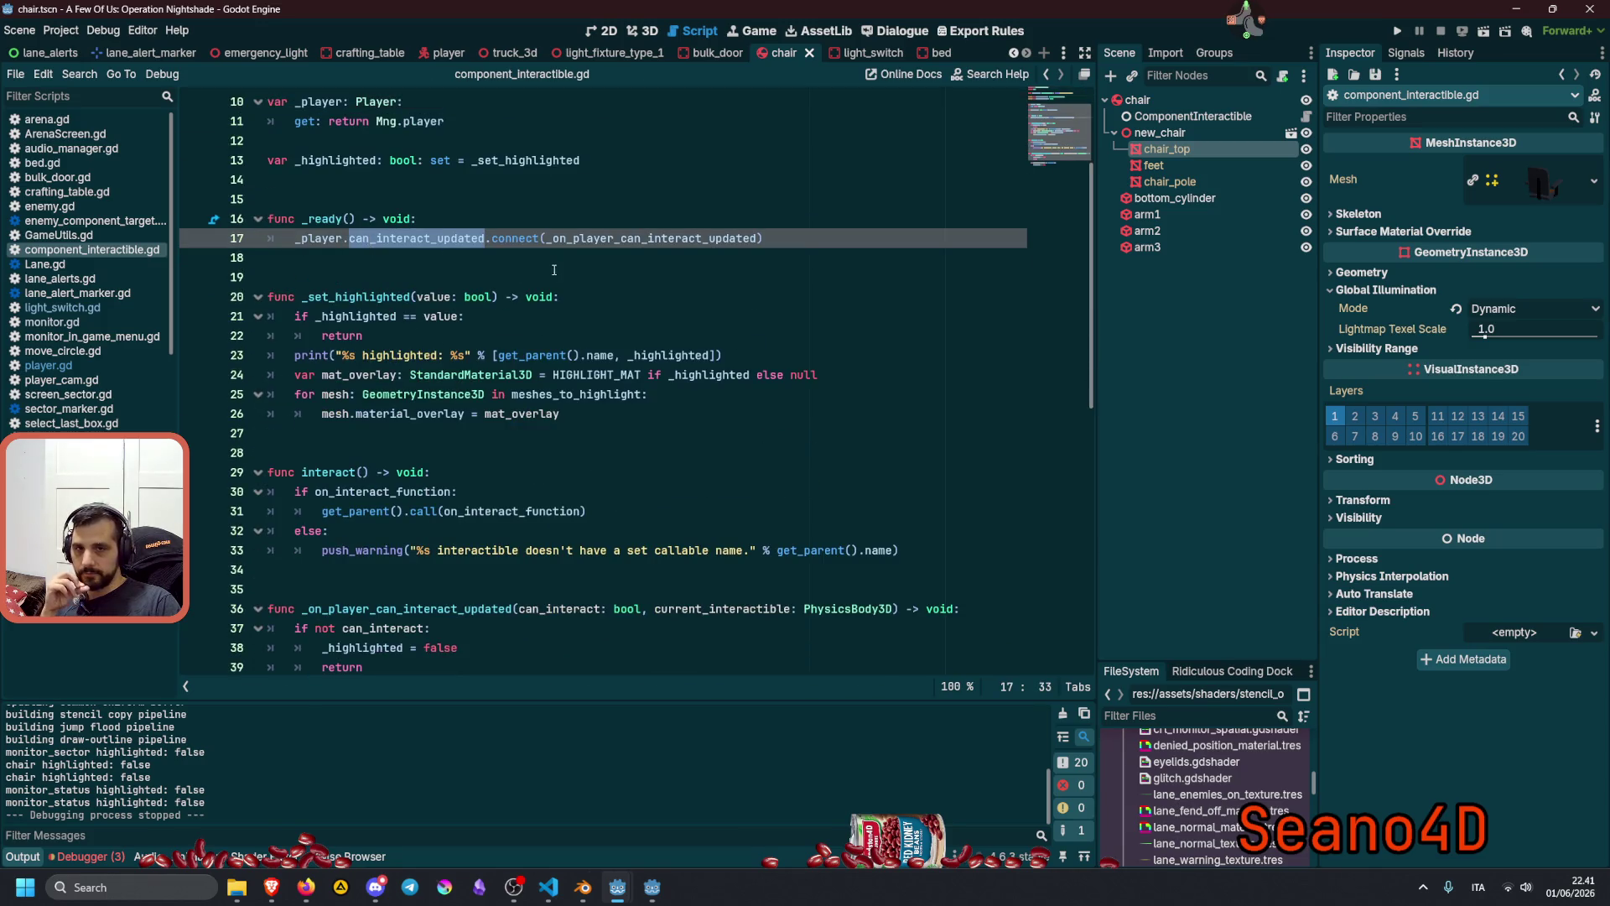
scroll(608, 489, "down", 4)
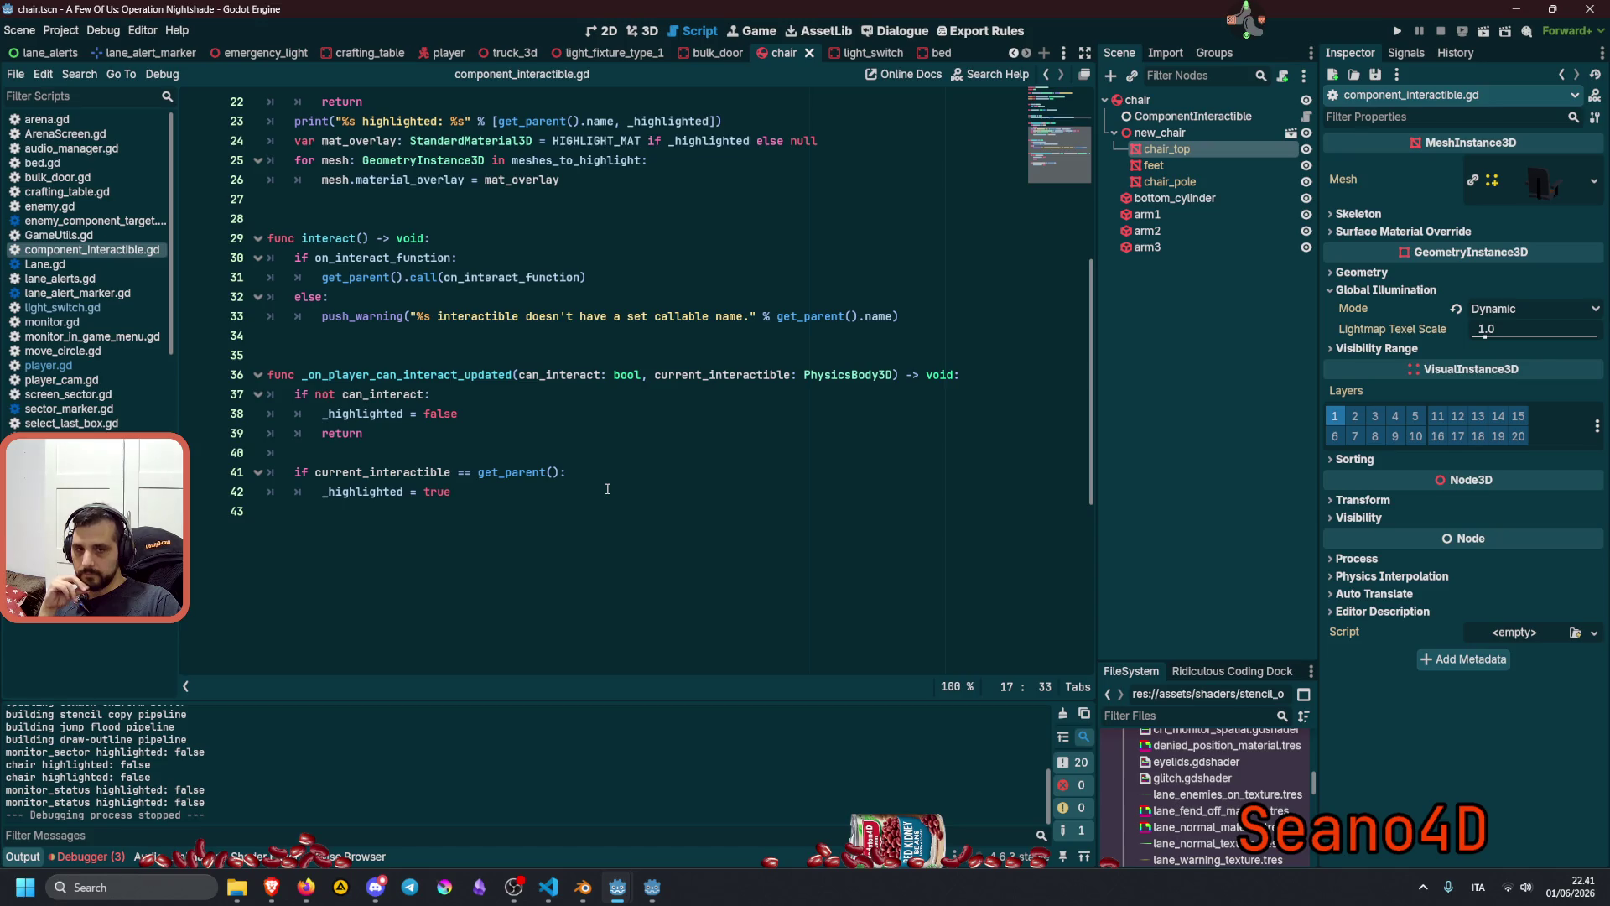
double_click(667, 375)
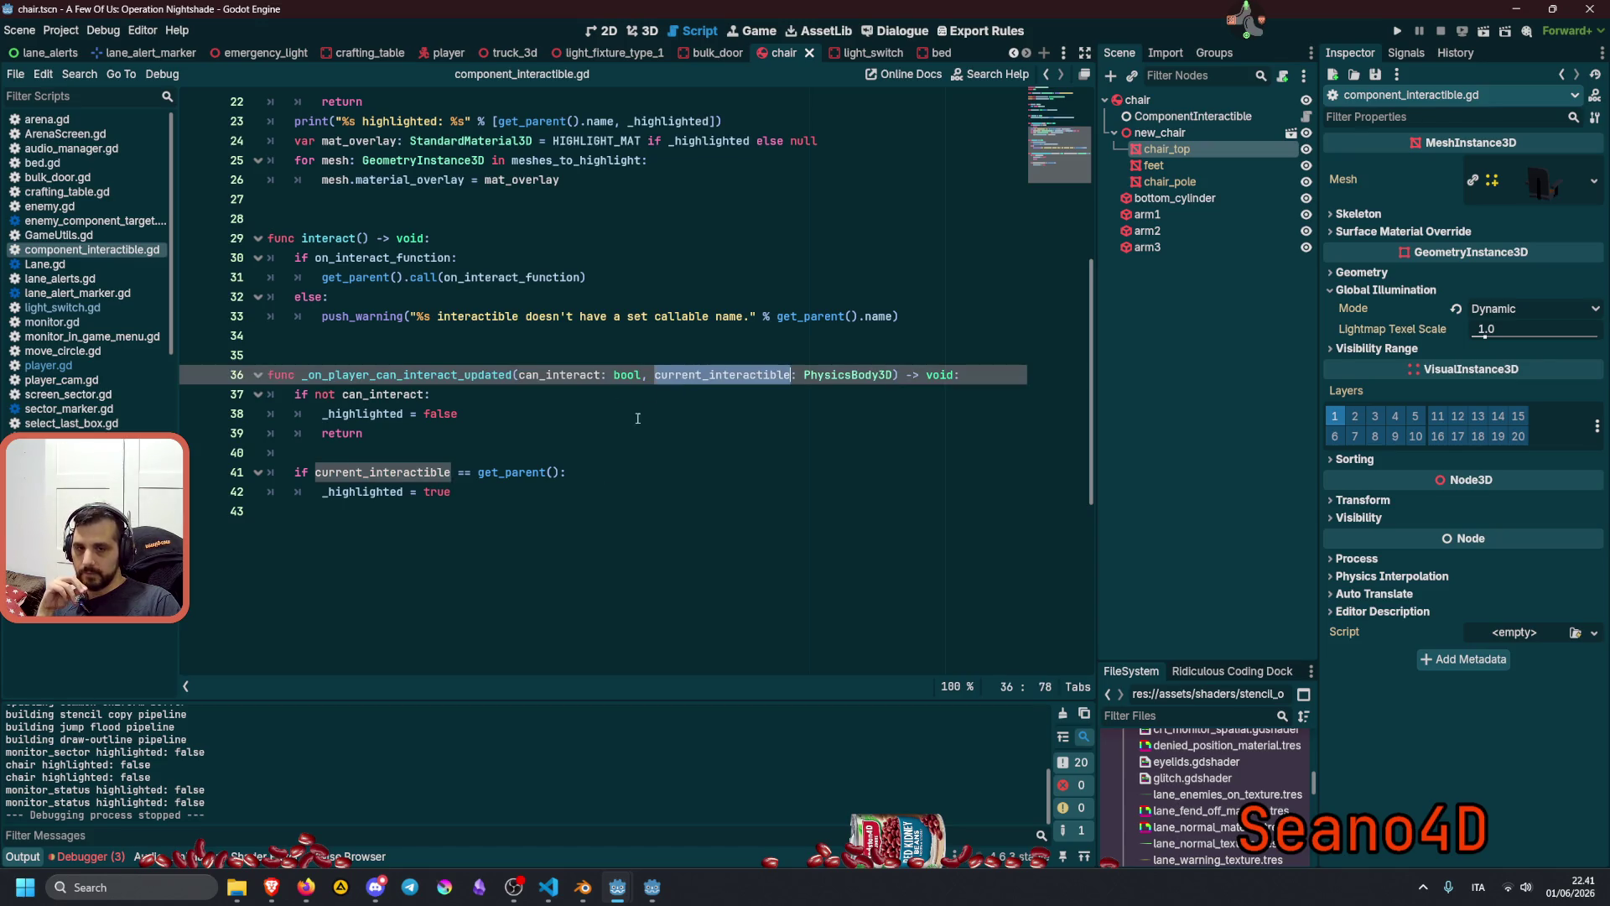
left_click(395, 472)
double_click(521, 473)
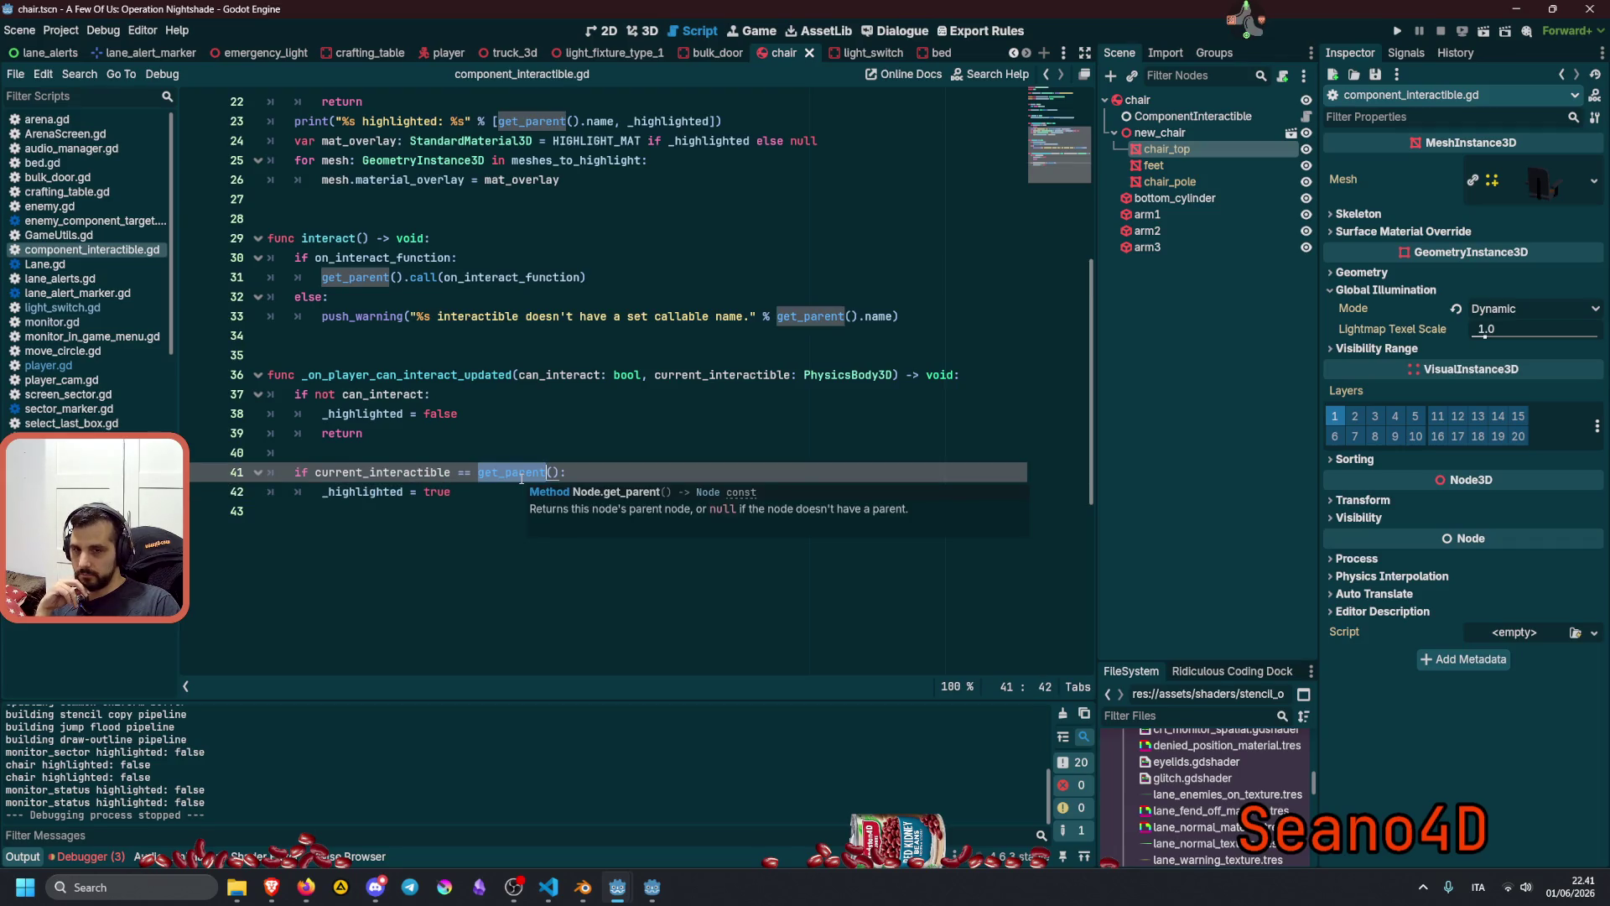
scroll(451, 454, "up", 2)
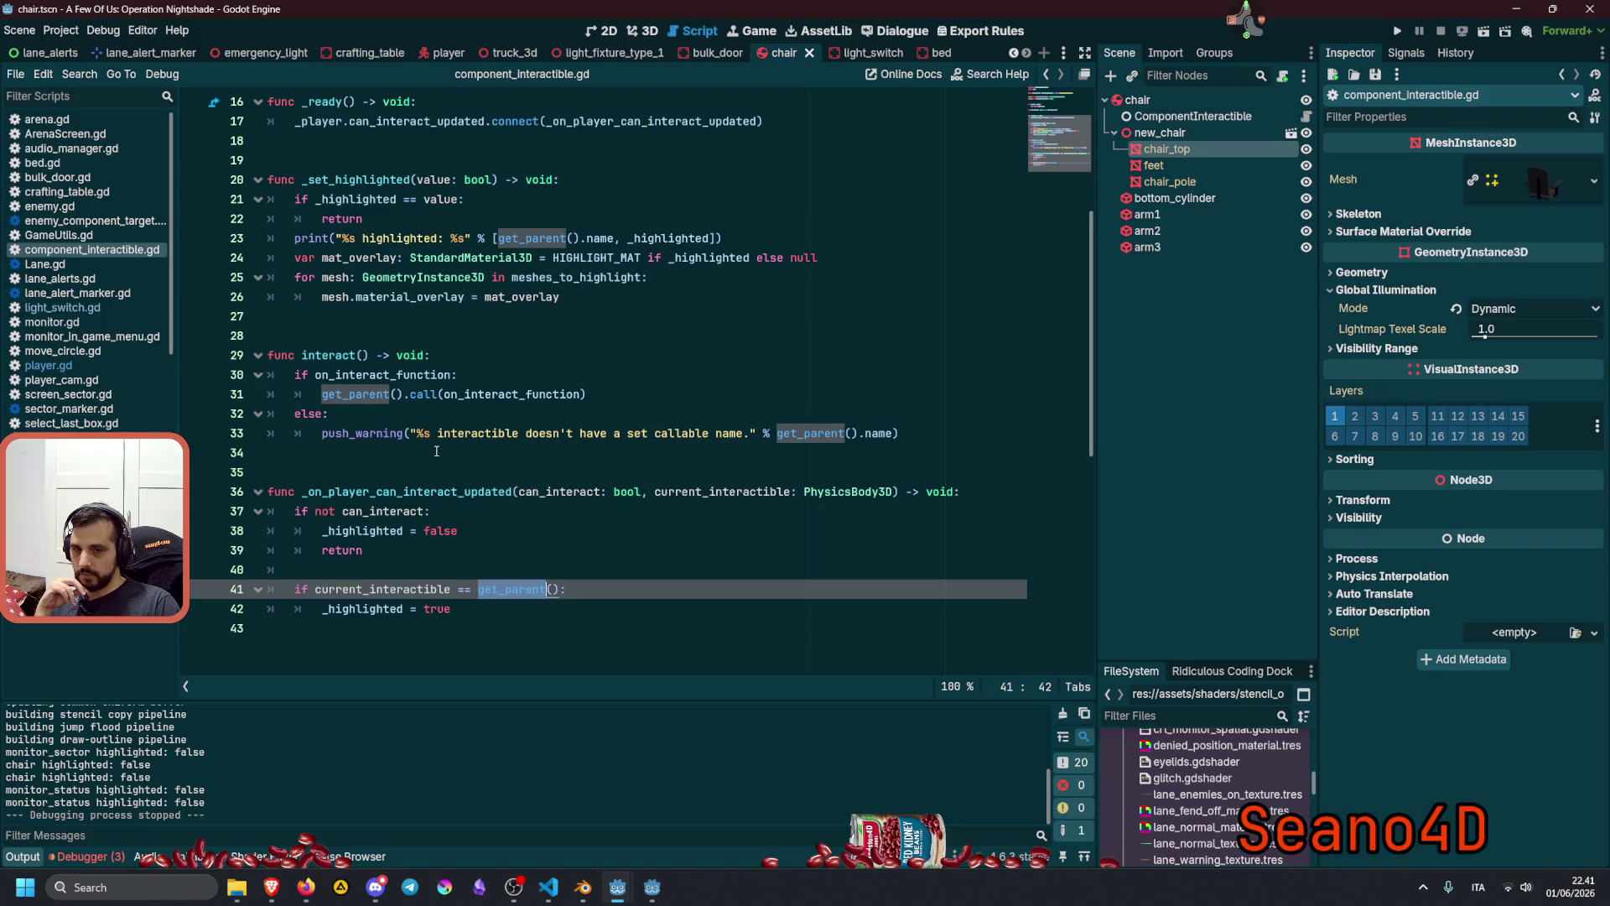
scroll(436, 451, "up", 5)
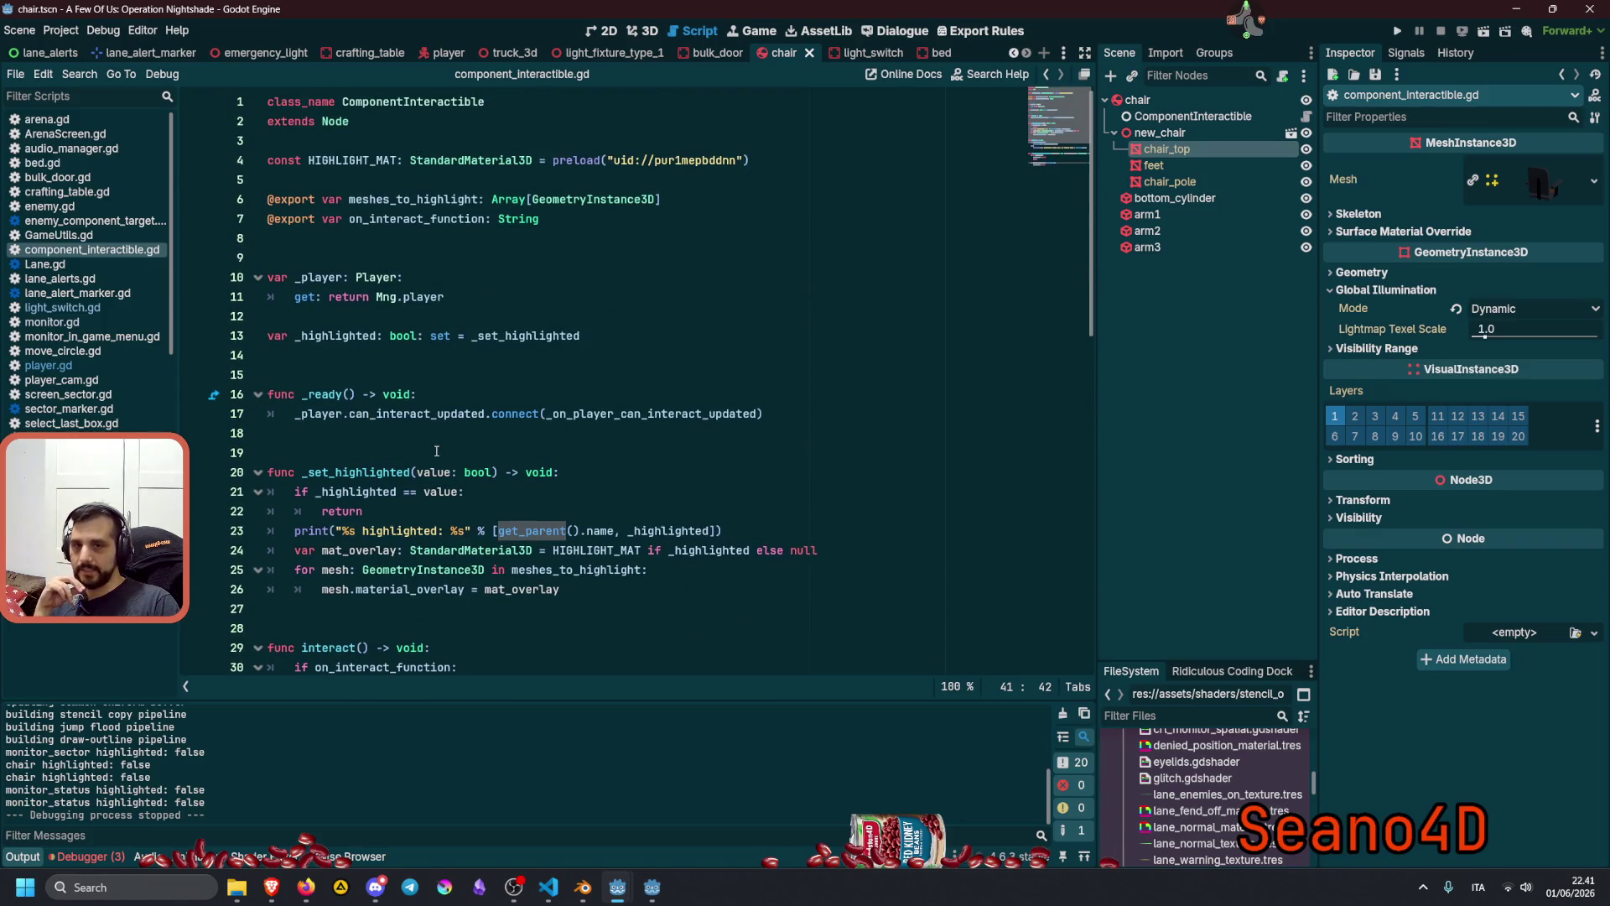
double_click(328, 342)
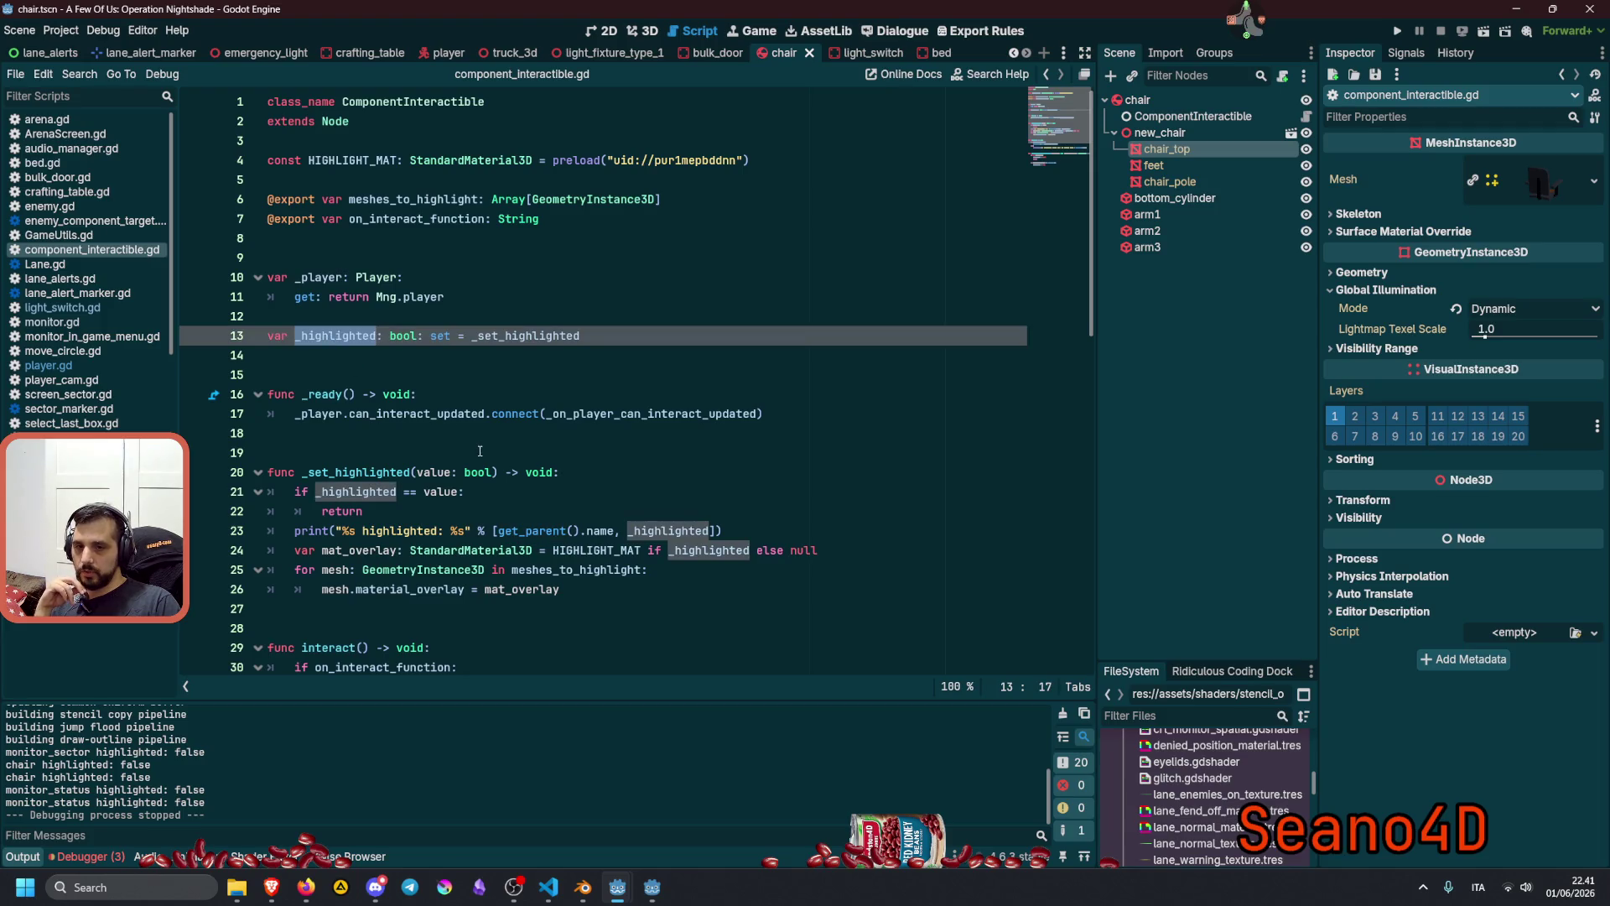
scroll(480, 451, "down", 1)
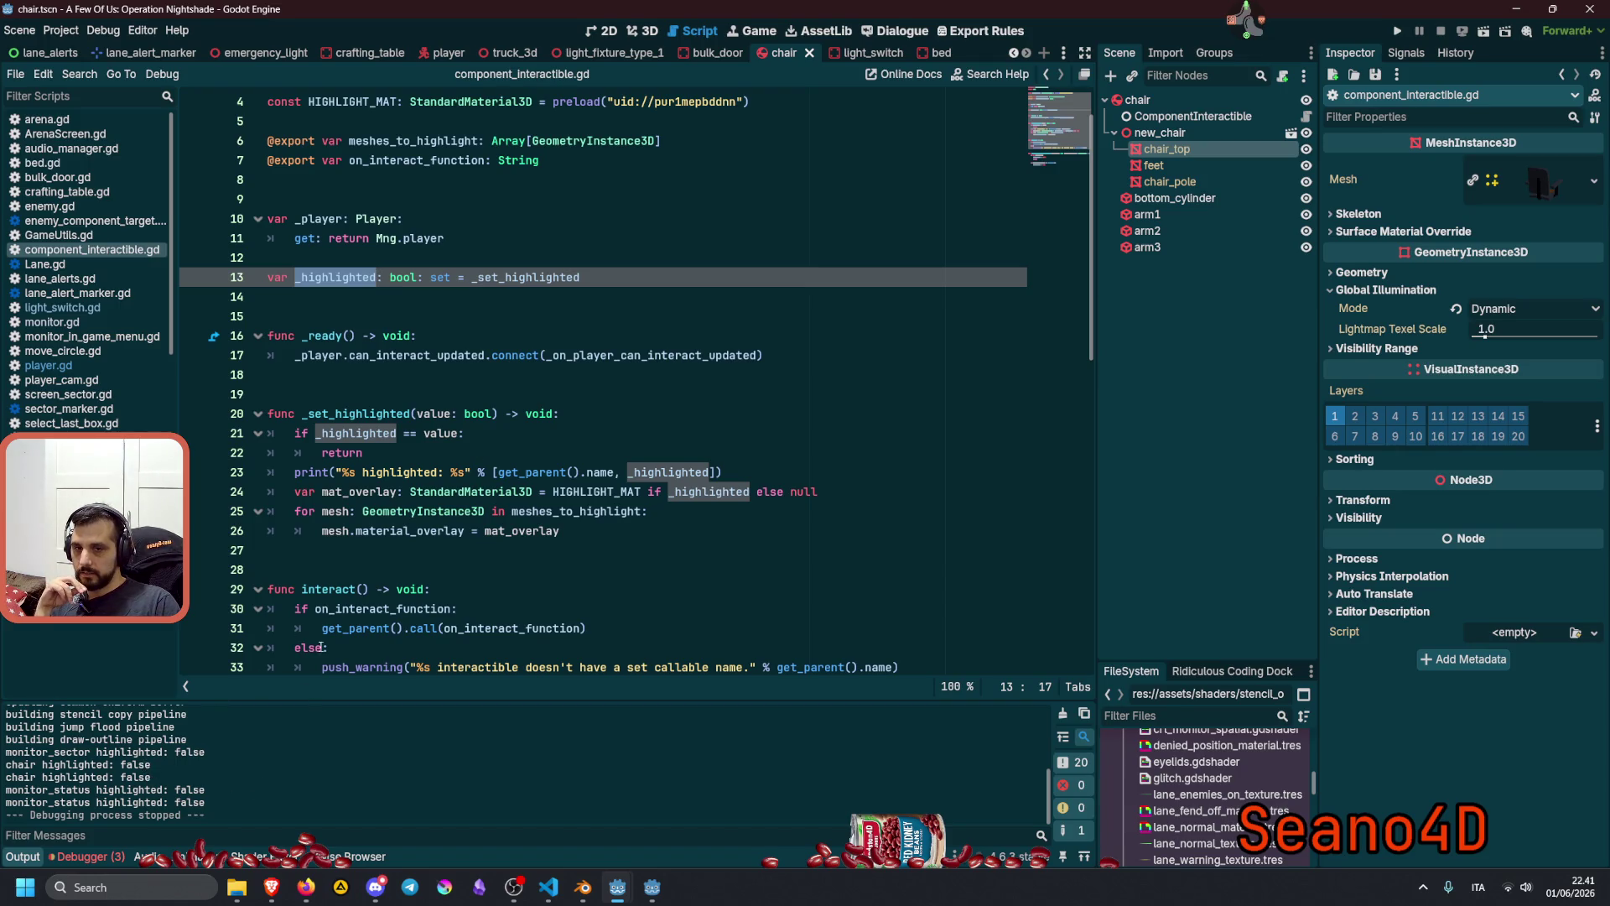
double_click(373, 473)
double_click(370, 415)
double_click(379, 433)
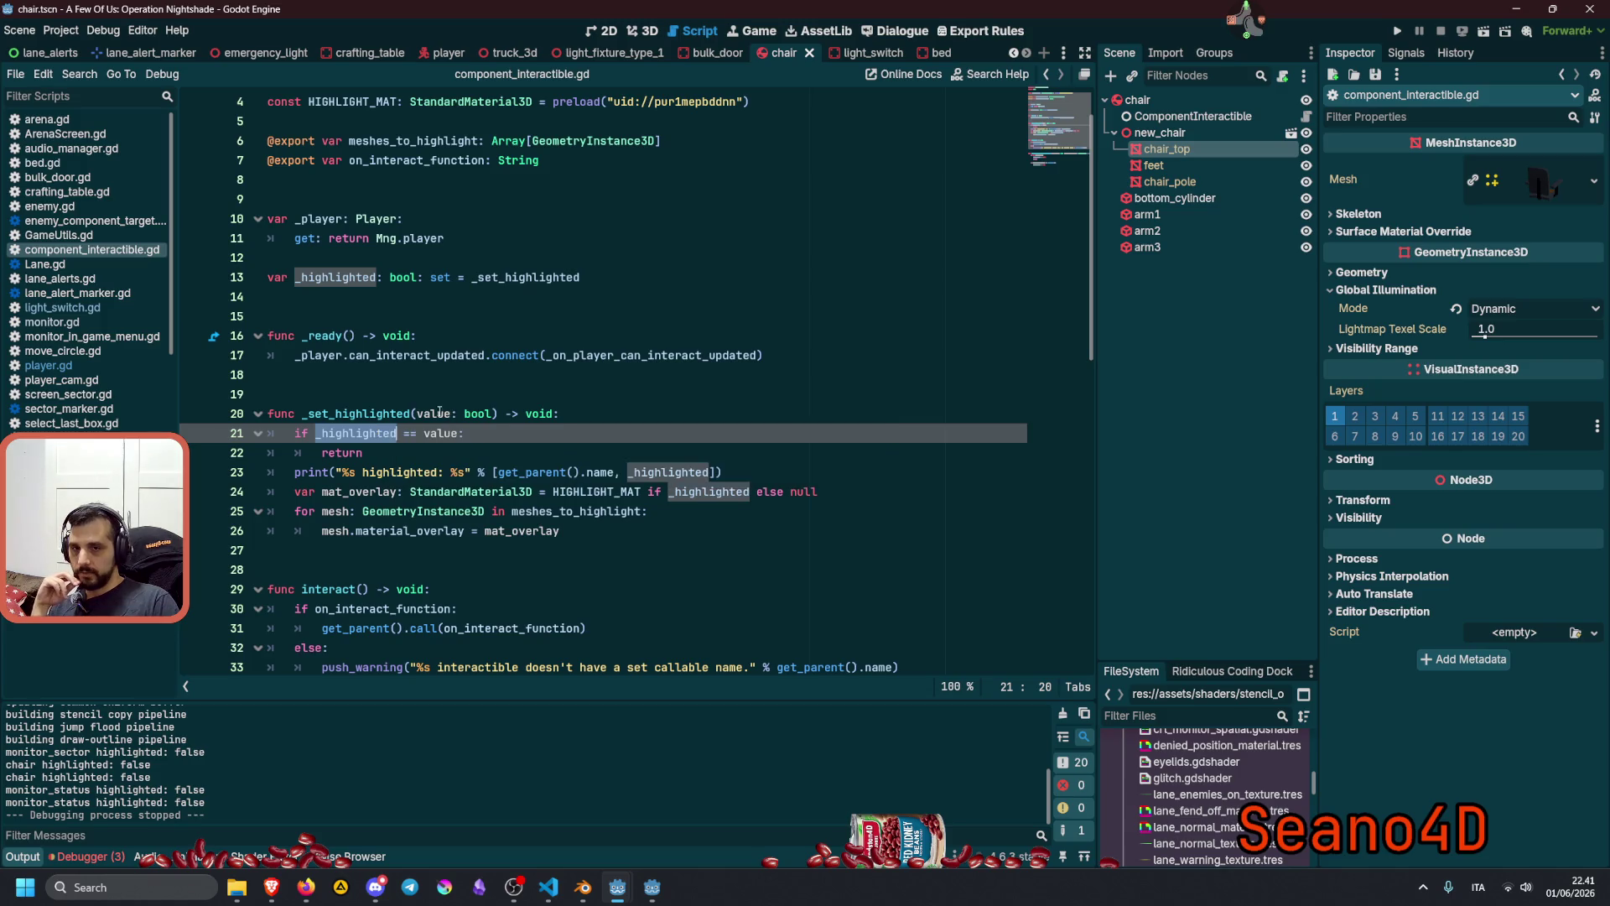
double_click(434, 414)
double_click(431, 436)
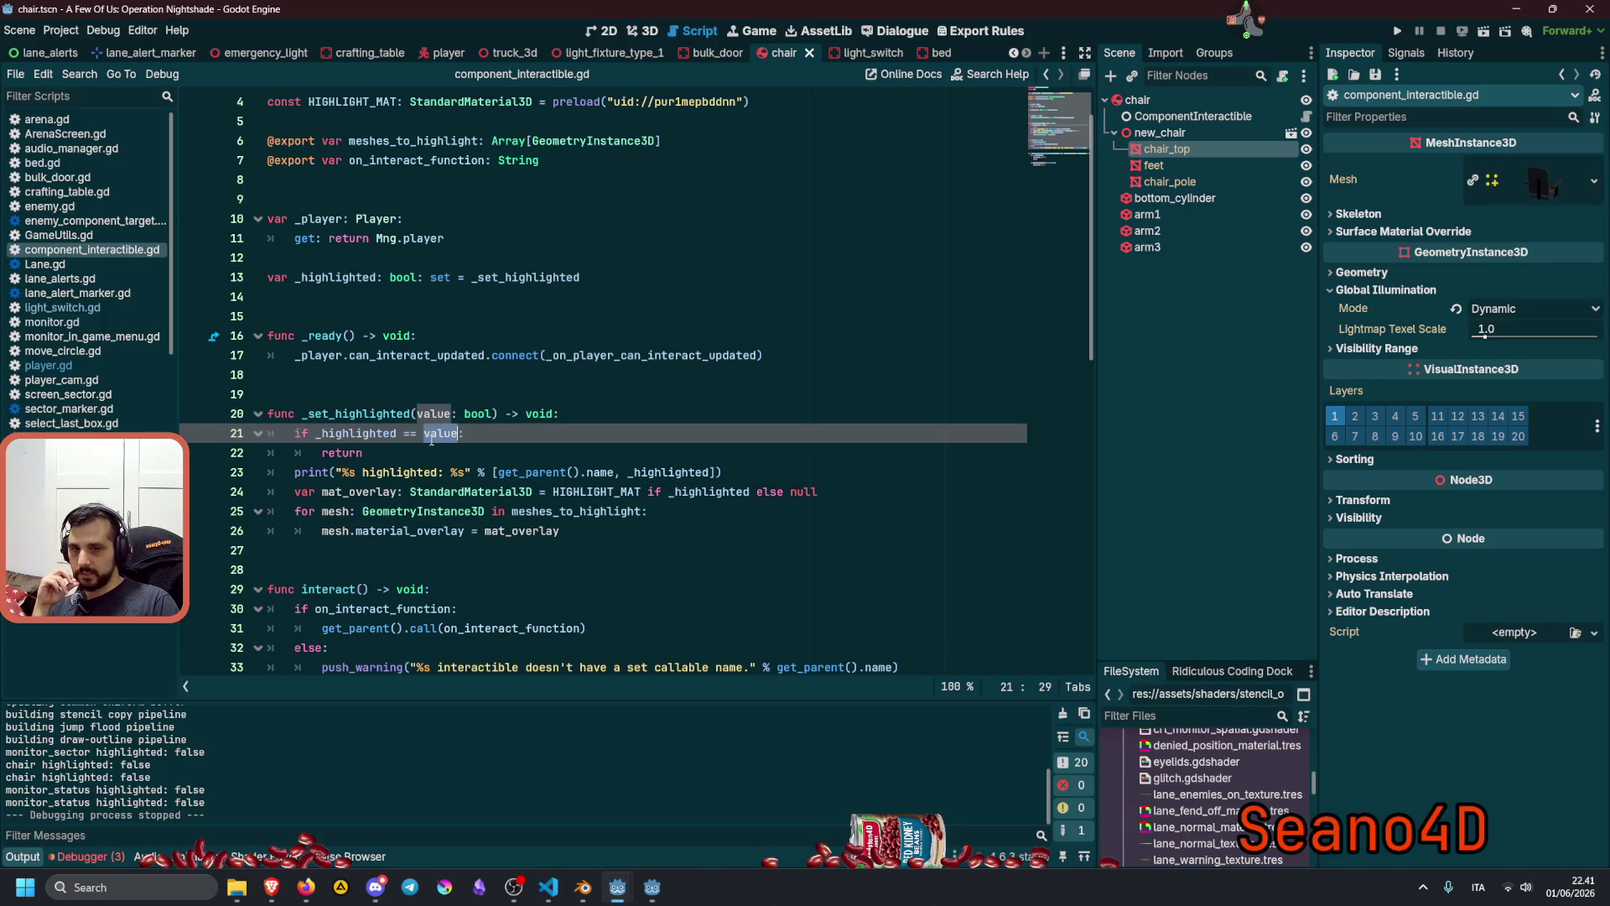
left_click(610, 492)
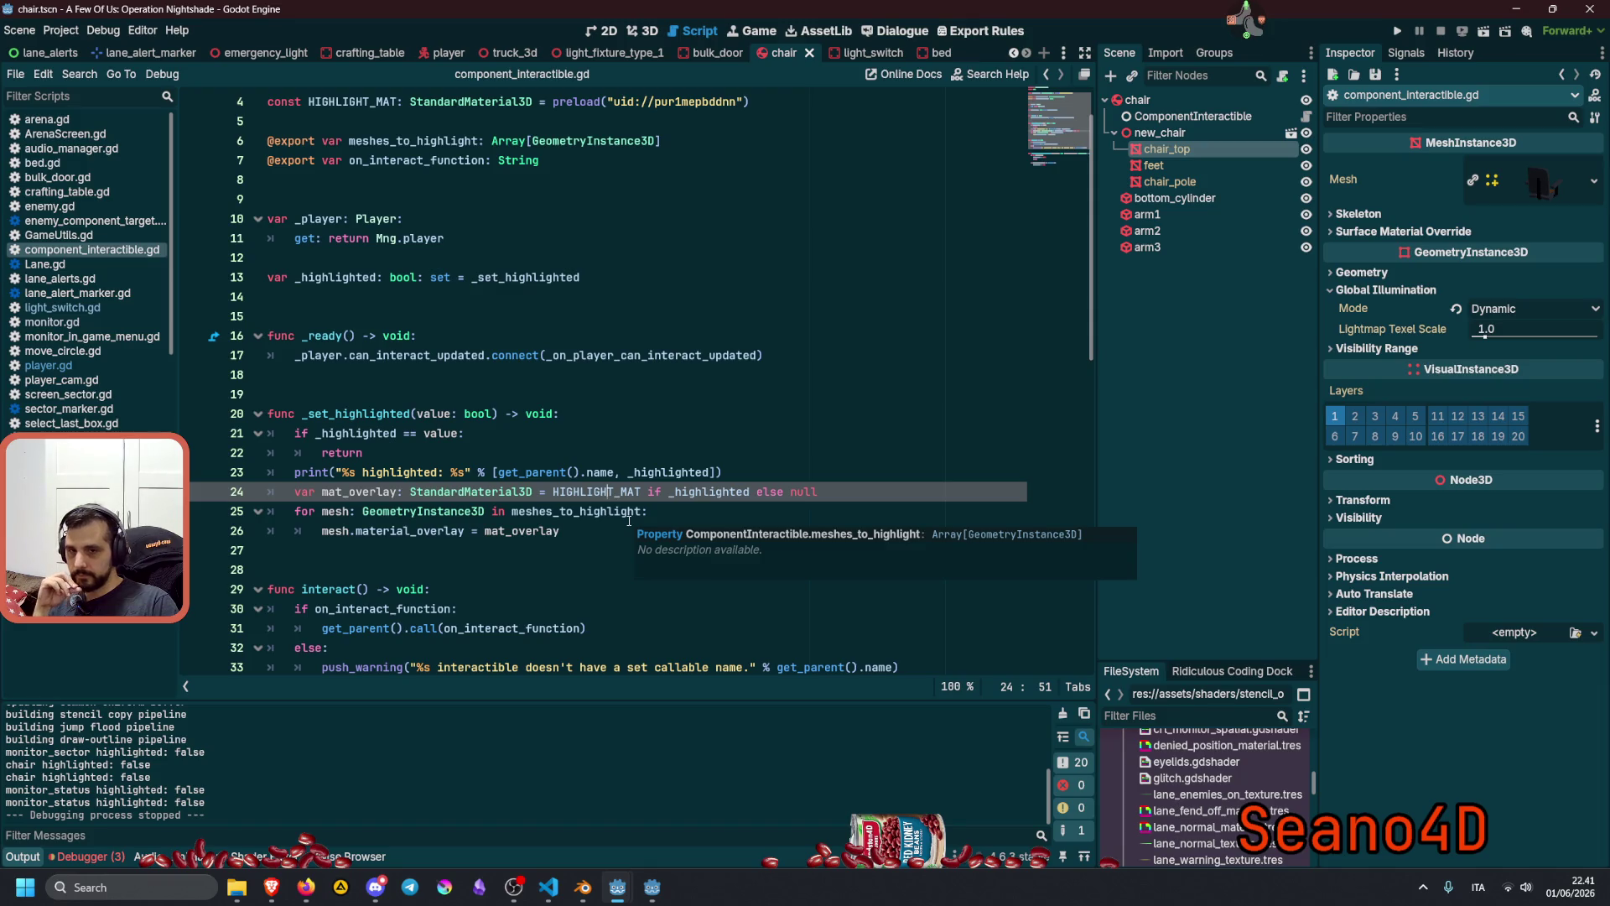
scroll(557, 541, "down", 1)
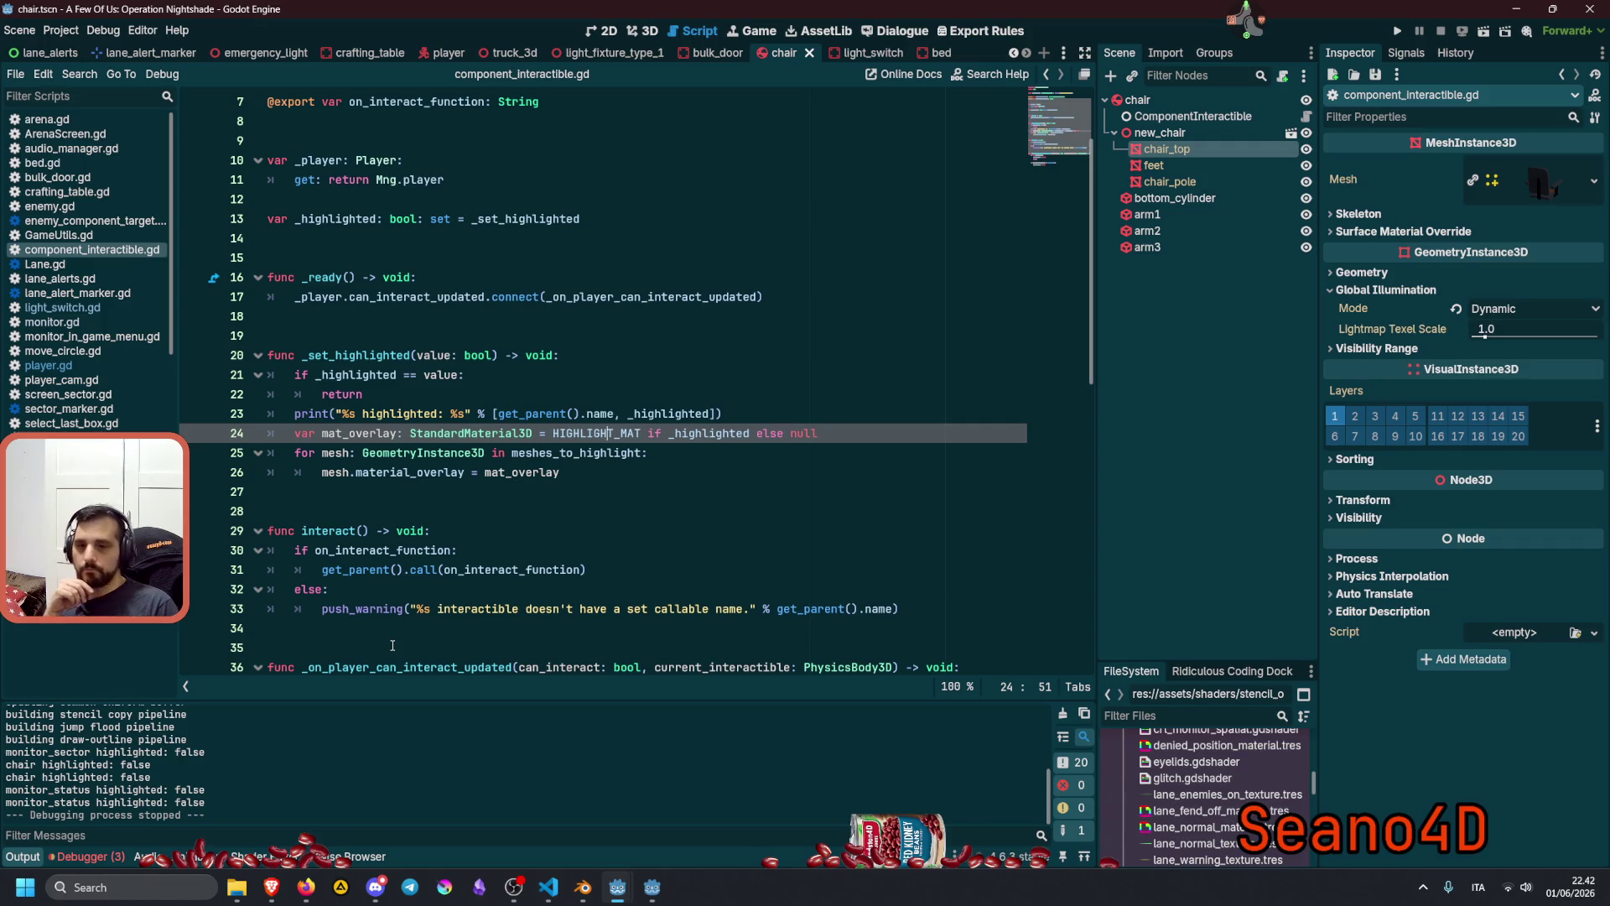
scroll(392, 645, "down", 4)
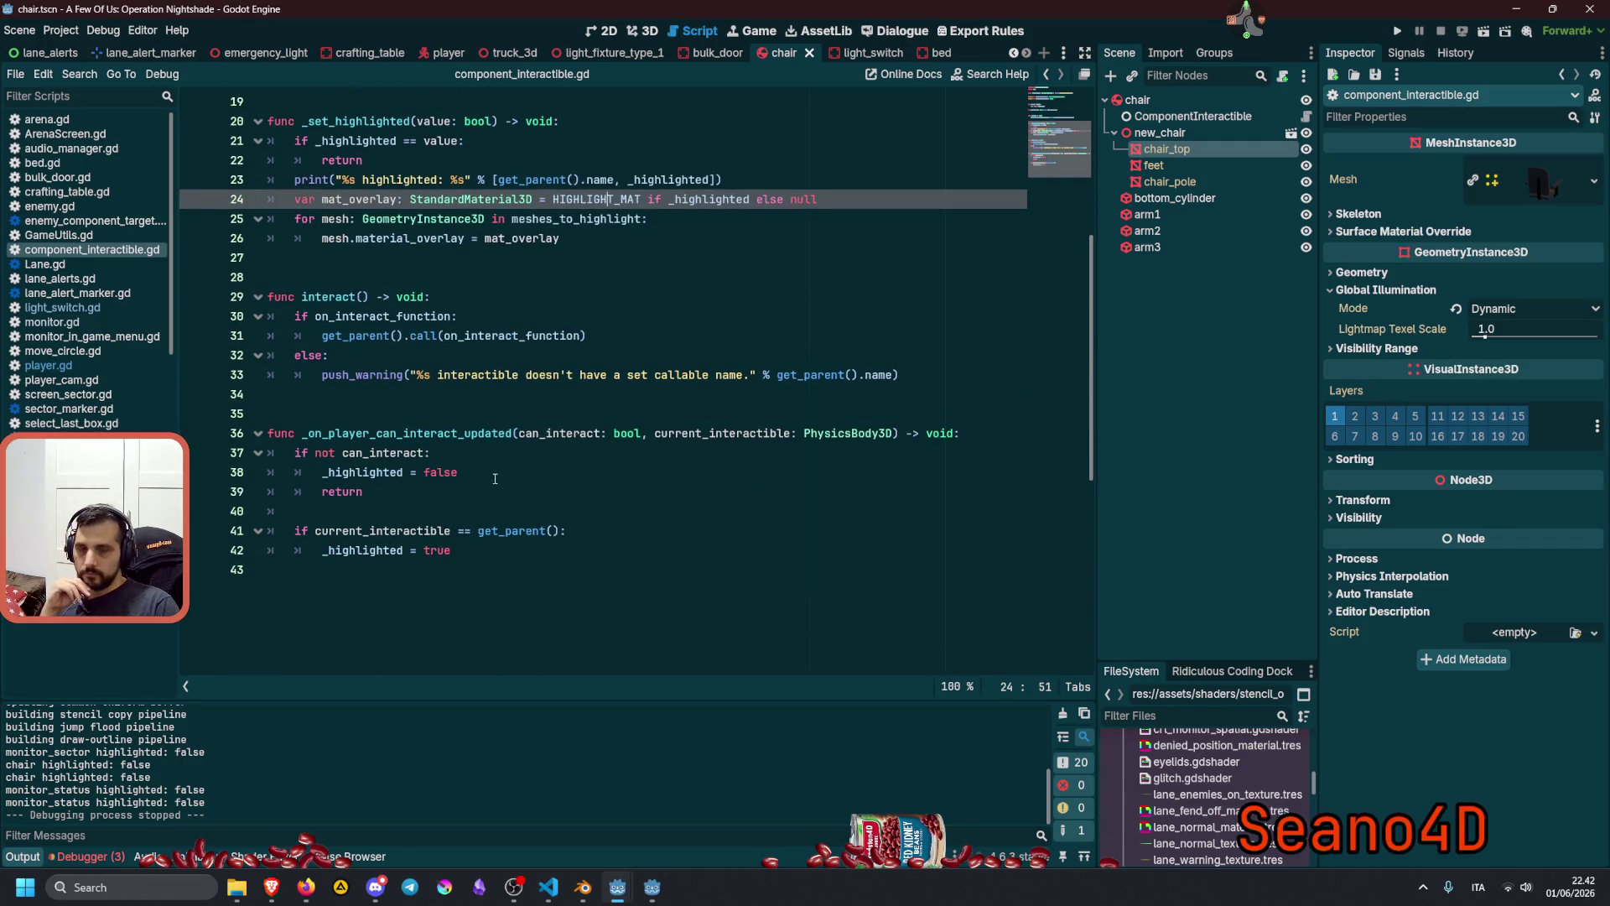
double_click(545, 433)
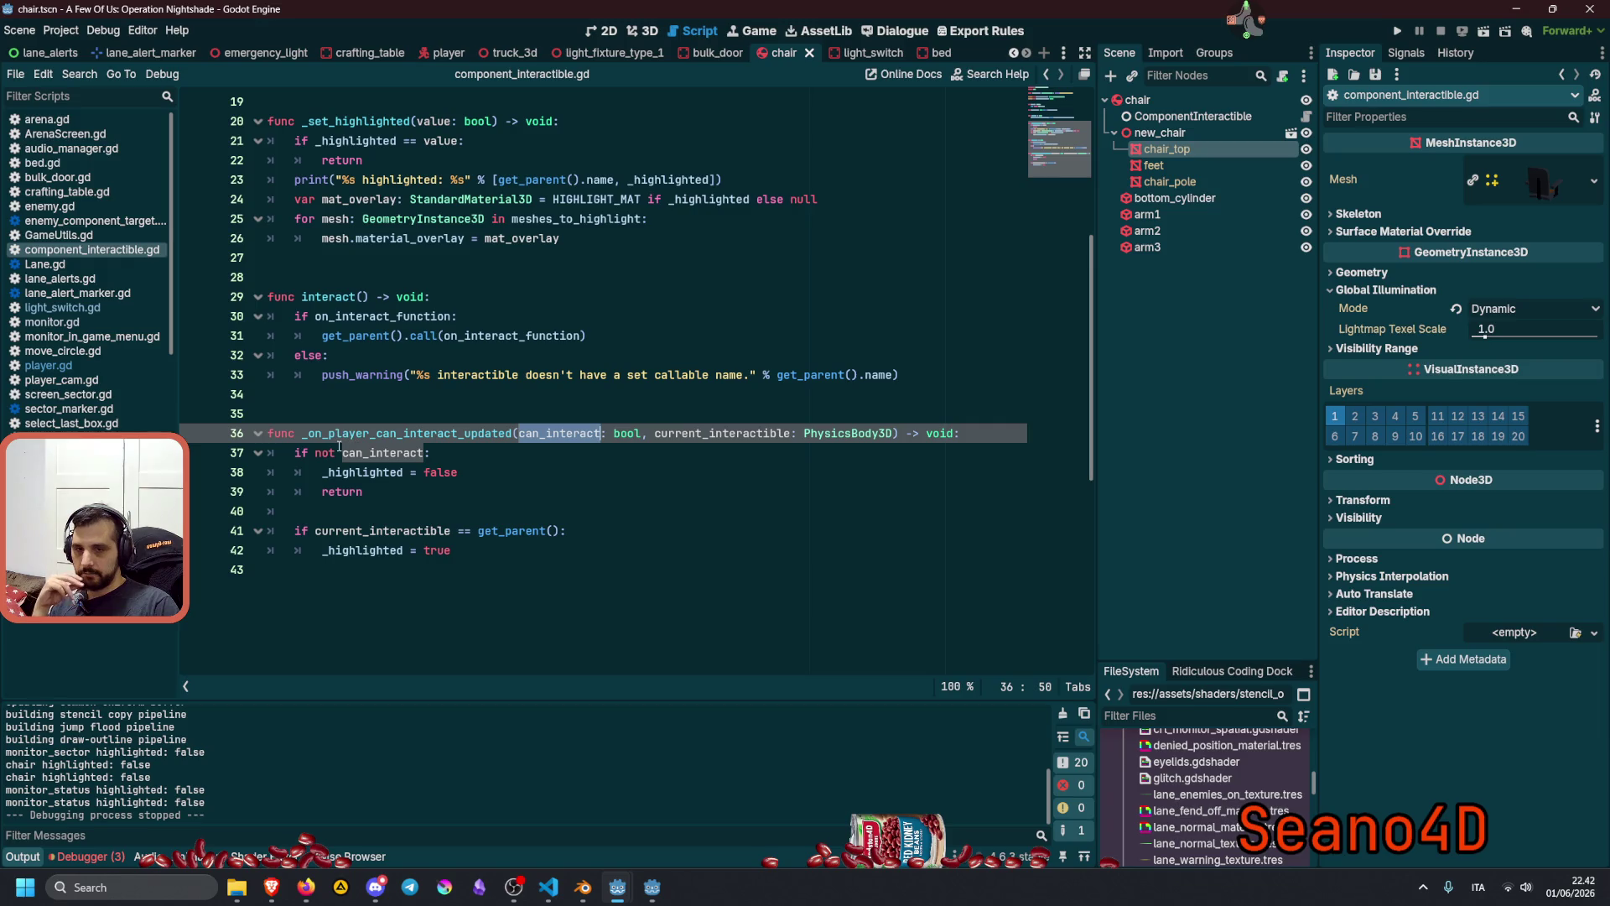
mouse_move(360, 453)
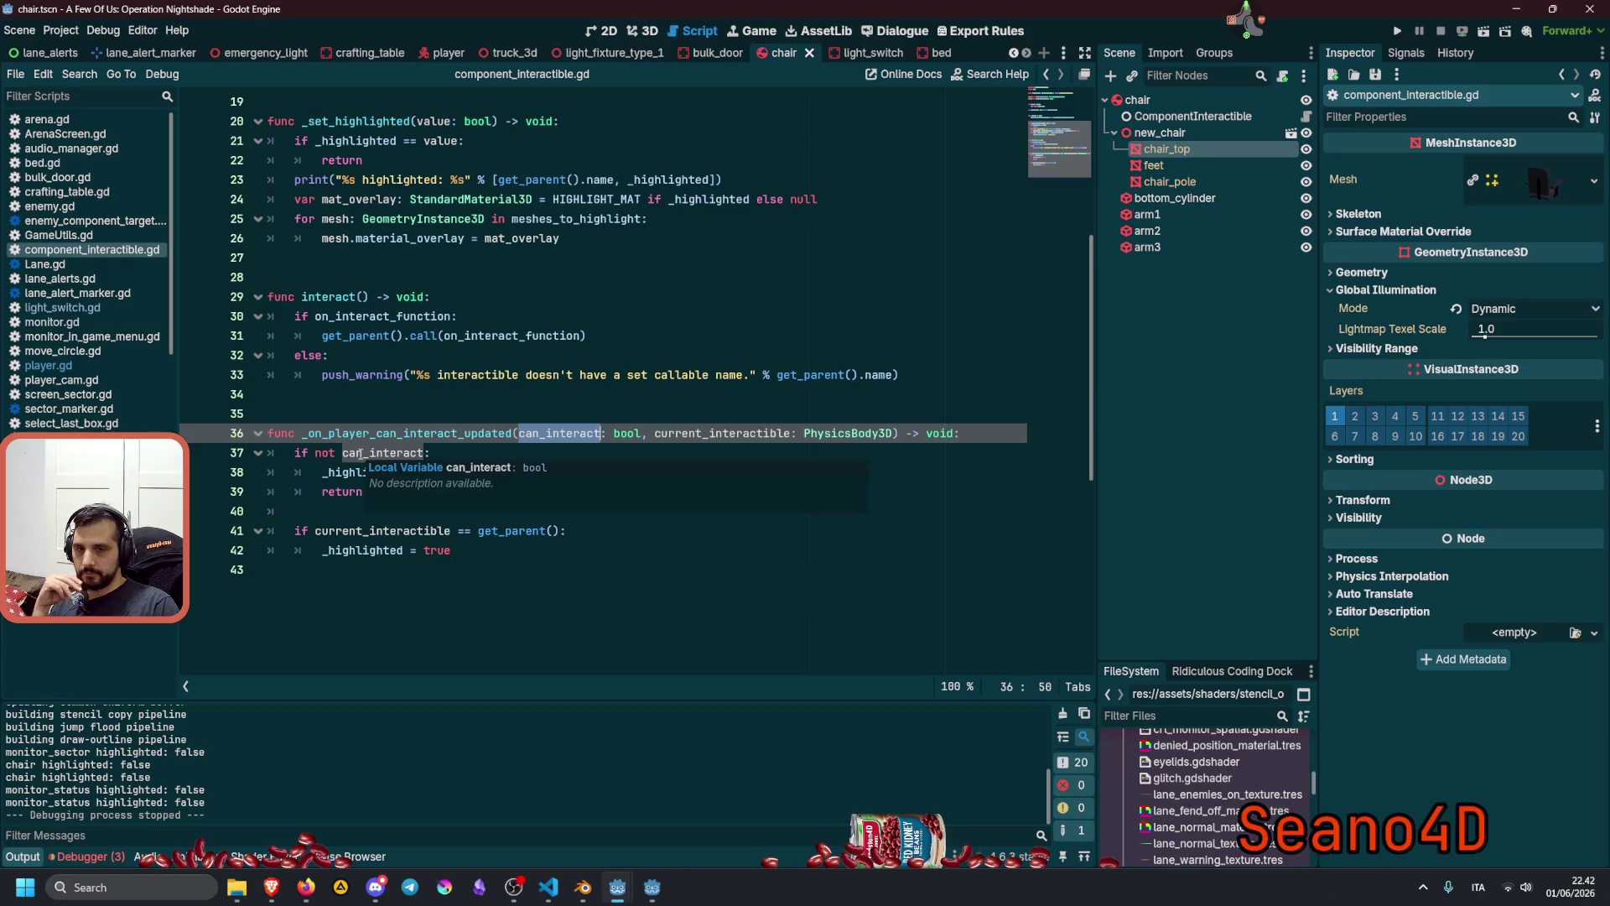
double_click(352, 550)
mouse_move(352, 546)
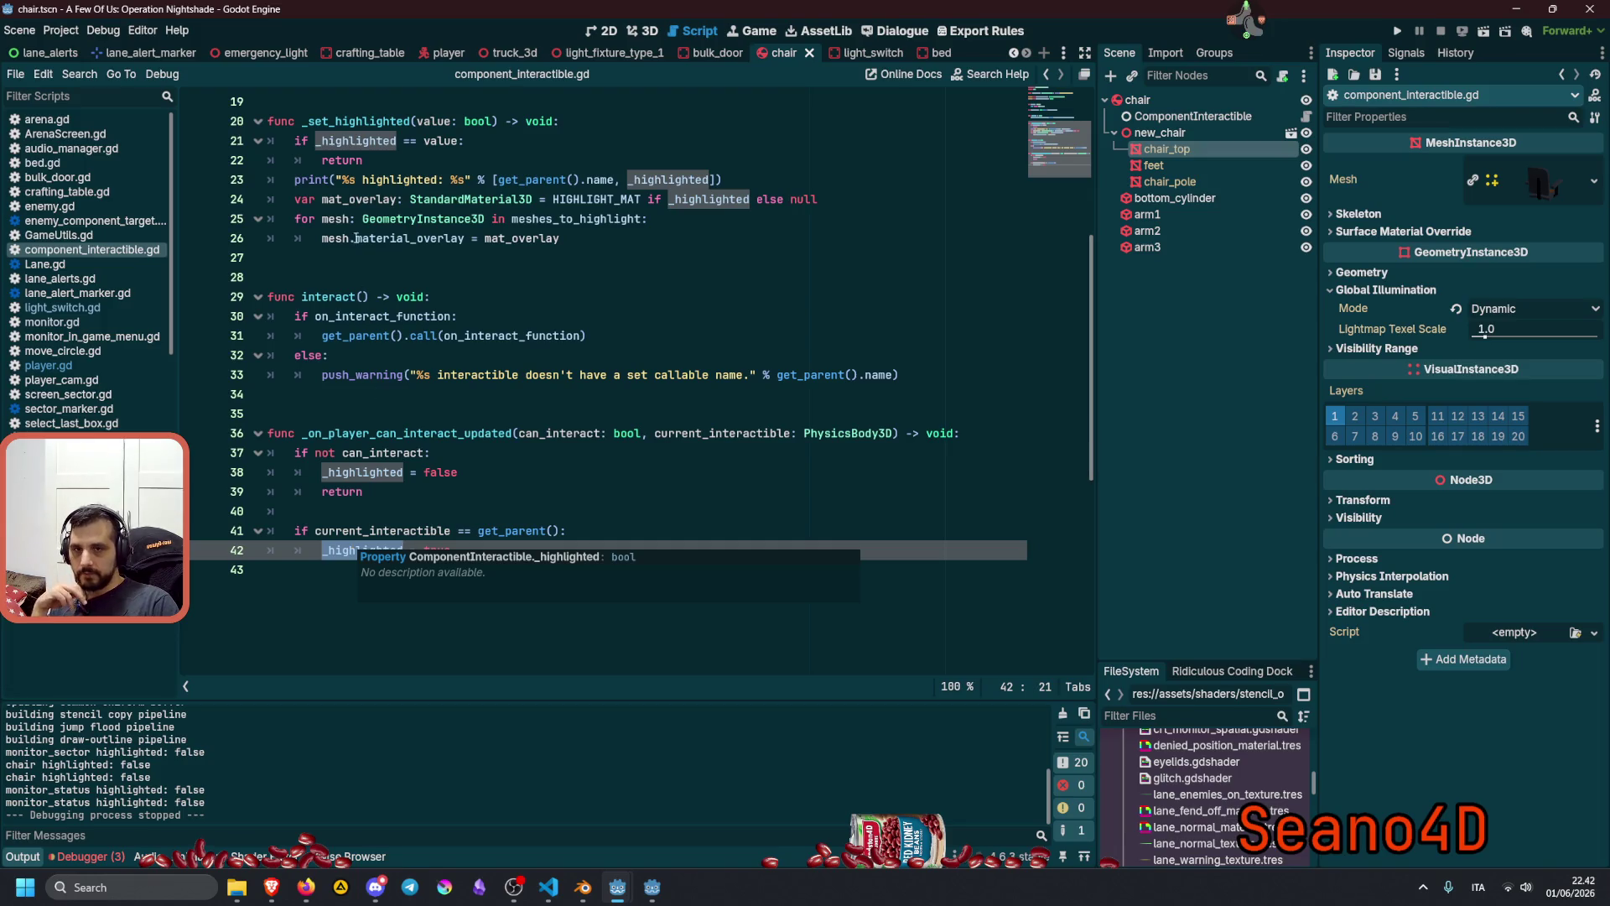
type("= true")
double_click(358, 140)
left_click(471, 554)
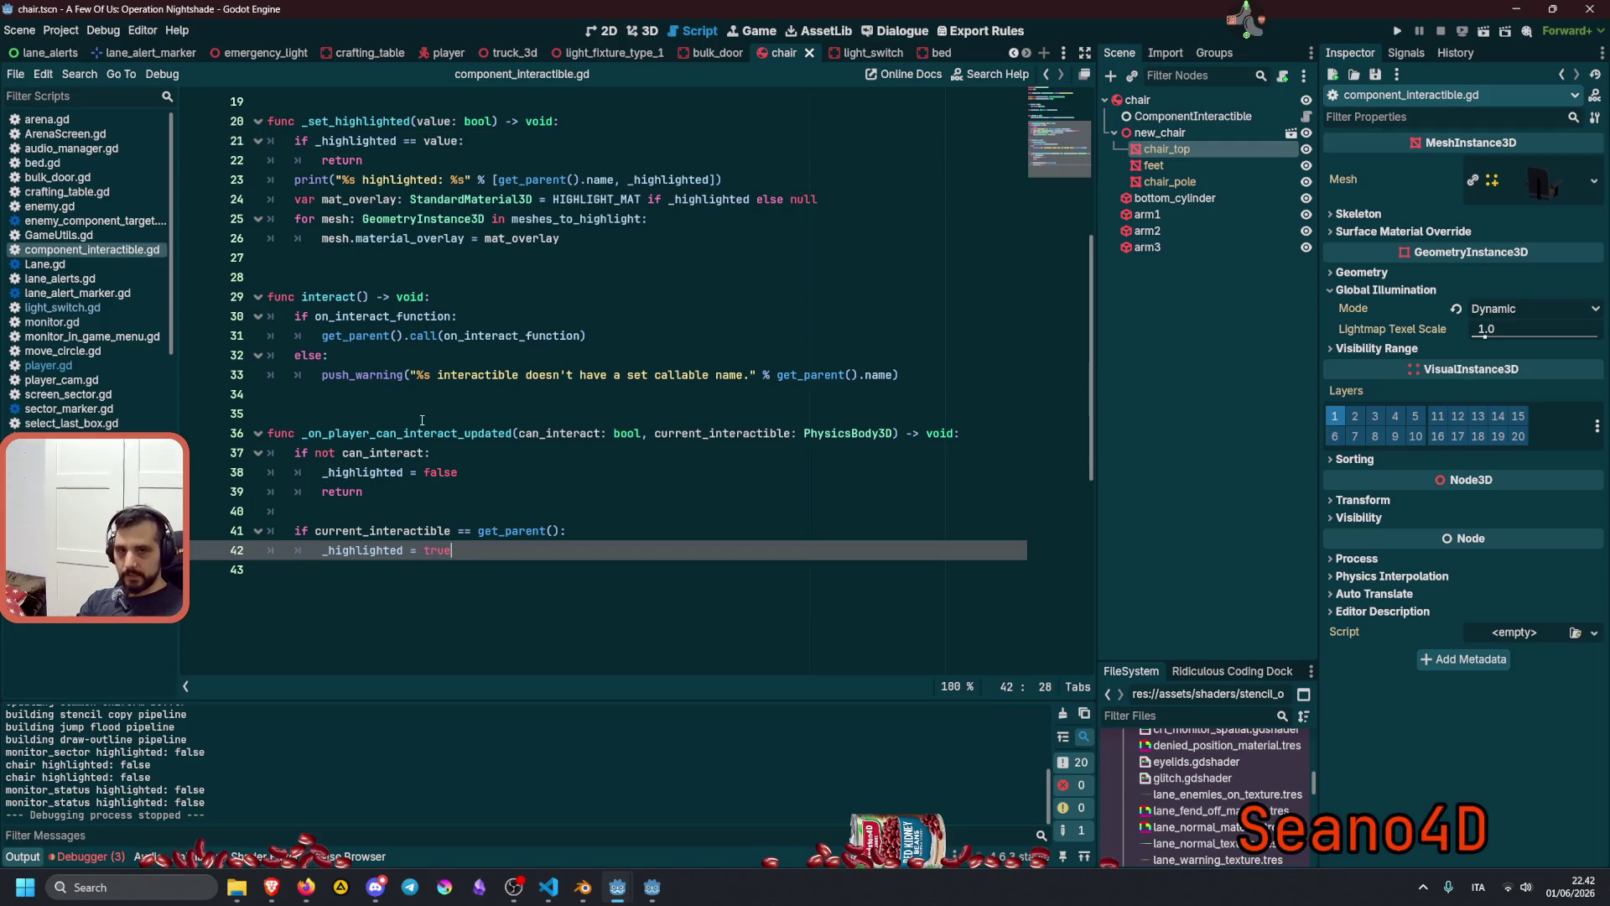
Move the print line below _highlighted = true, with a blank line above it.
left_click(385, 180)
key("alt+Down")
key("alt+Down")
key("alt+Down")
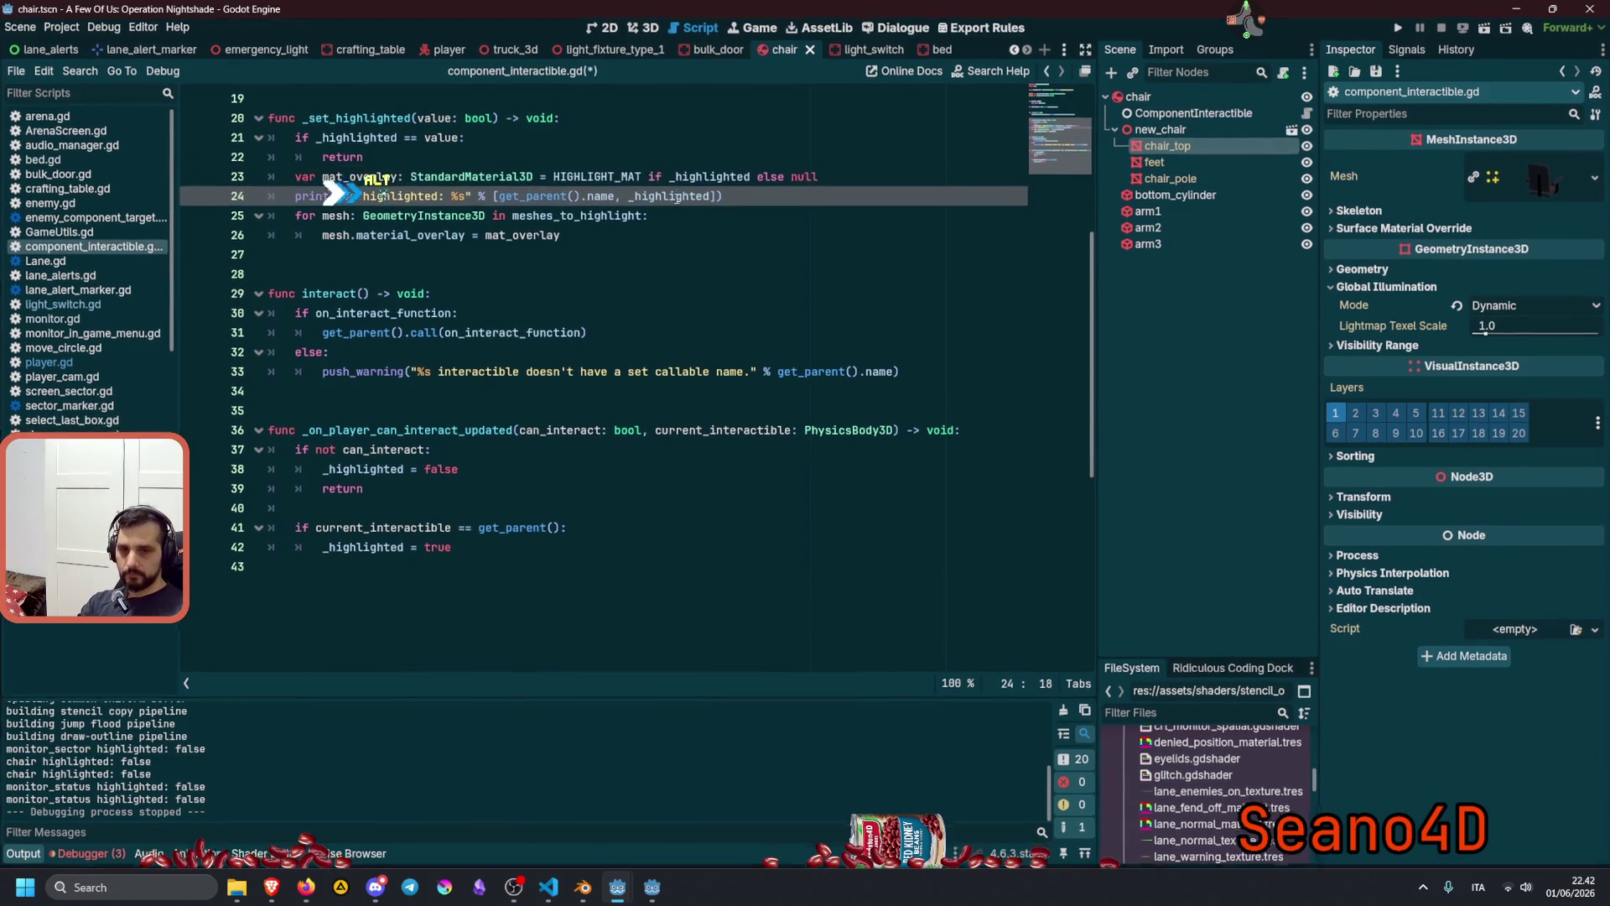
key("alt+Down")
key("alt+Down")
key("alt+Down")
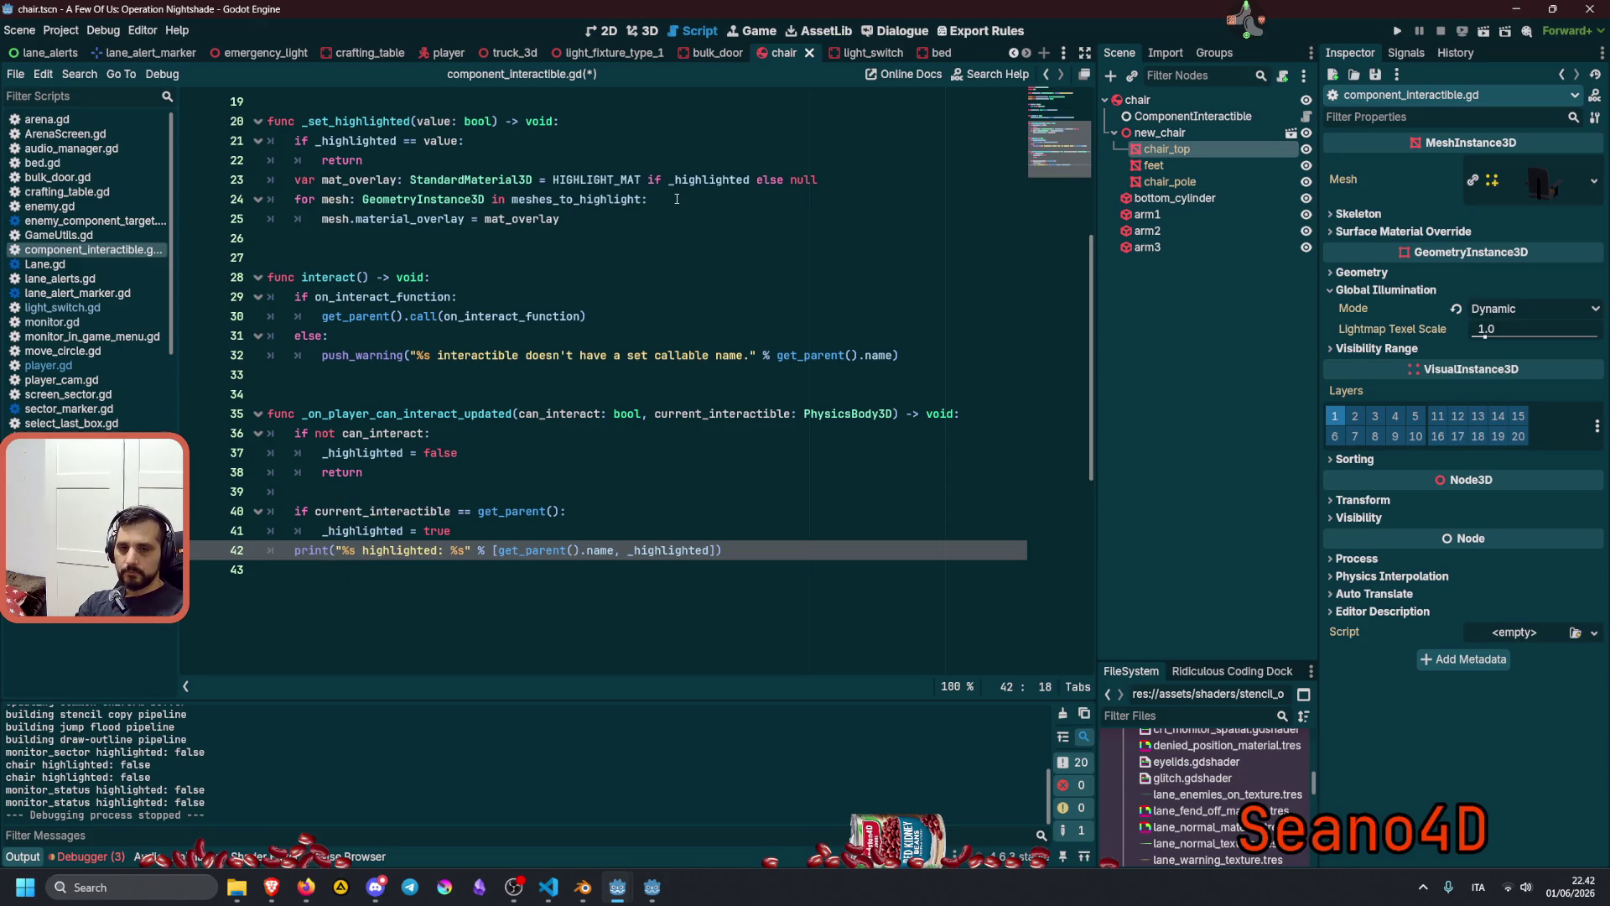
key("ctrl+shift+Return")
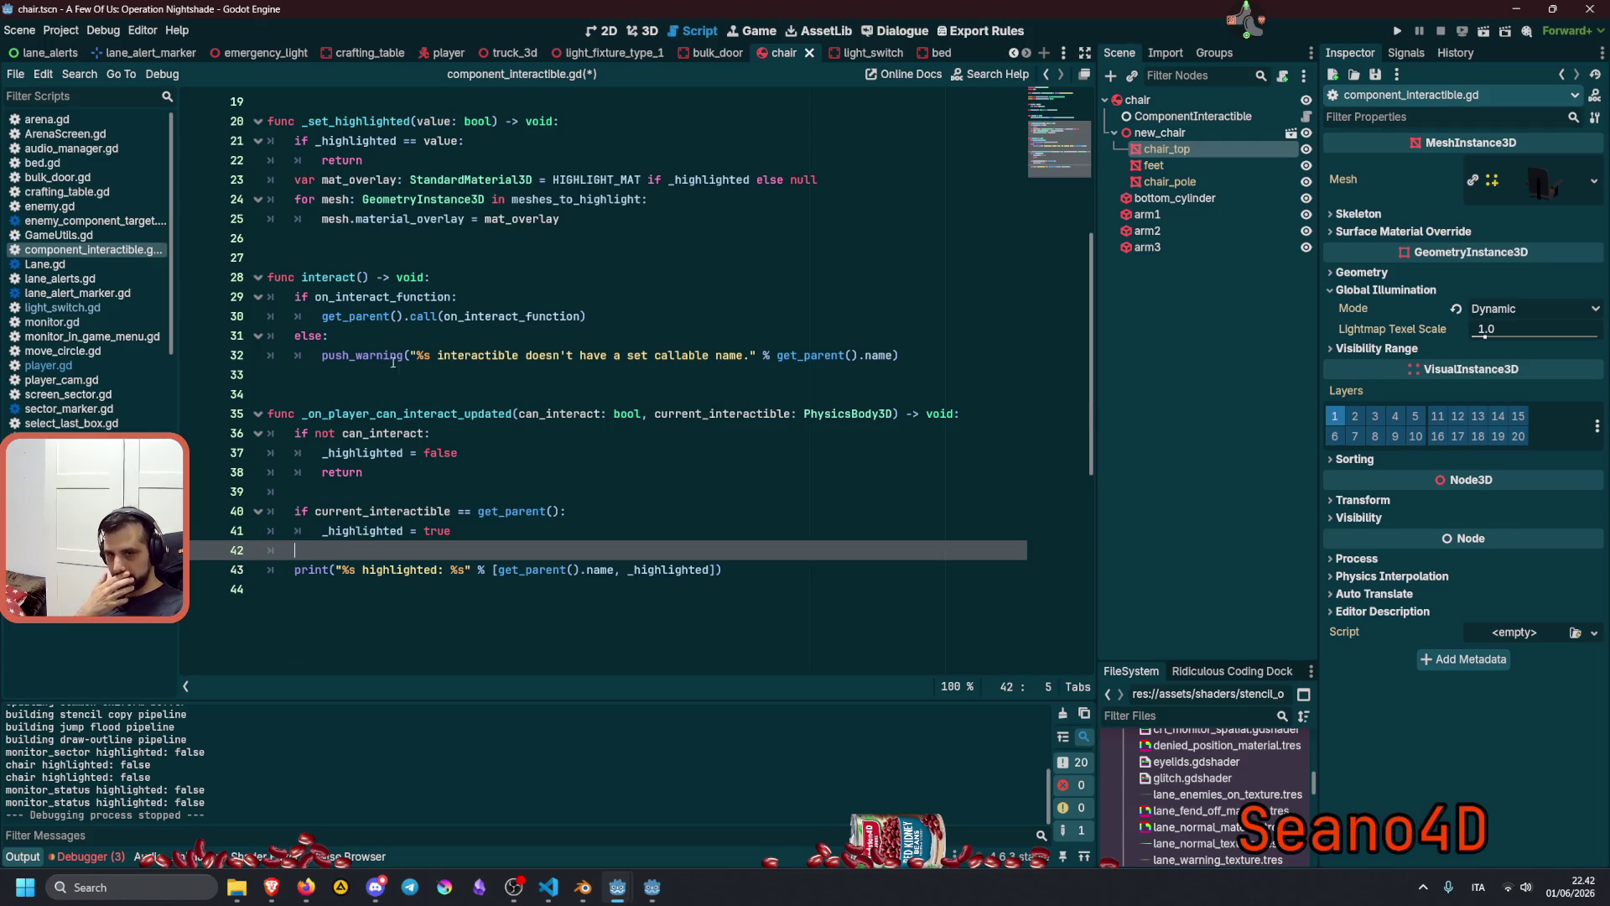
Delete the early return under _highlighted = false, turn the next if into elif, and run.
left_click(421, 470)
key("shift+Home")
key("shift+Home")
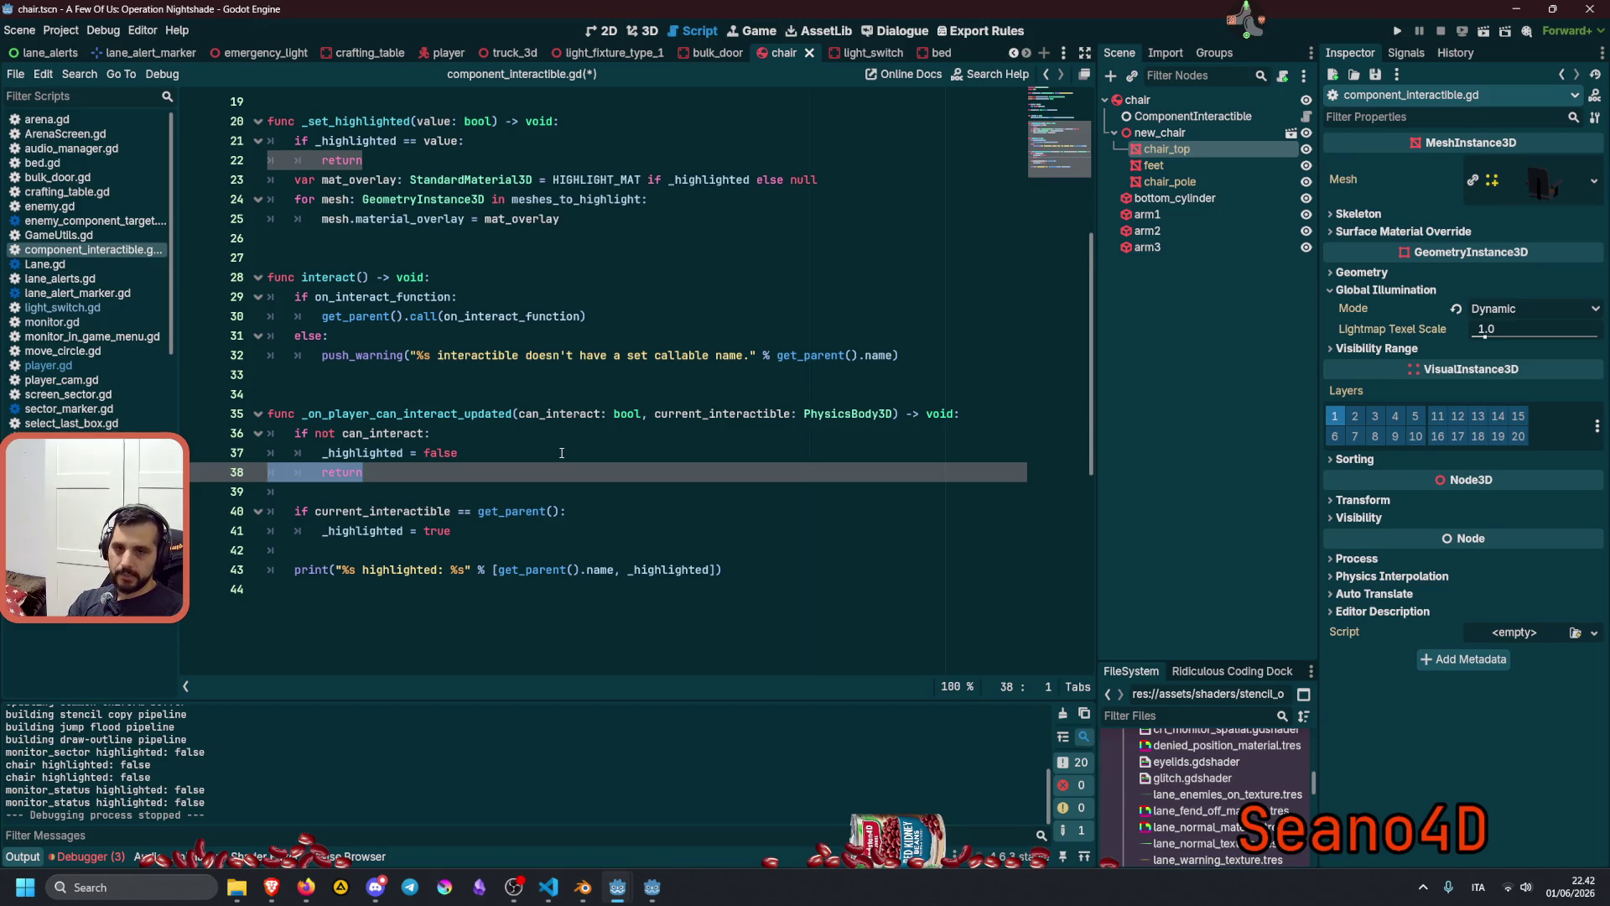
key("Delete")
key("Delete")
key("Delete")
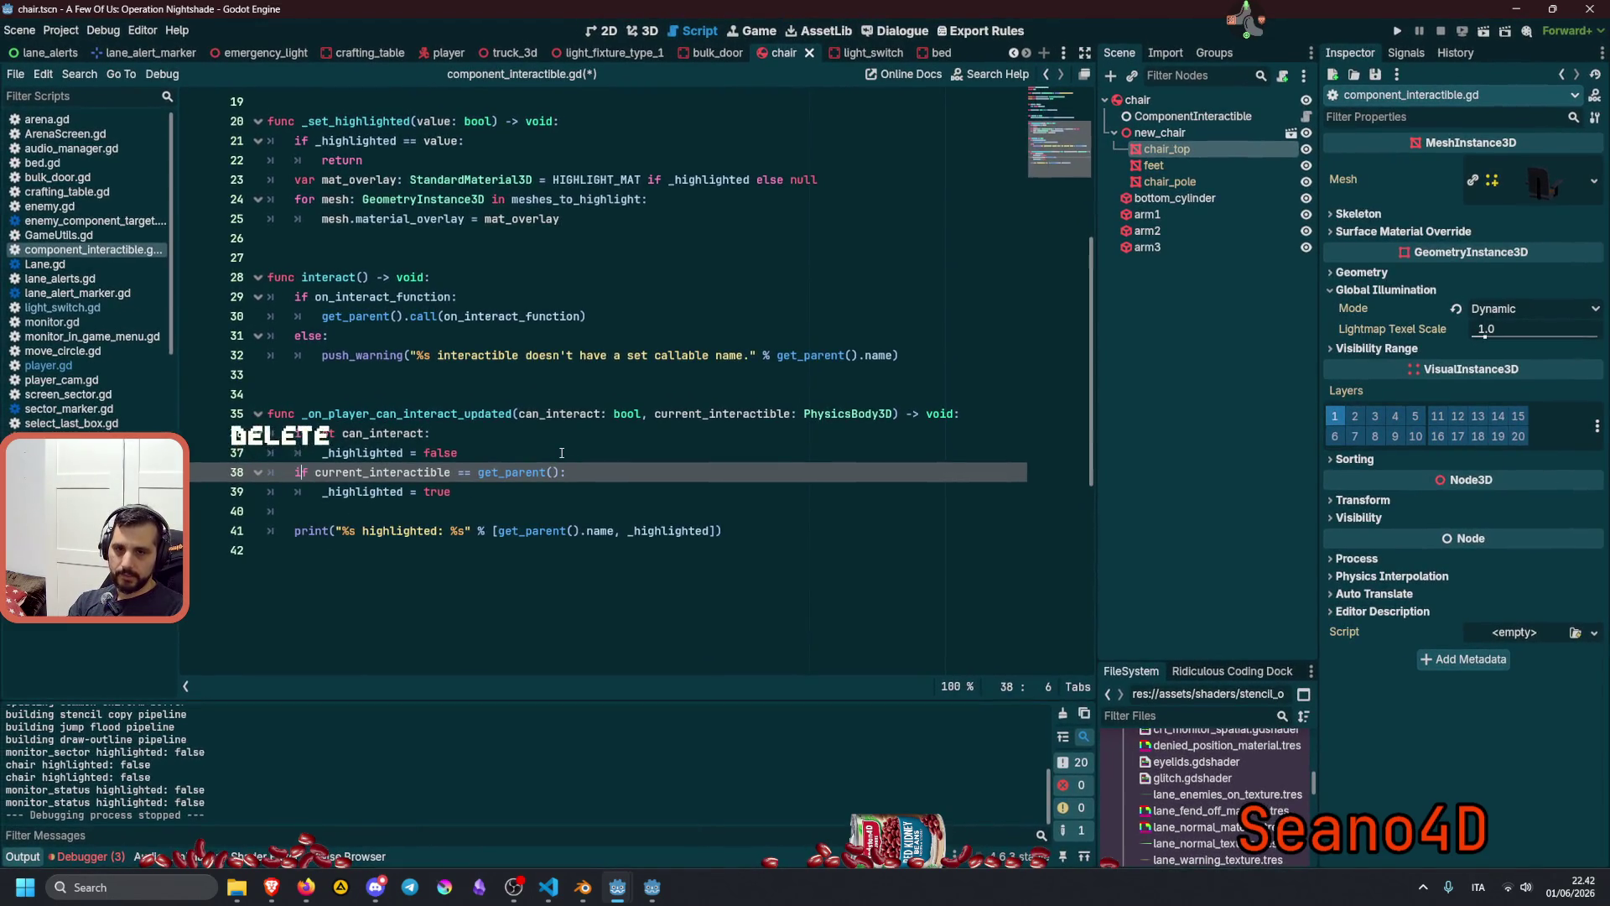
type("el")
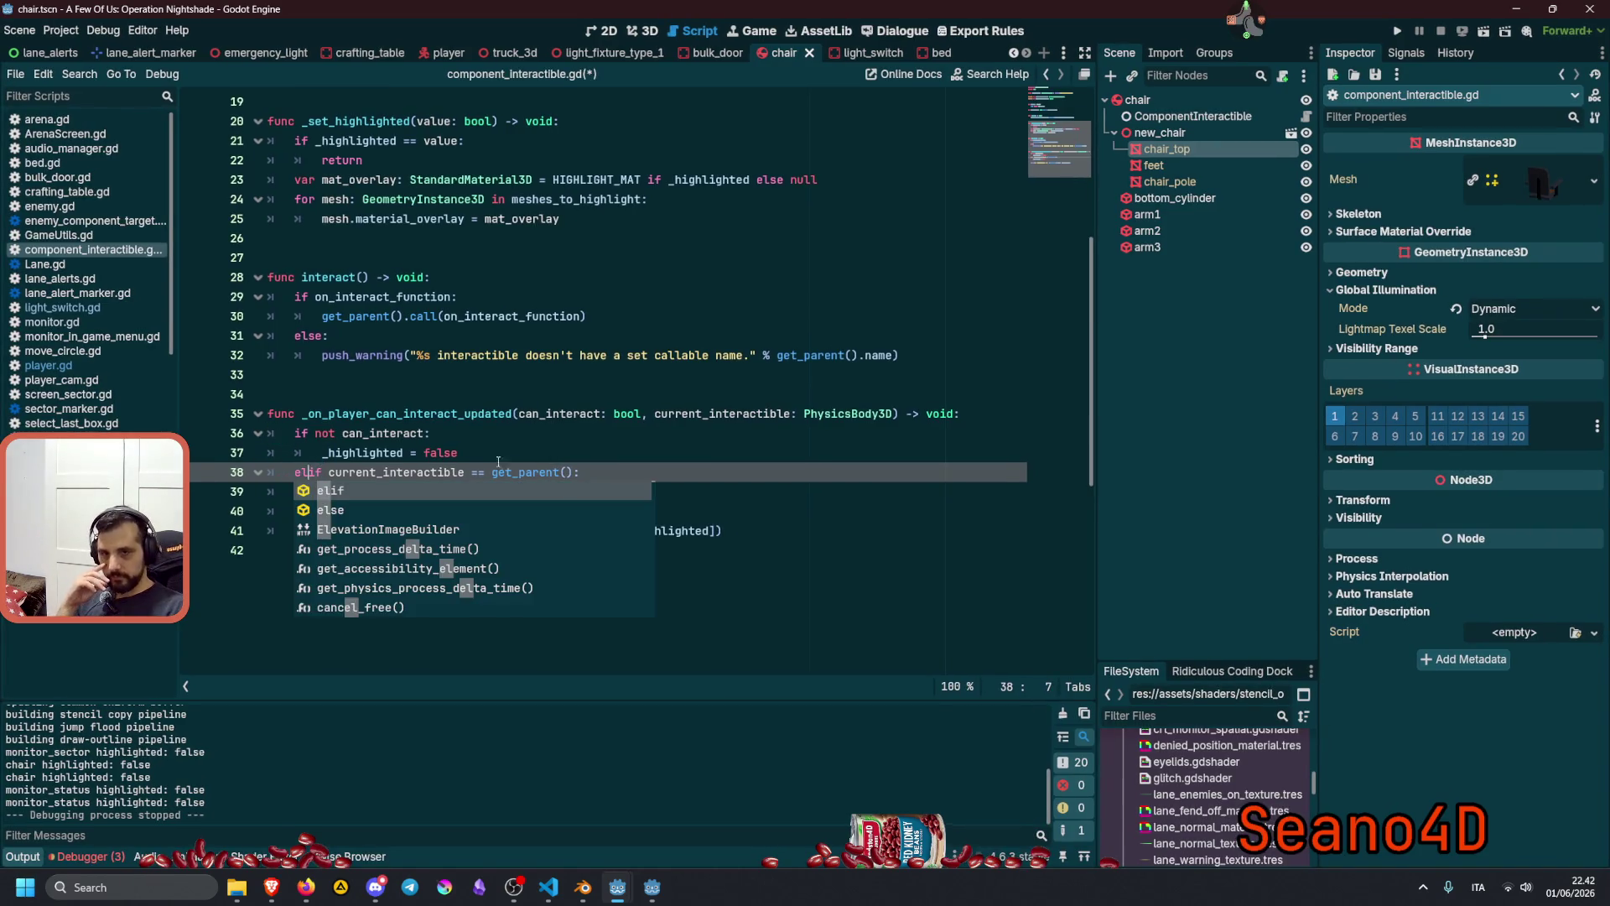
key("Escape")
left_click(323, 530)
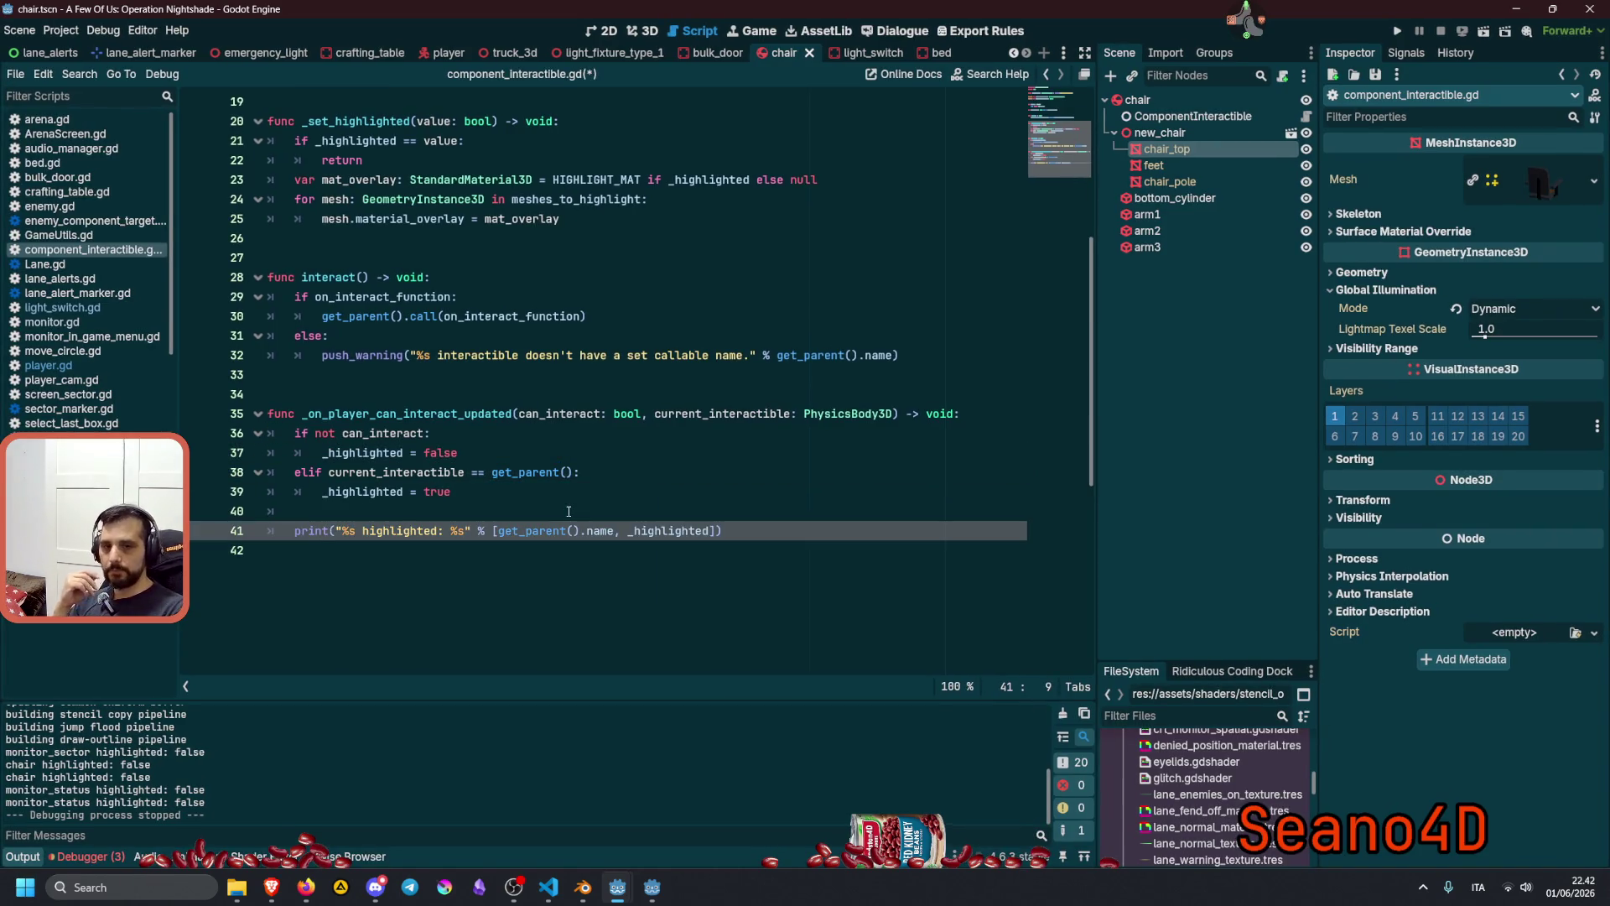
left_click(598, 498)
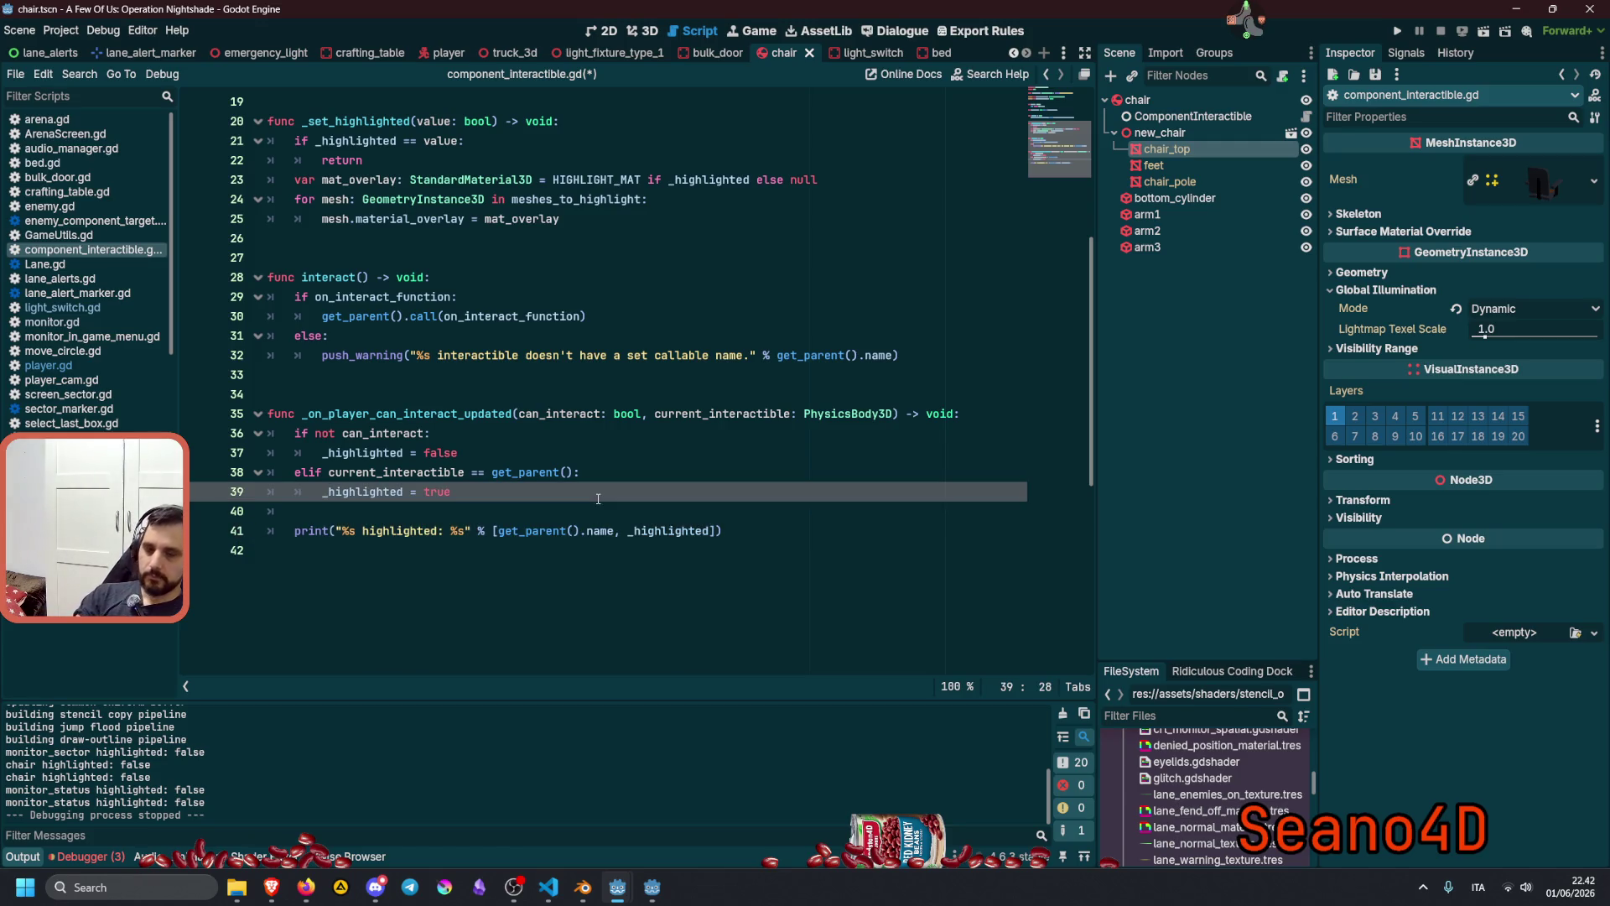
key("F5")
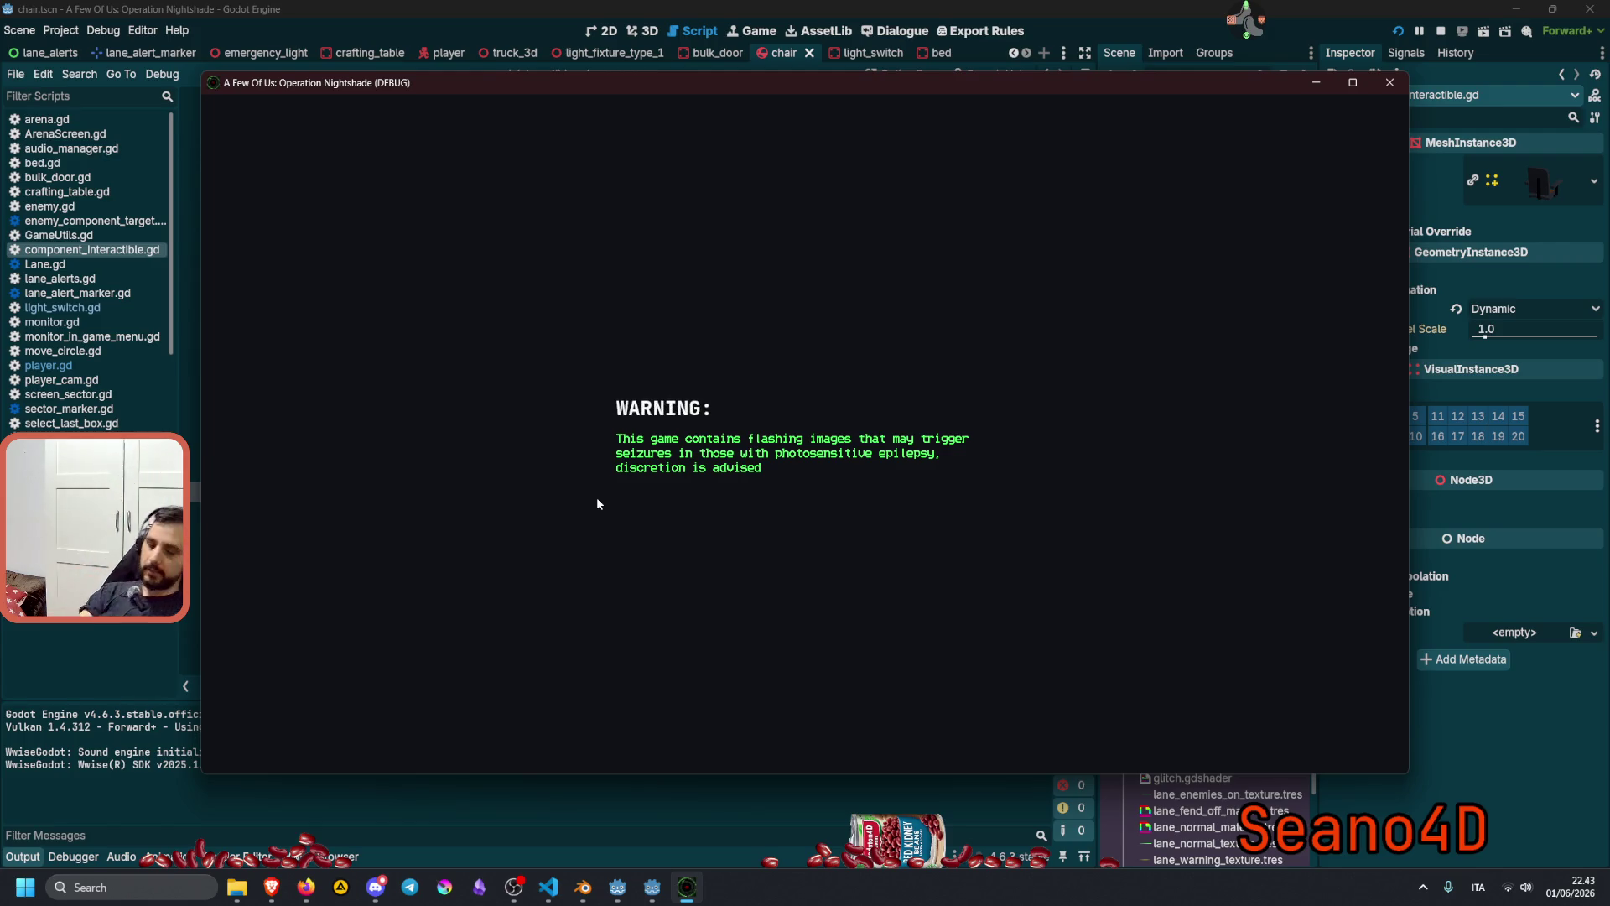
Enter 'test' at the title prompt, walk the level, then stop the run with F8.
type("test")
key("Return")
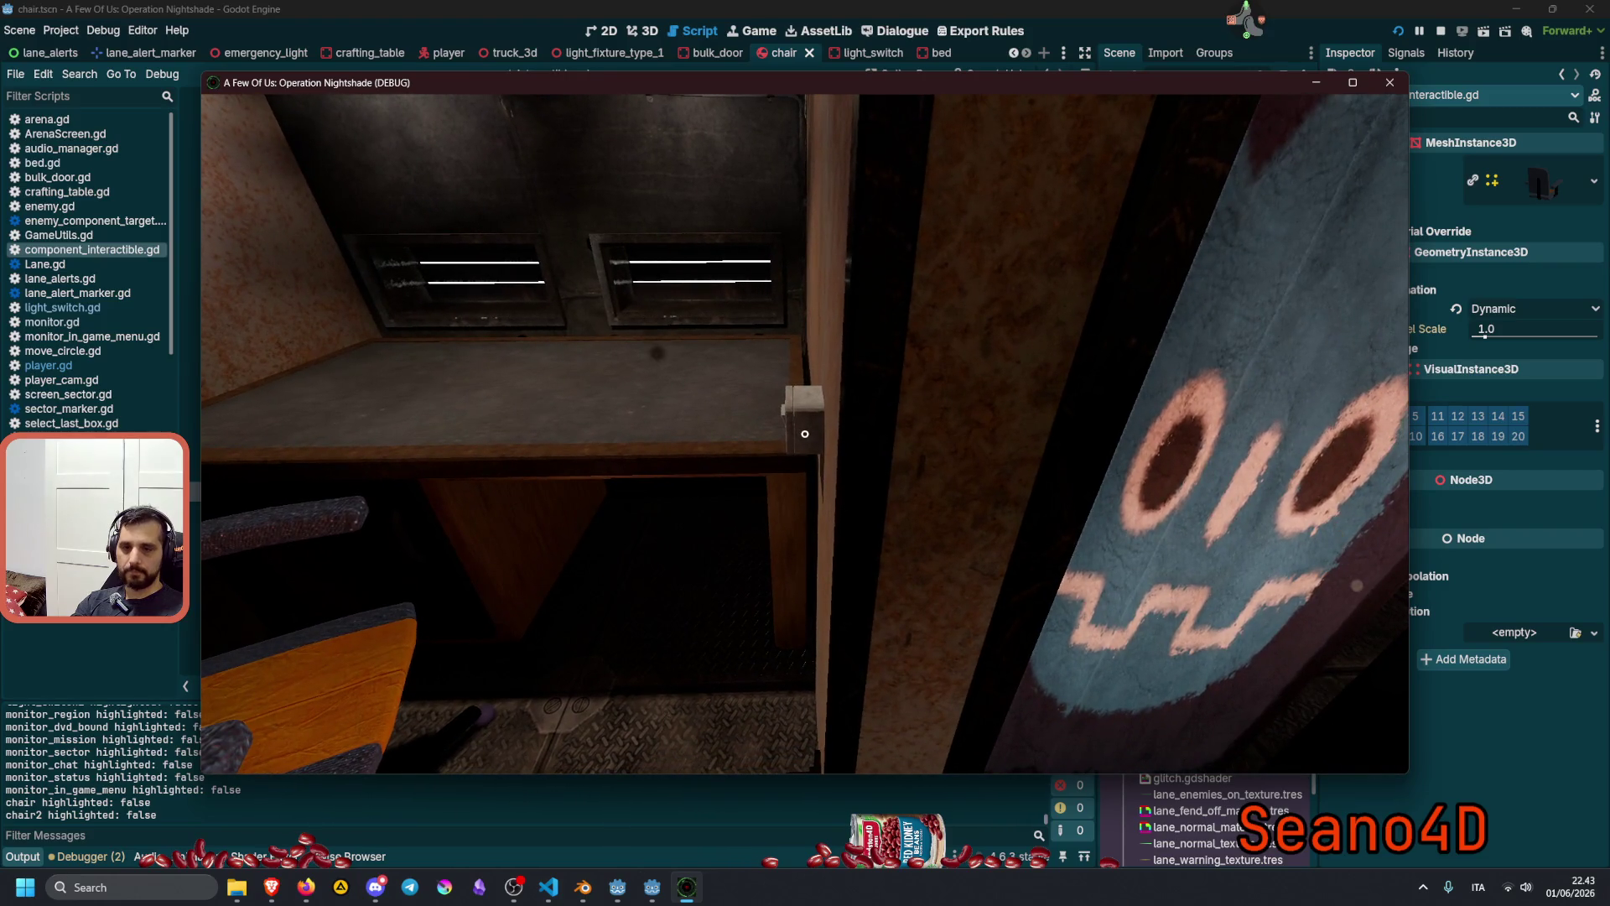
key("F8")
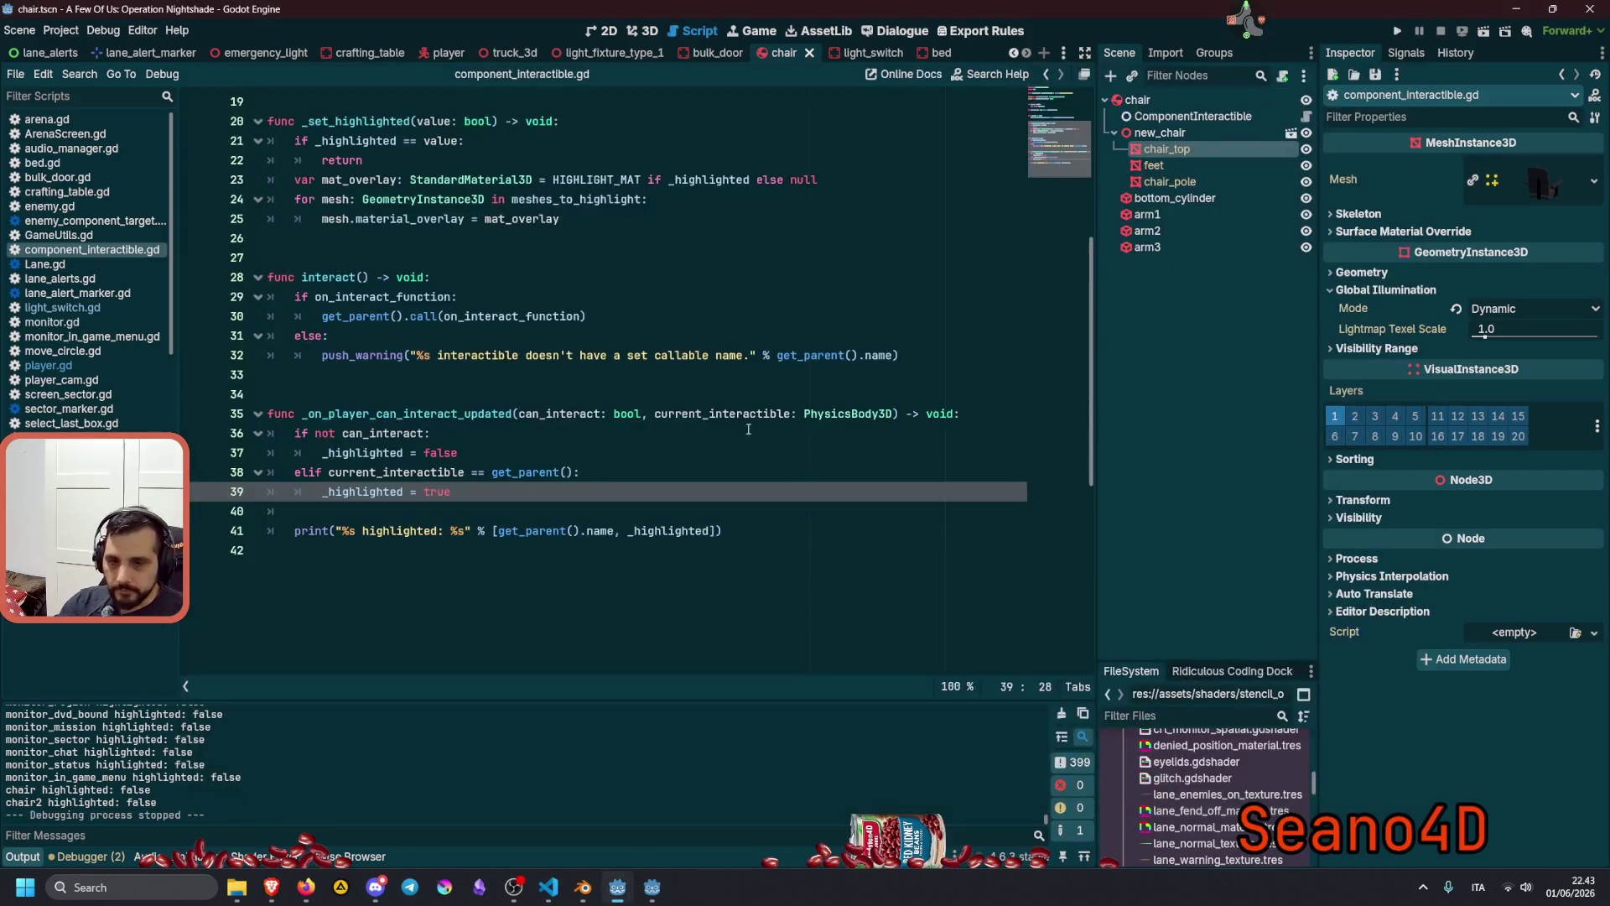
Enlarge the Output panel, select the highlighted: false log lines, and locate _highlighted in the handler.
left_click_drag(223, 702, 205, 564)
left_click_drag(121, 638, 230, 760)
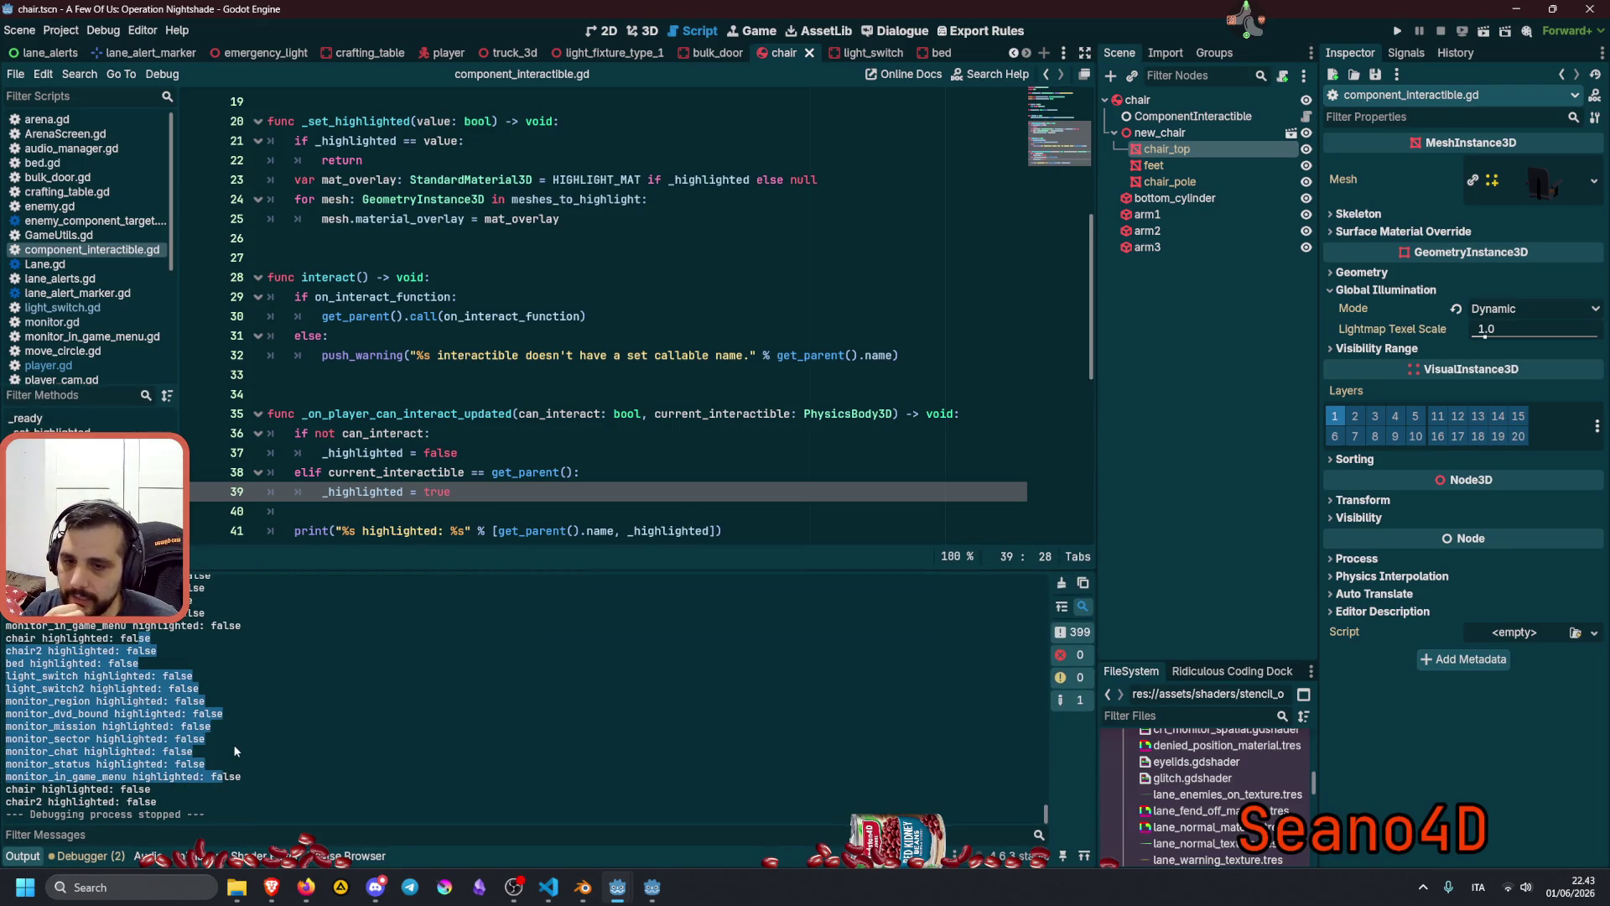
scroll(255, 730, "up", 4)
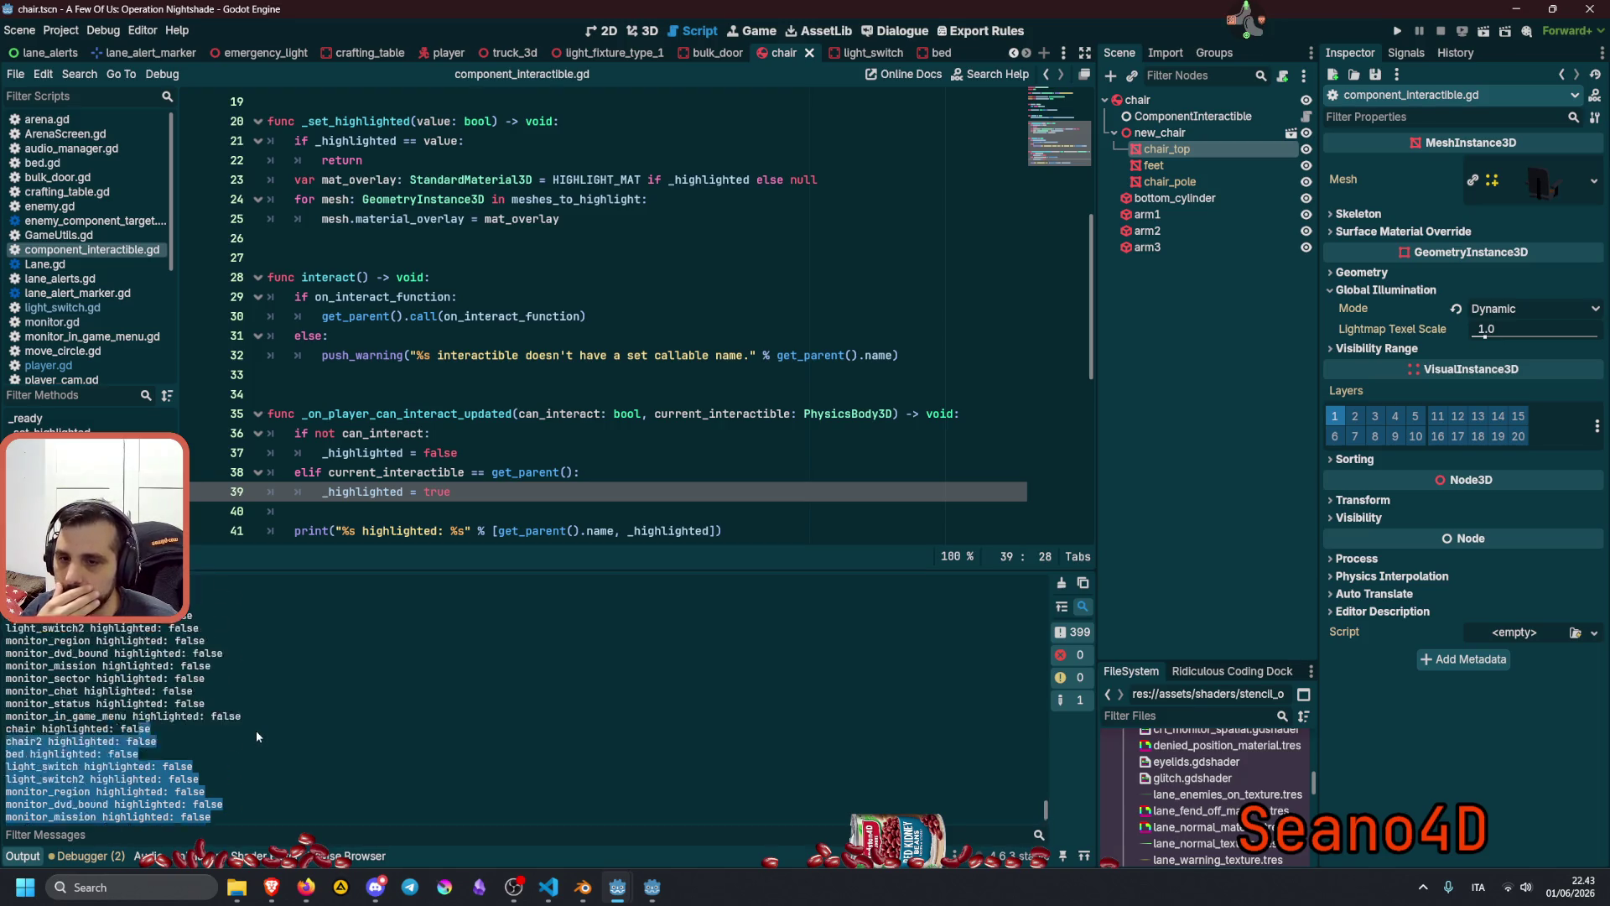
scroll(736, 361, "down", 3)
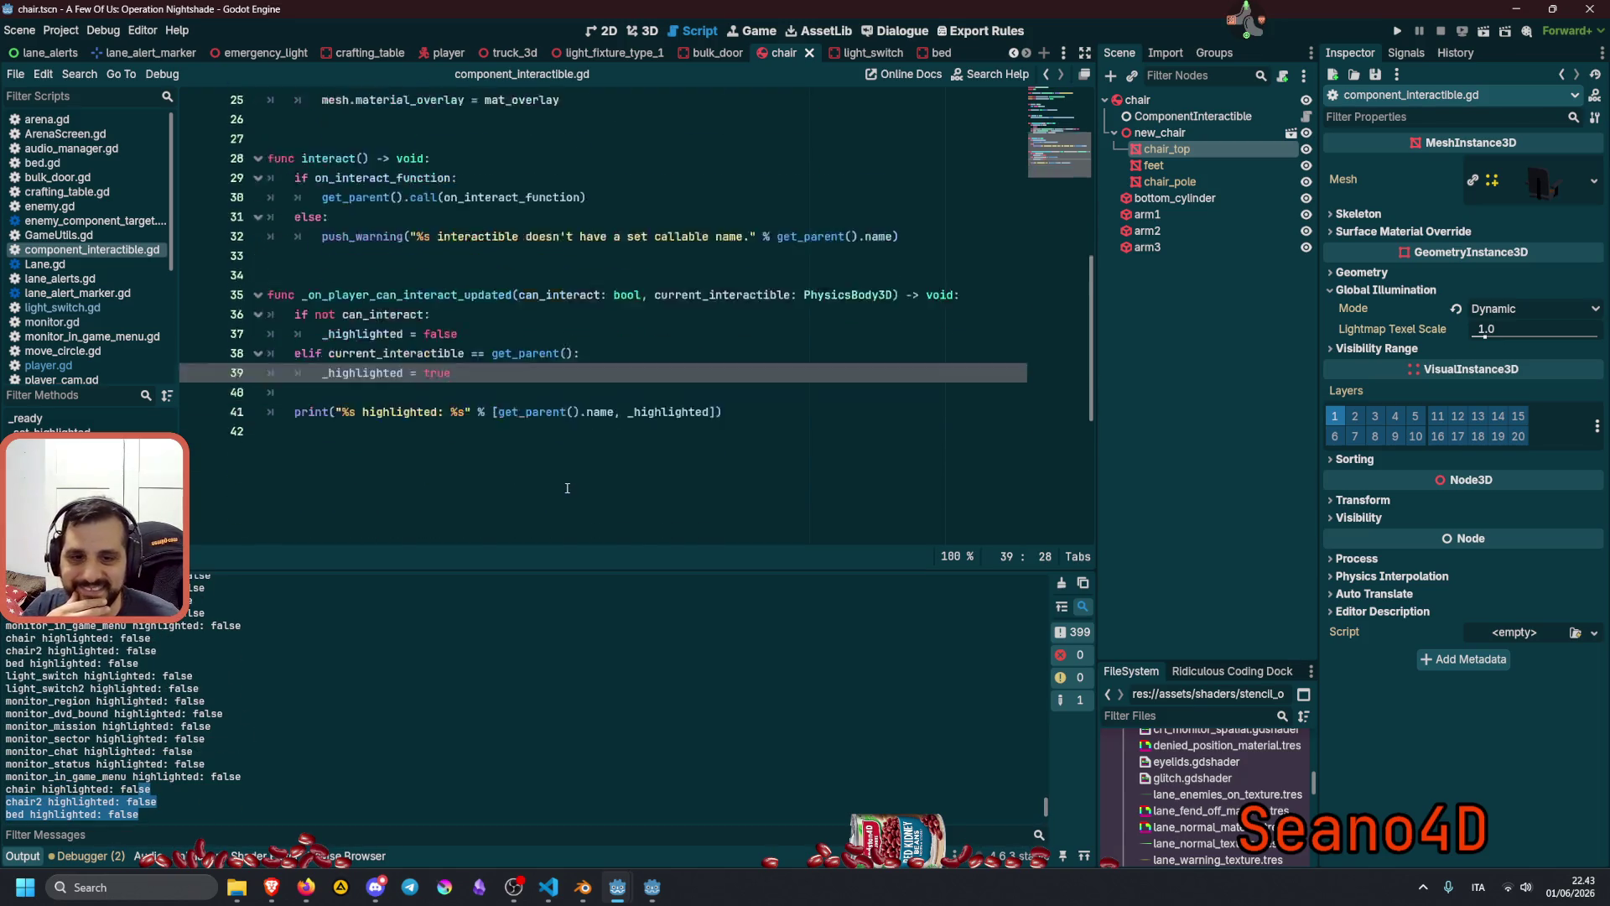
double_click(671, 355)
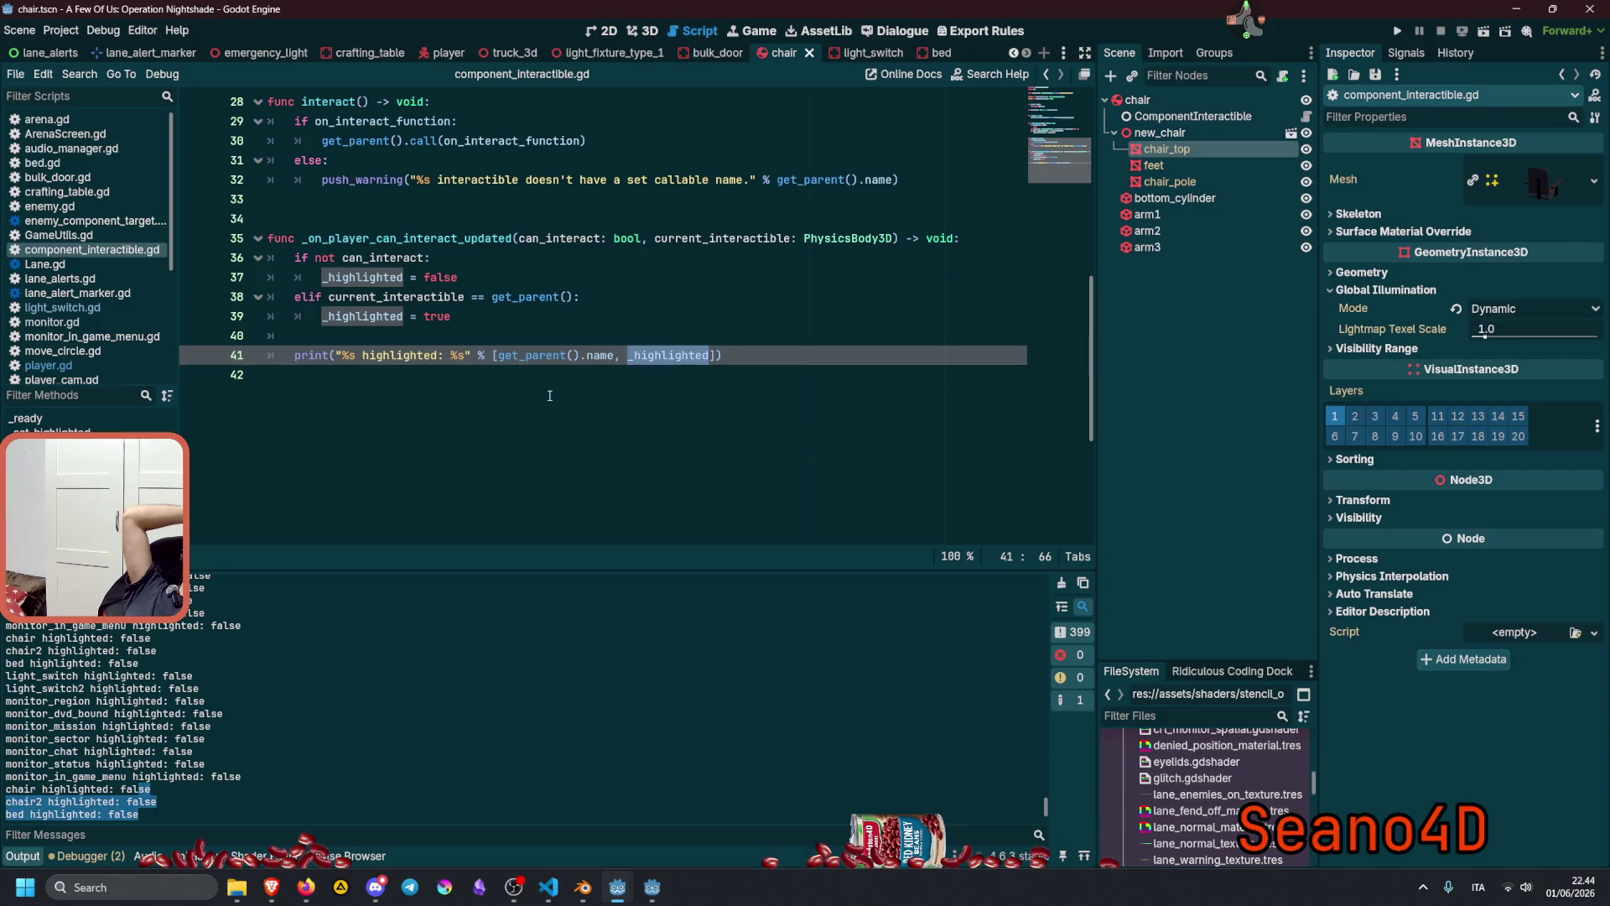
Inspect the _set_highlighted setter and select the _highlighted name on line 21.
scroll(549, 395, "up", 3)
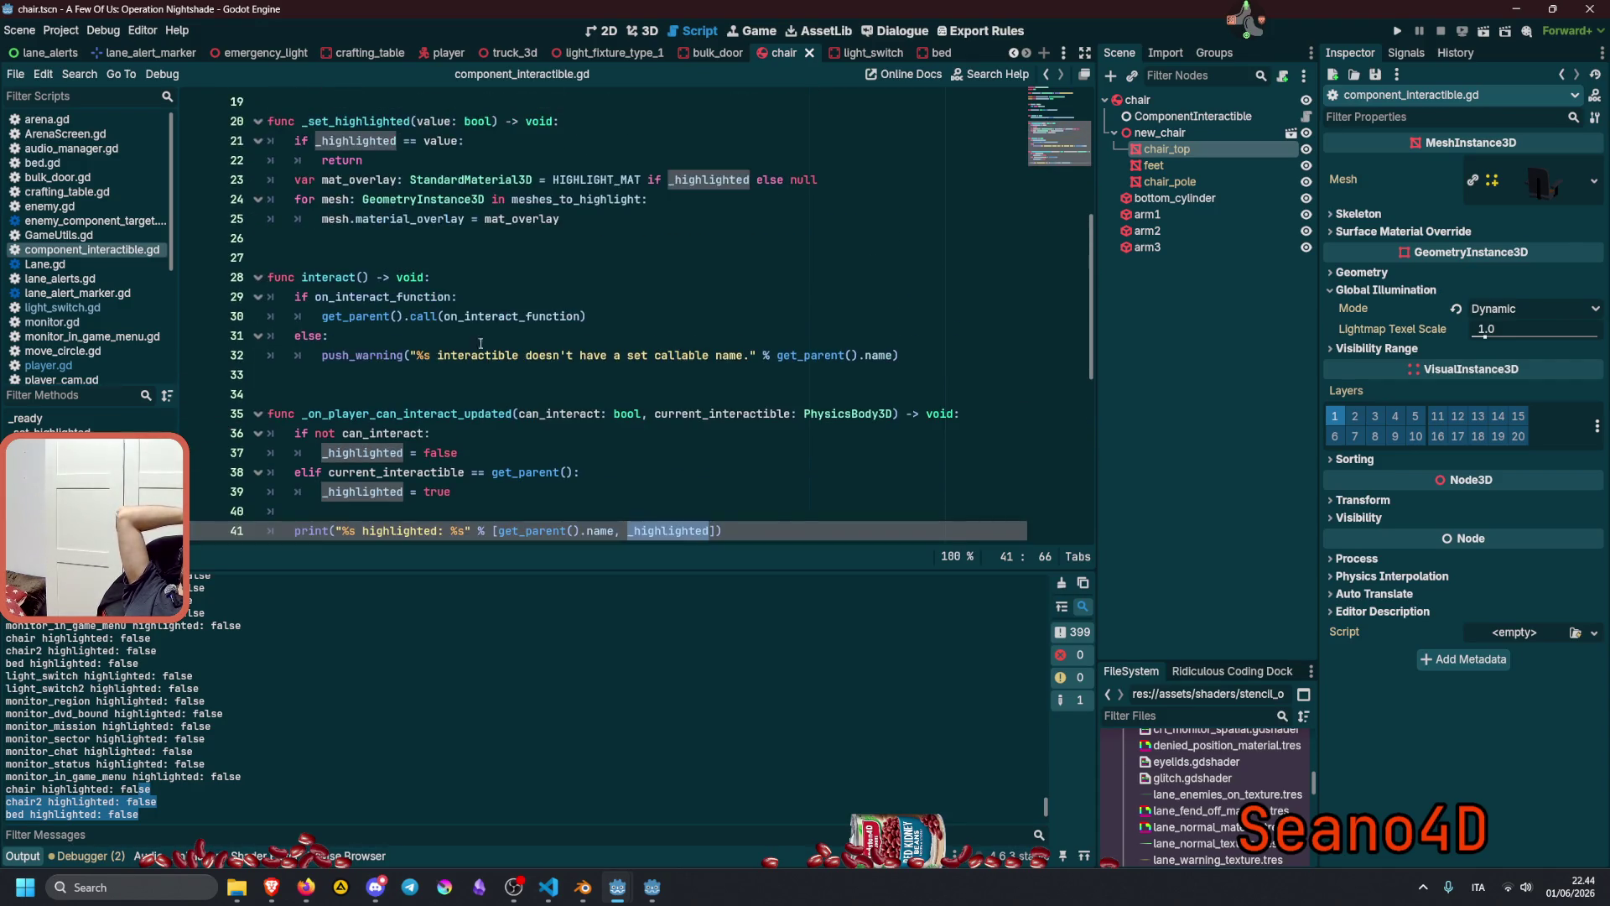
double_click(380, 141)
scroll(484, 261, "up", 4)
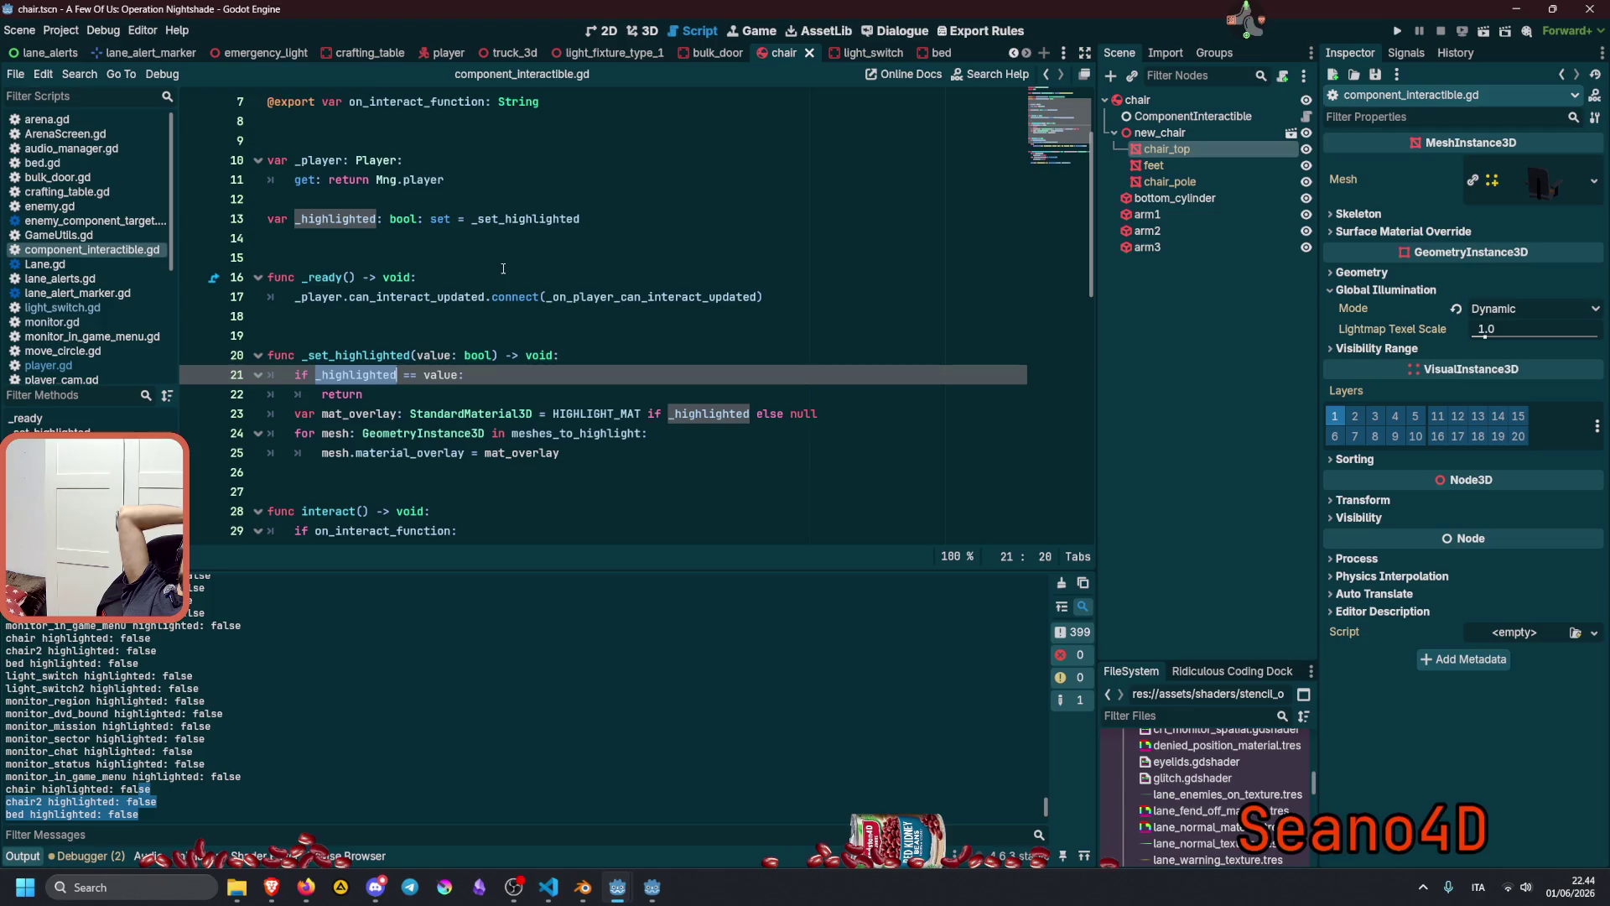
double_click(495, 217)
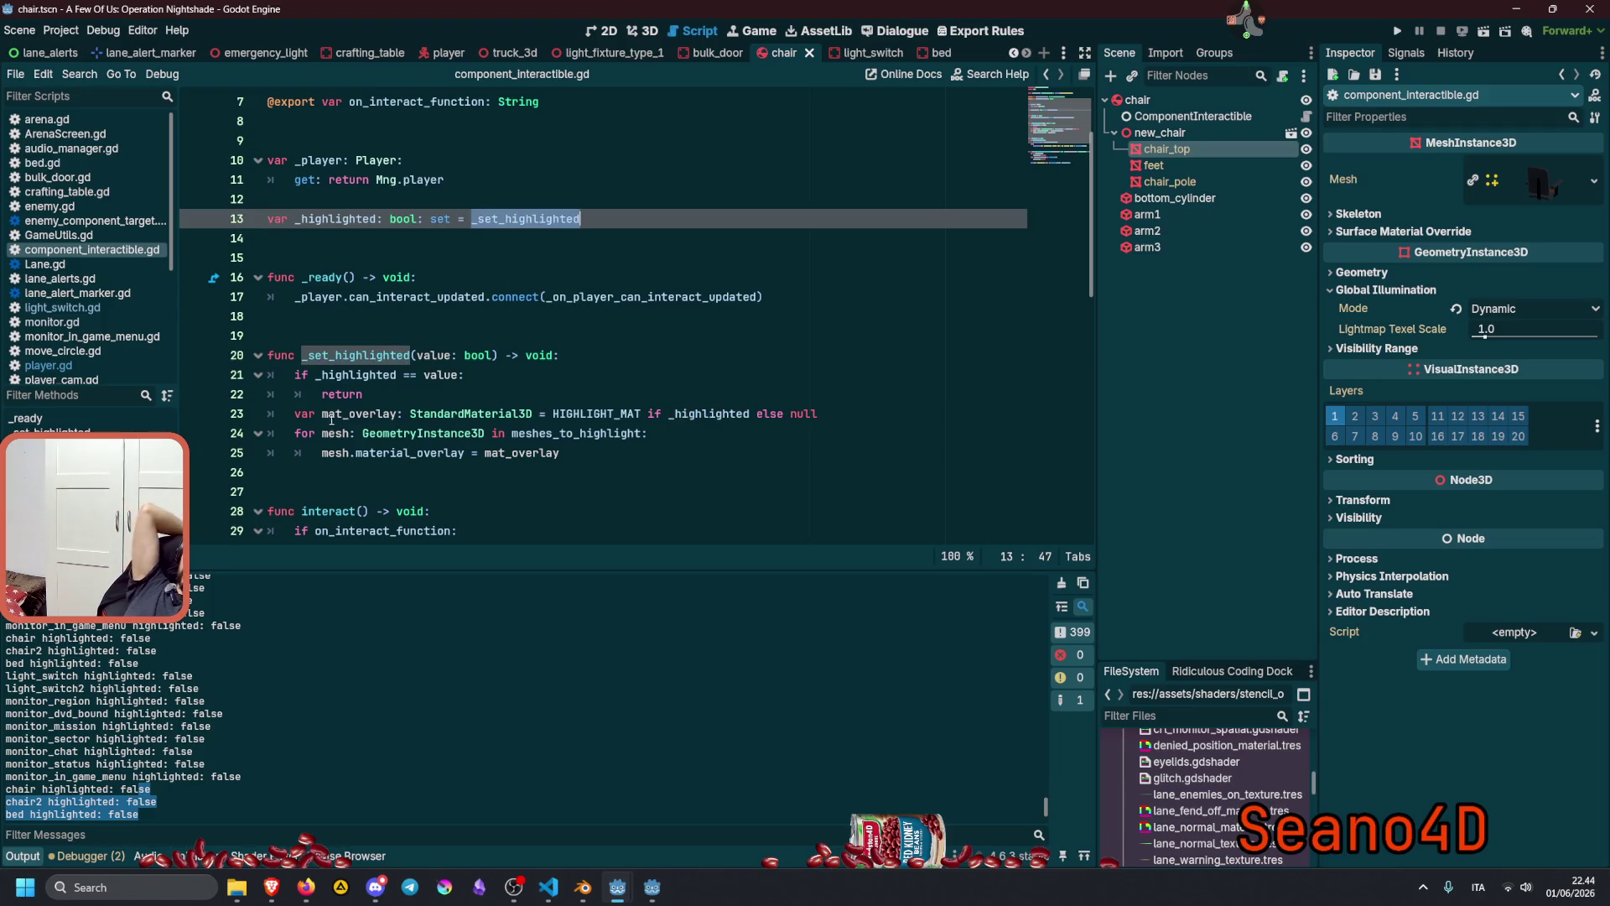
double_click(331, 373)
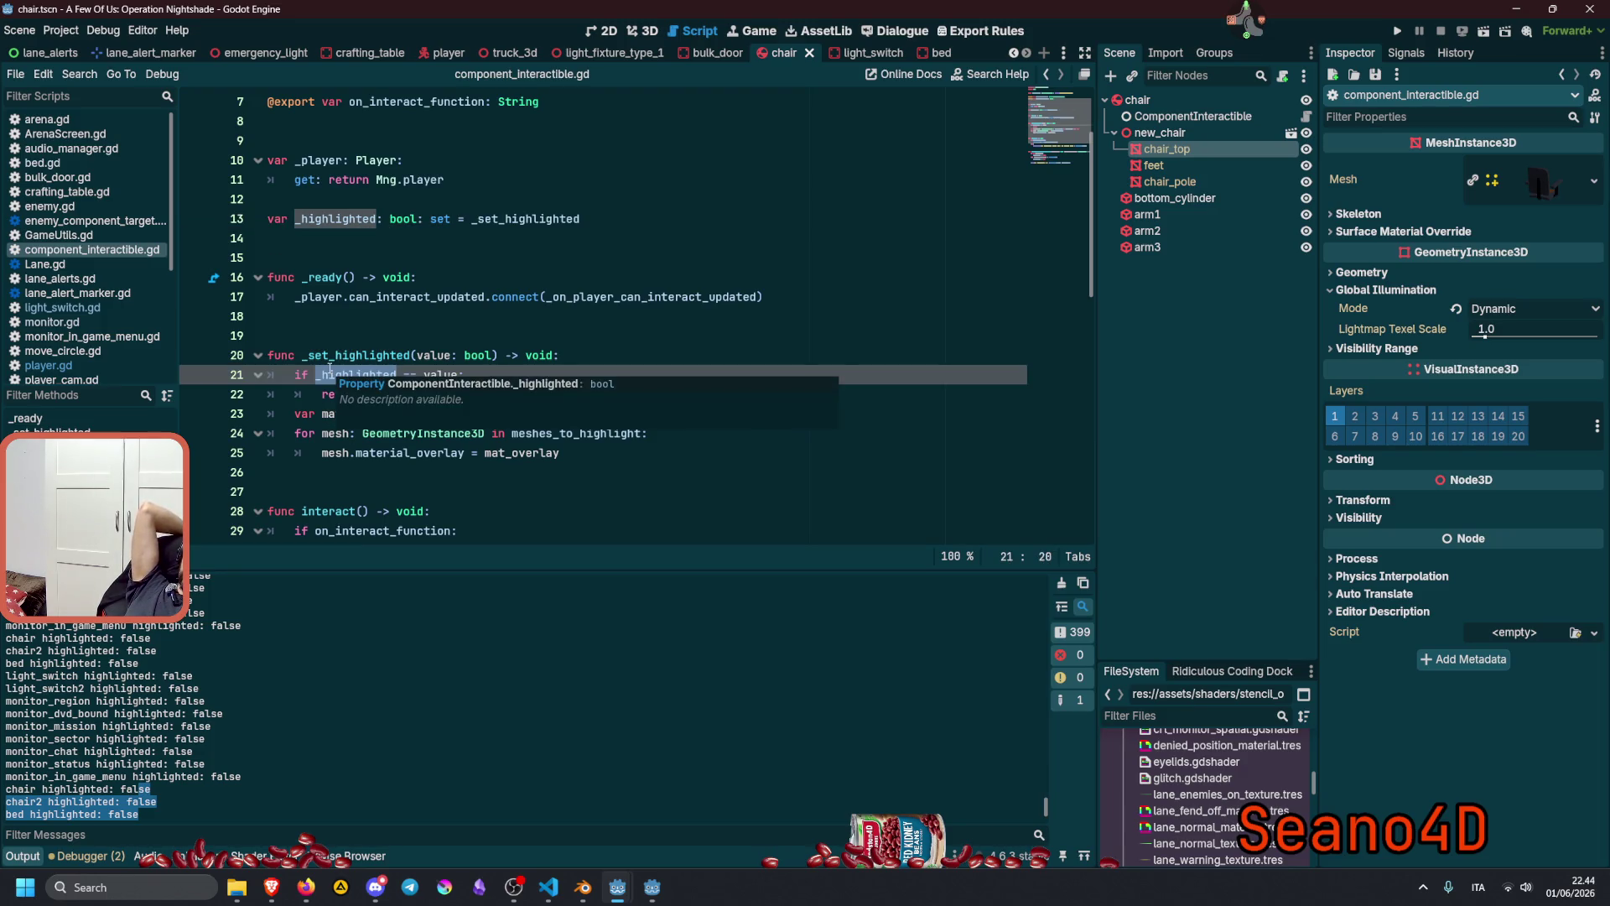
left_click(330, 374)
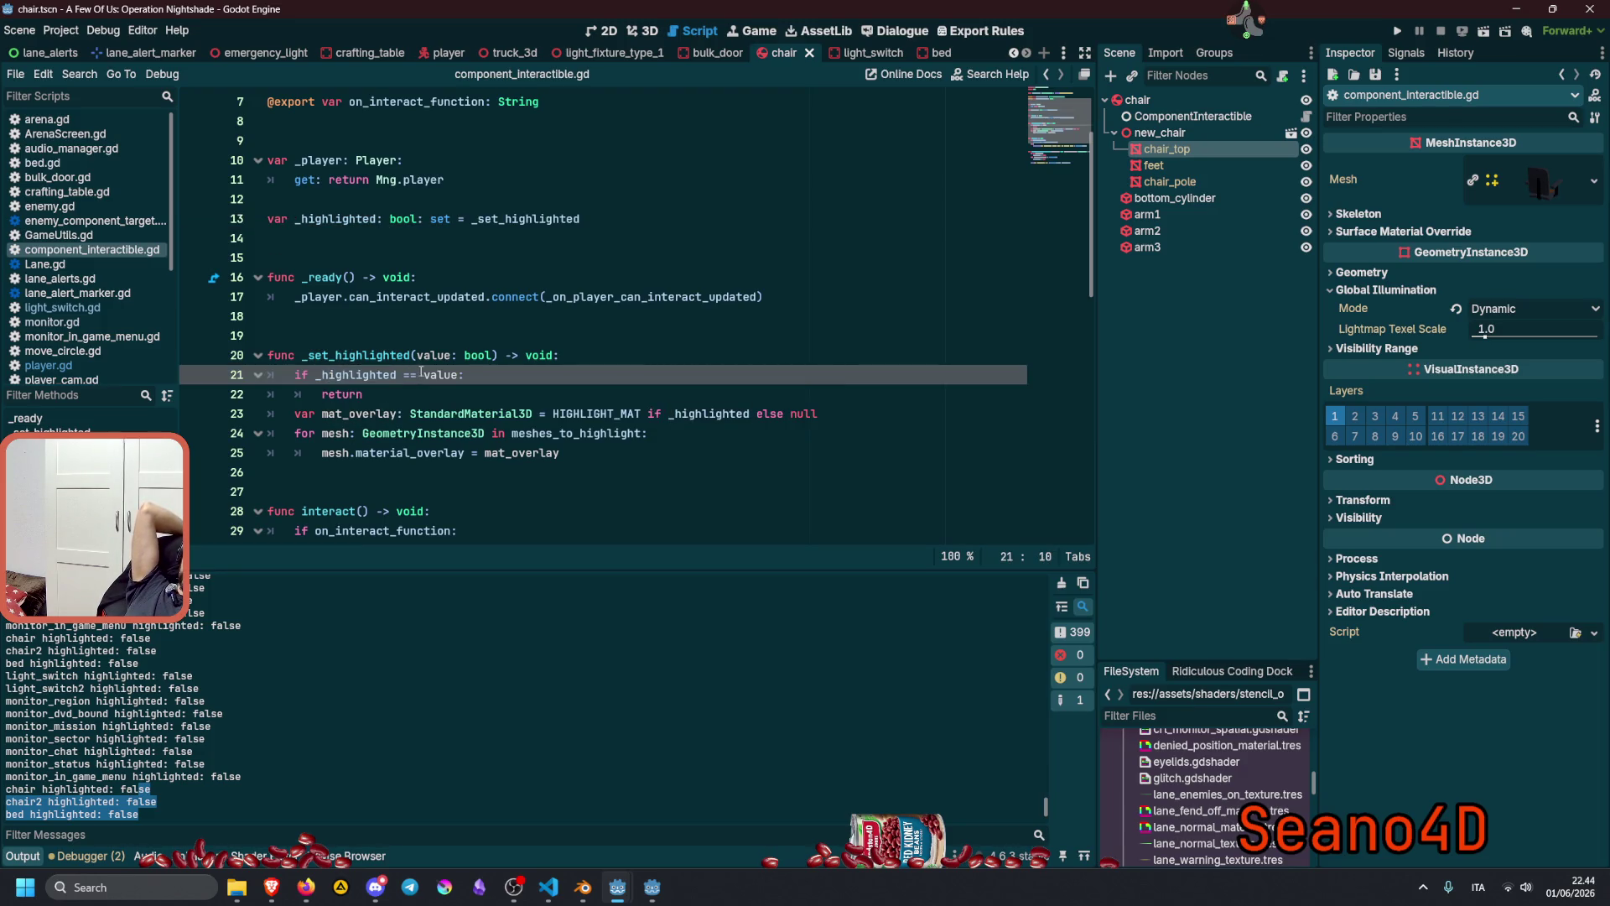
double_click(382, 375)
key("End")
double_click(432, 374)
key("End")
double_click(426, 375)
left_click(339, 375)
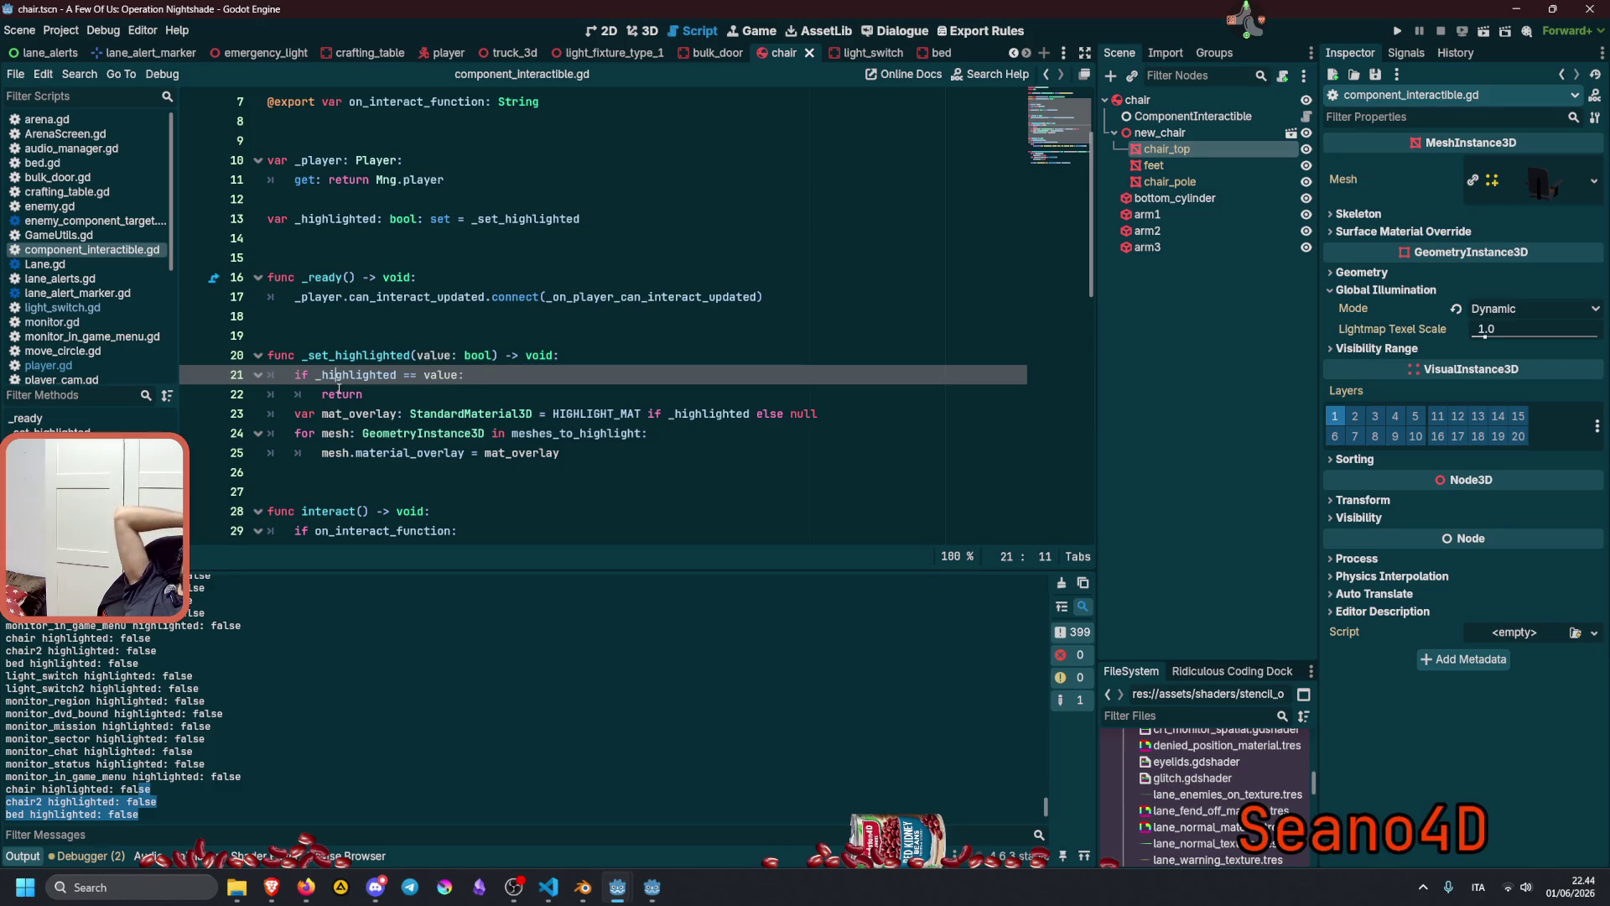
scroll(339, 388, "down", 1)
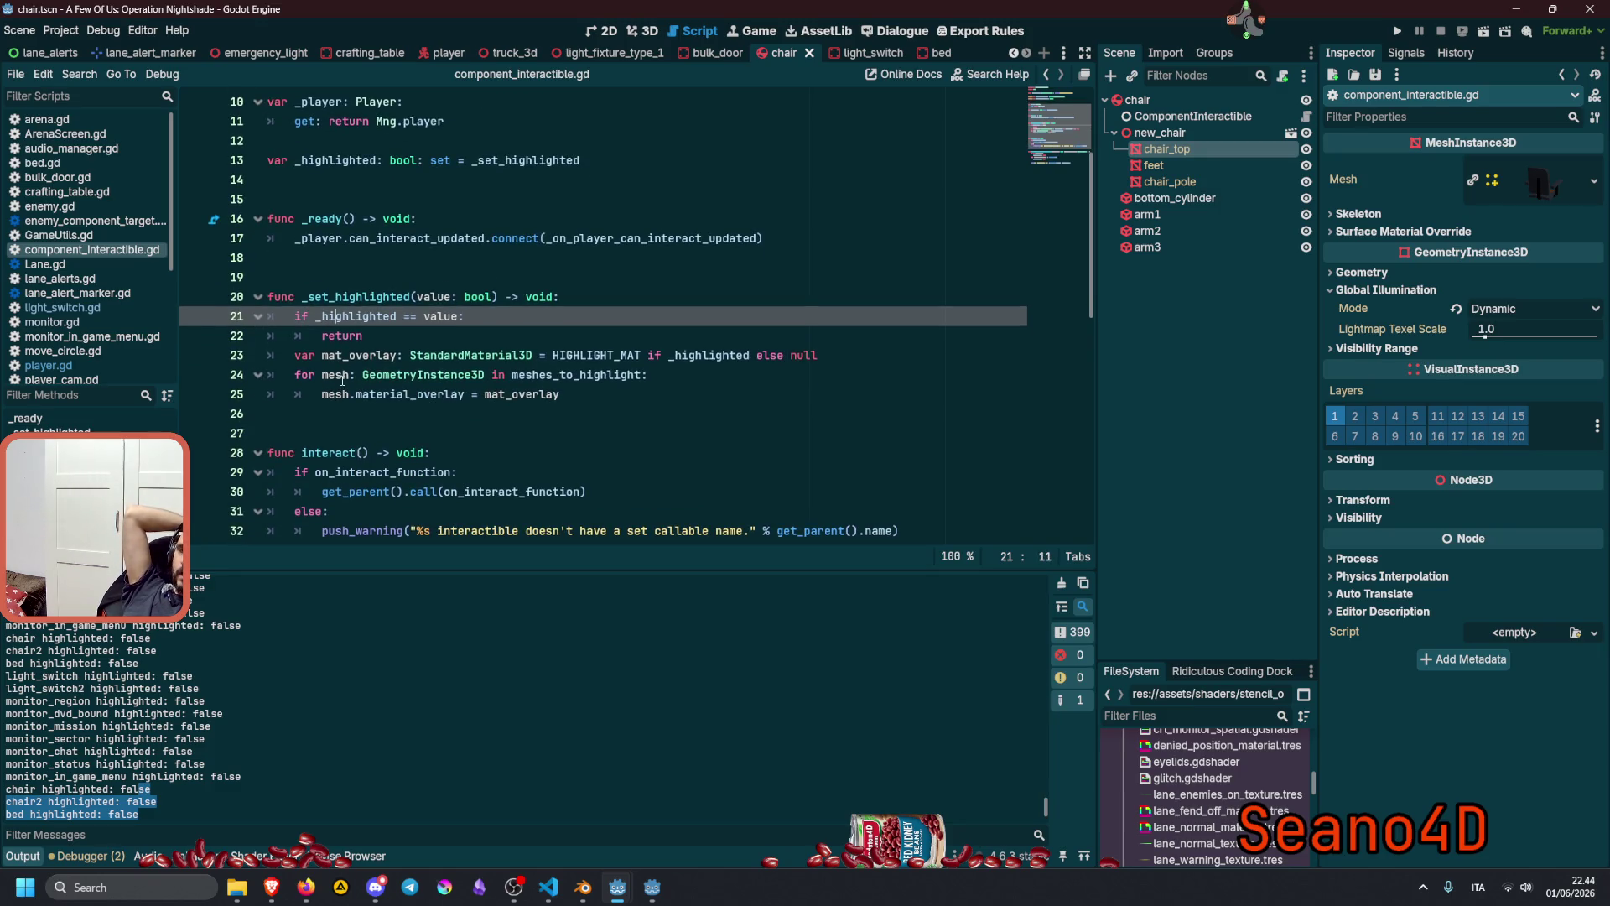
double_click(360, 317)
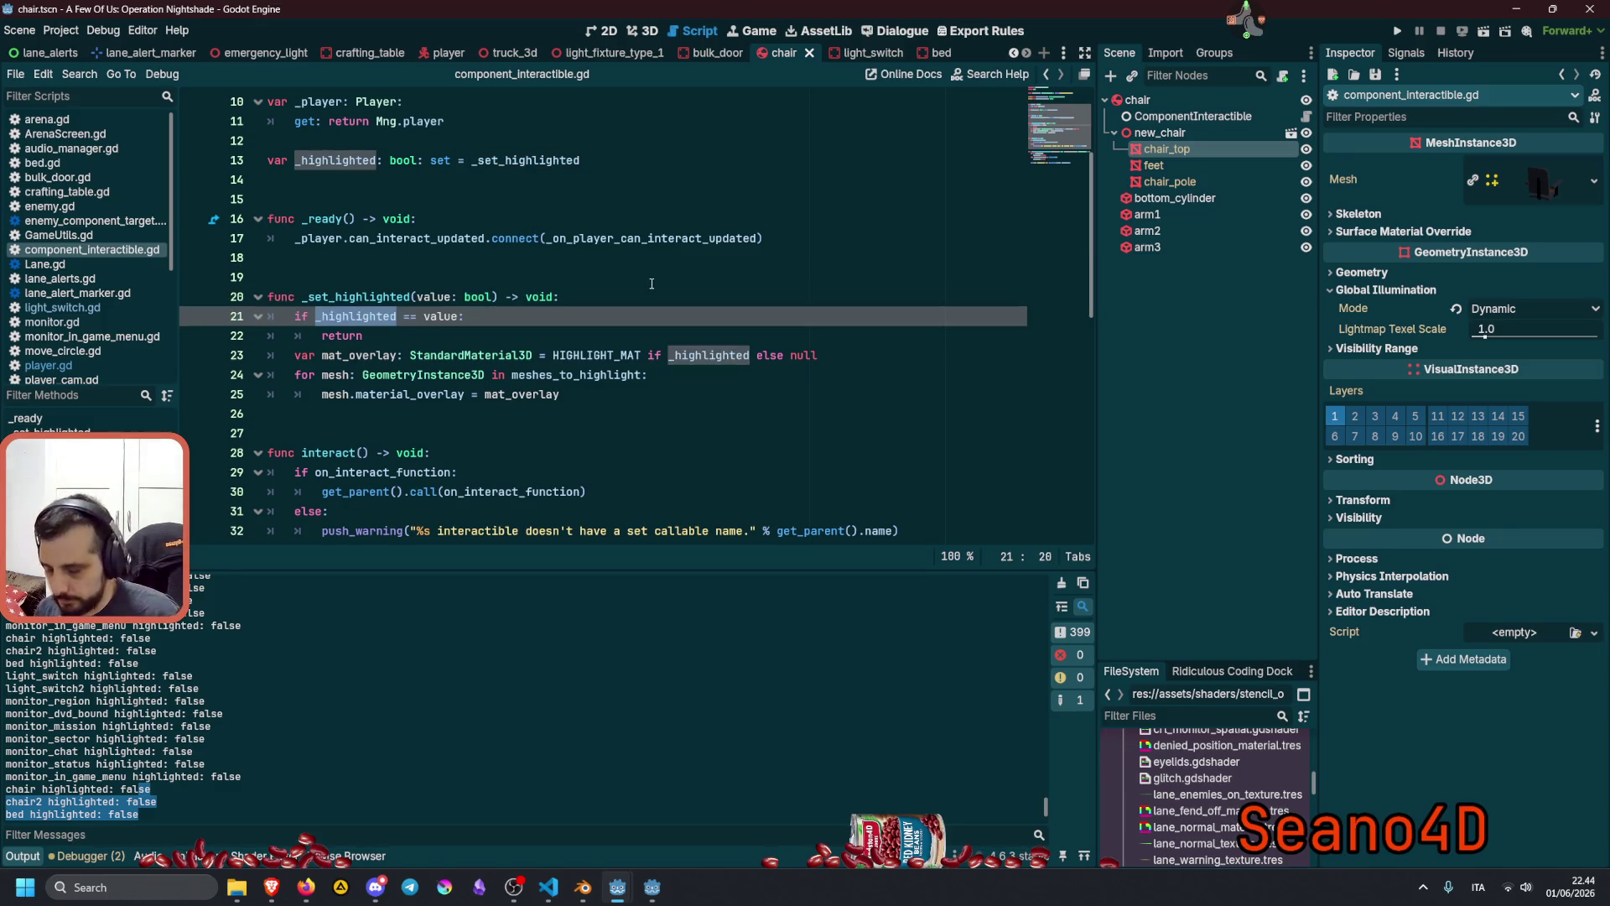
Add the line _highlighted = value to the setter.
key("ctrl+c")
key("Down")
key("Down")
key("ctrl+shift+Return")
key("ctrl+v")
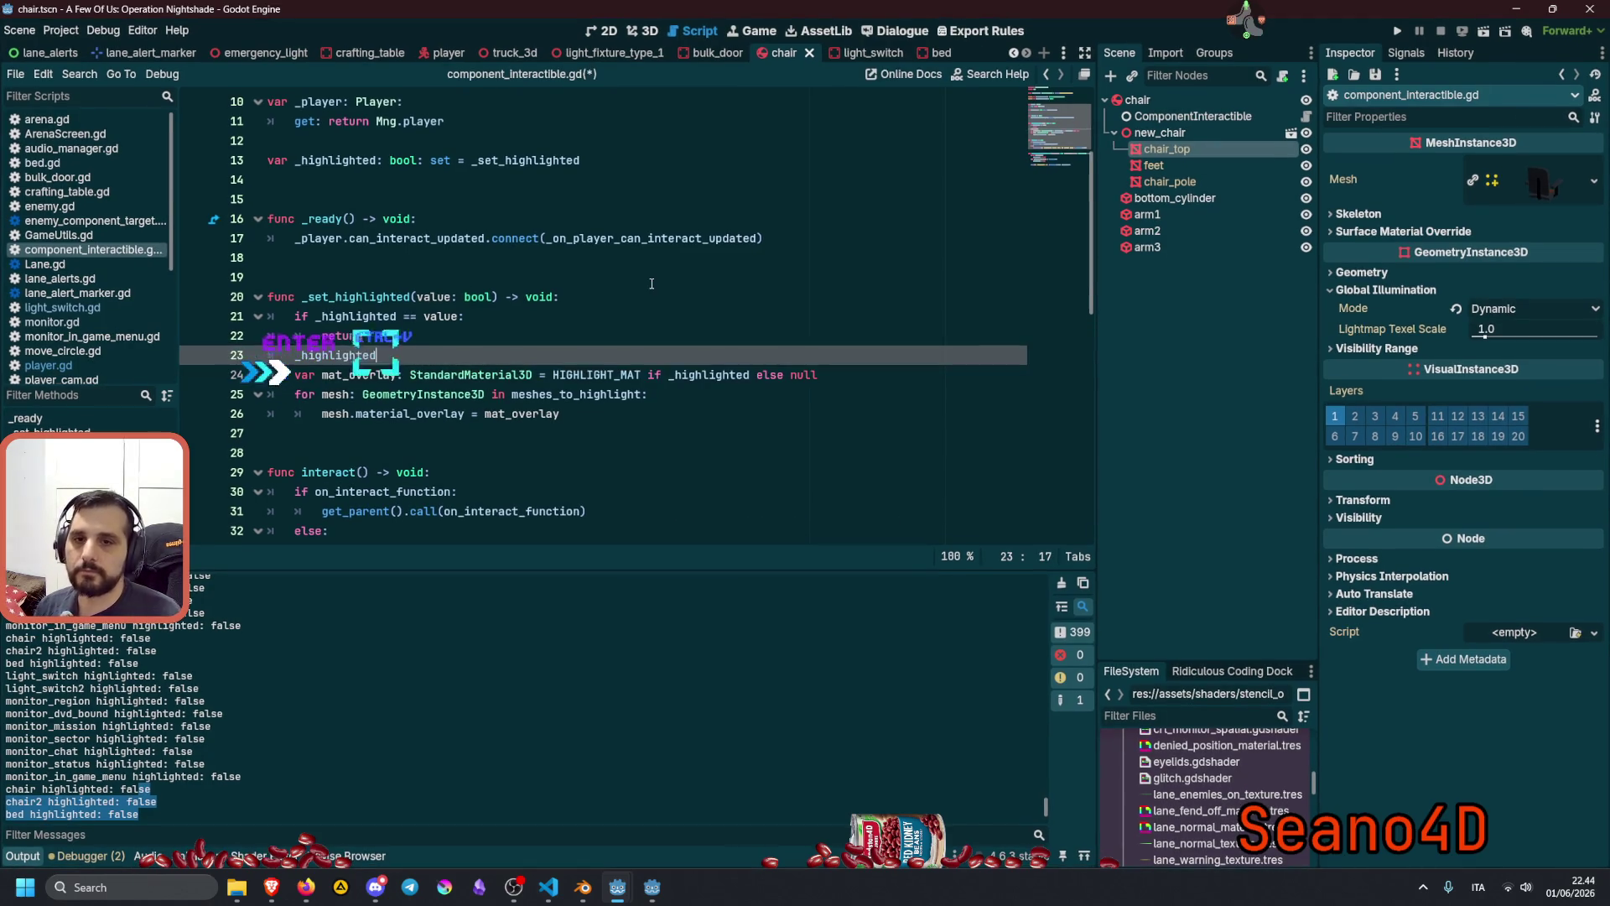
type(" = value")
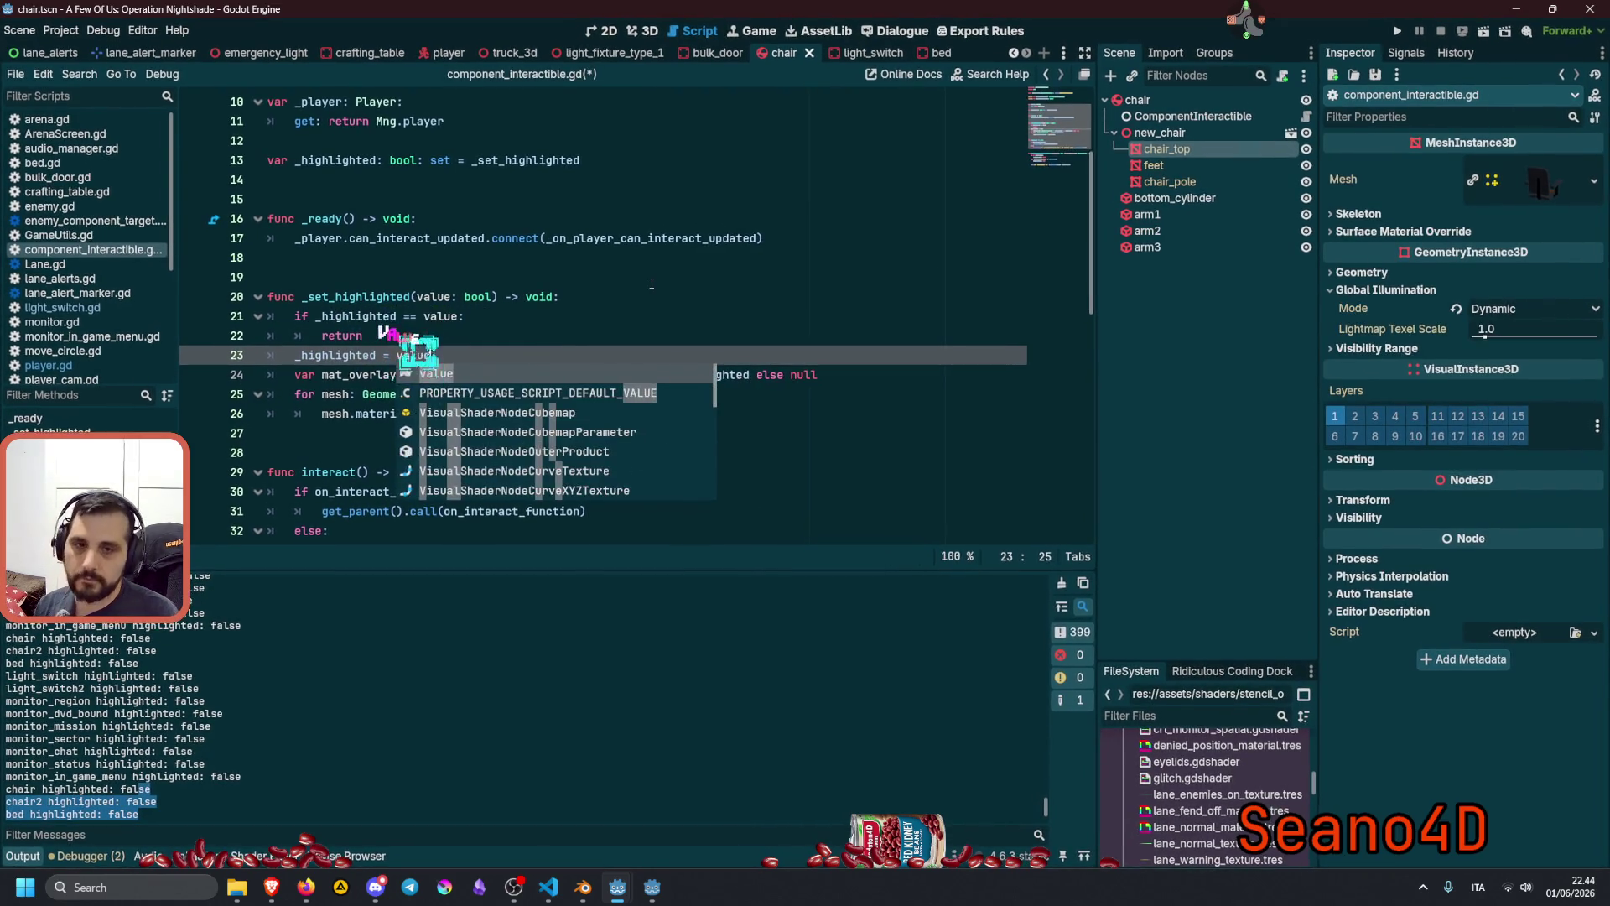
left_click(652, 260)
Delete the temporary print from the interact-update callback and relaunch the game.
scroll(506, 406, "down", 3)
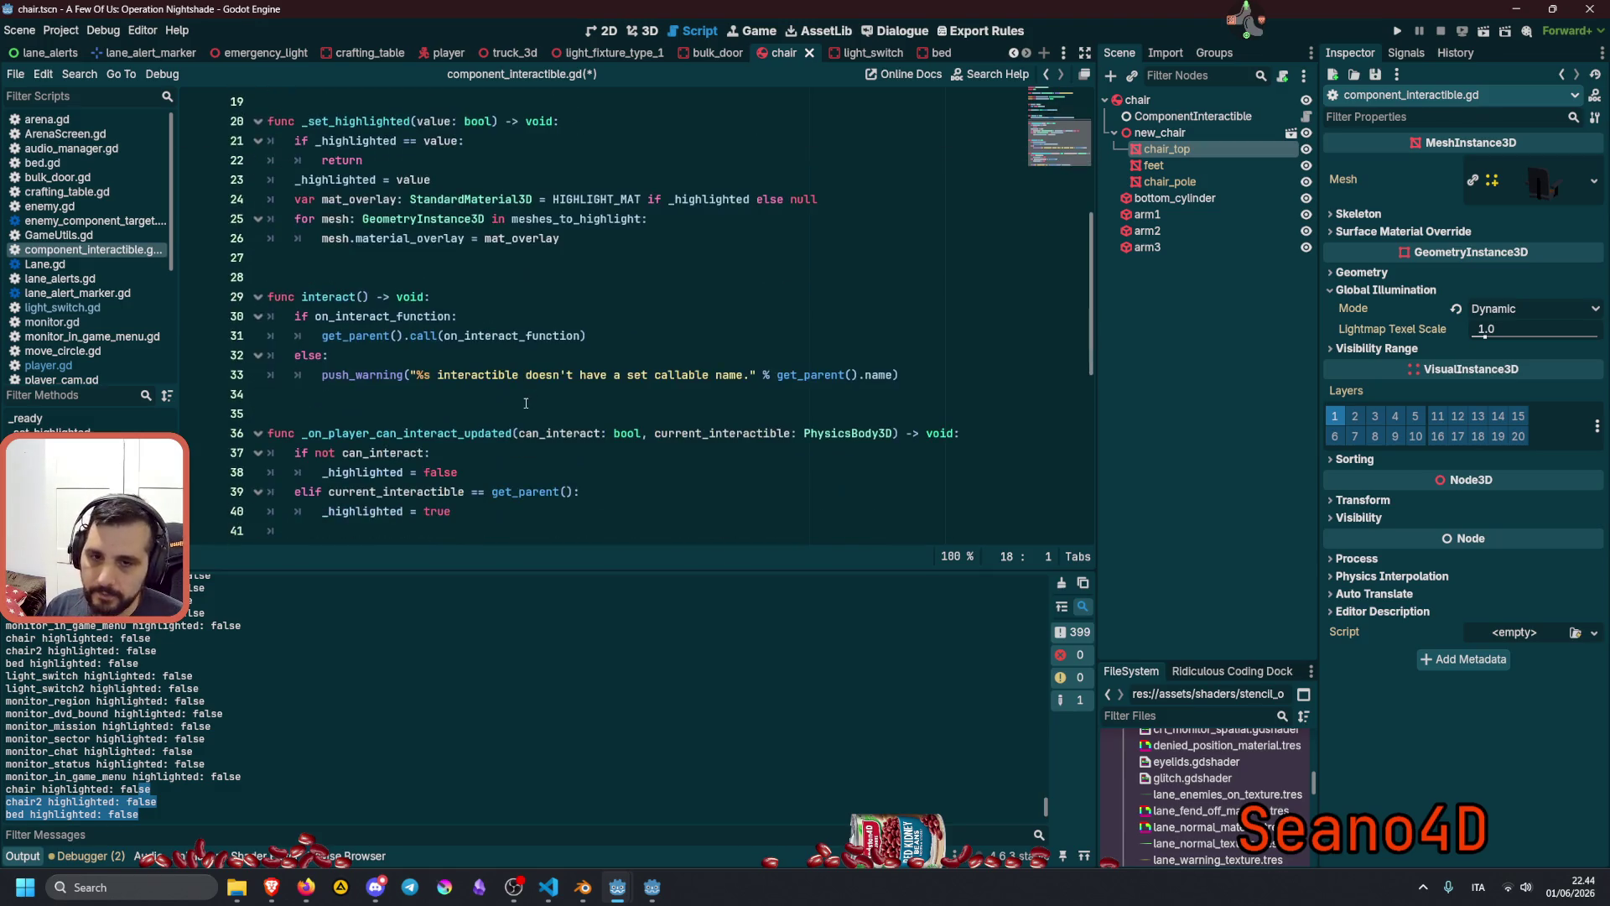
scroll(506, 406, "down", 1)
left_click(438, 432)
triple_click(438, 432)
key("BackSpace")
key("BackSpace")
key("BackSpace")
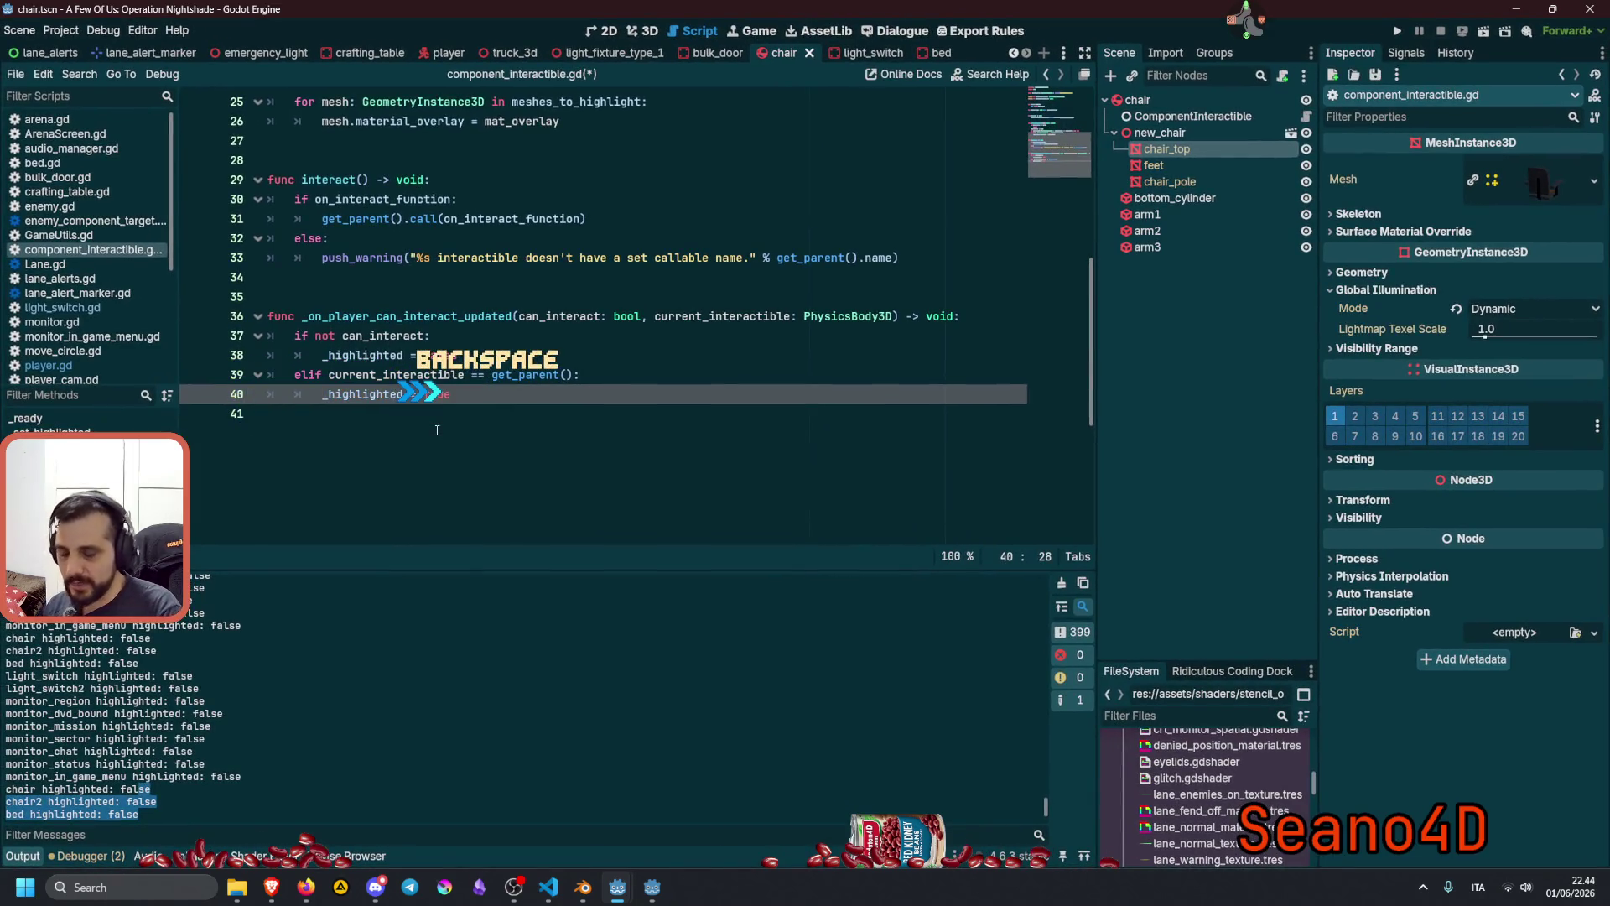
key("F5")
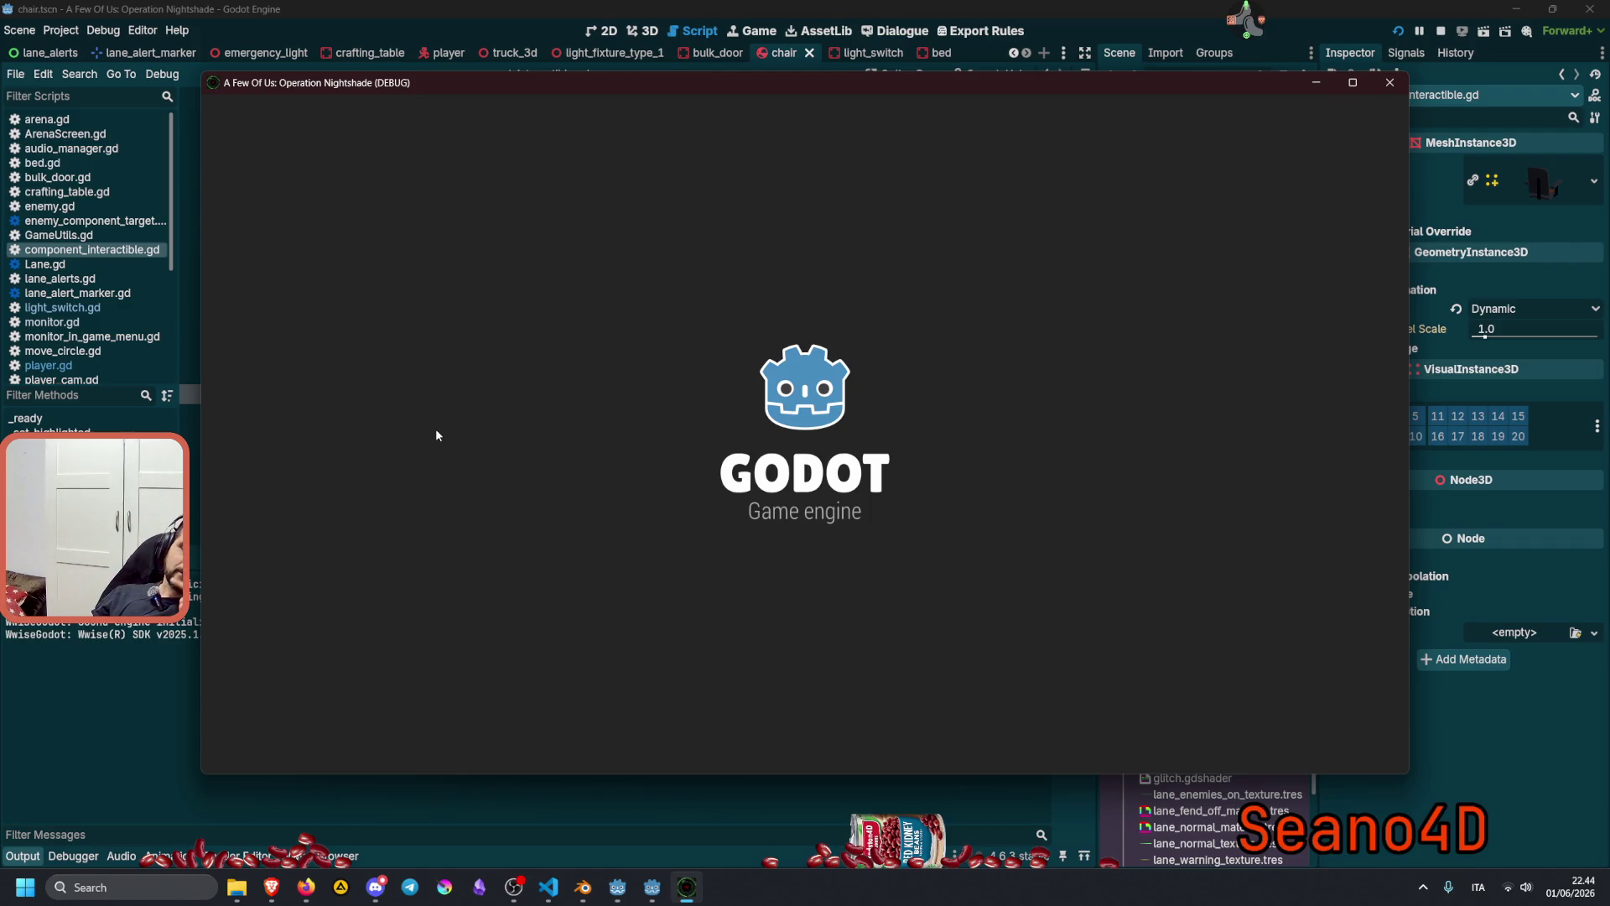
Load the test level with 'test' and walk up to both chairs to see their outlines.
type("test")
key("Return")
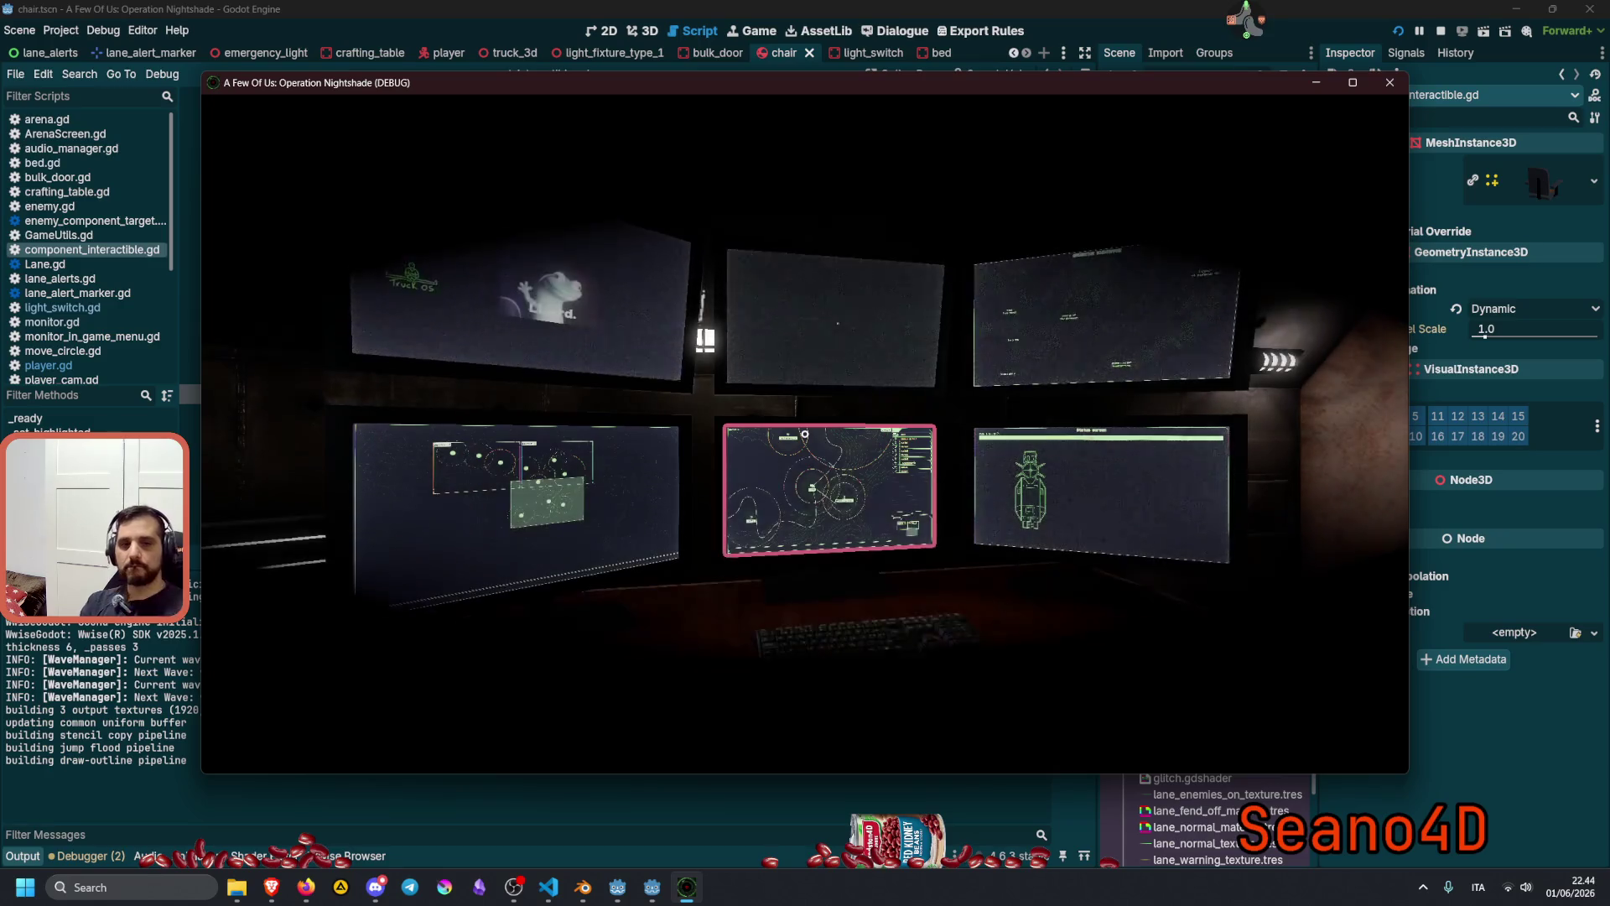
mouse_move(805, 434)
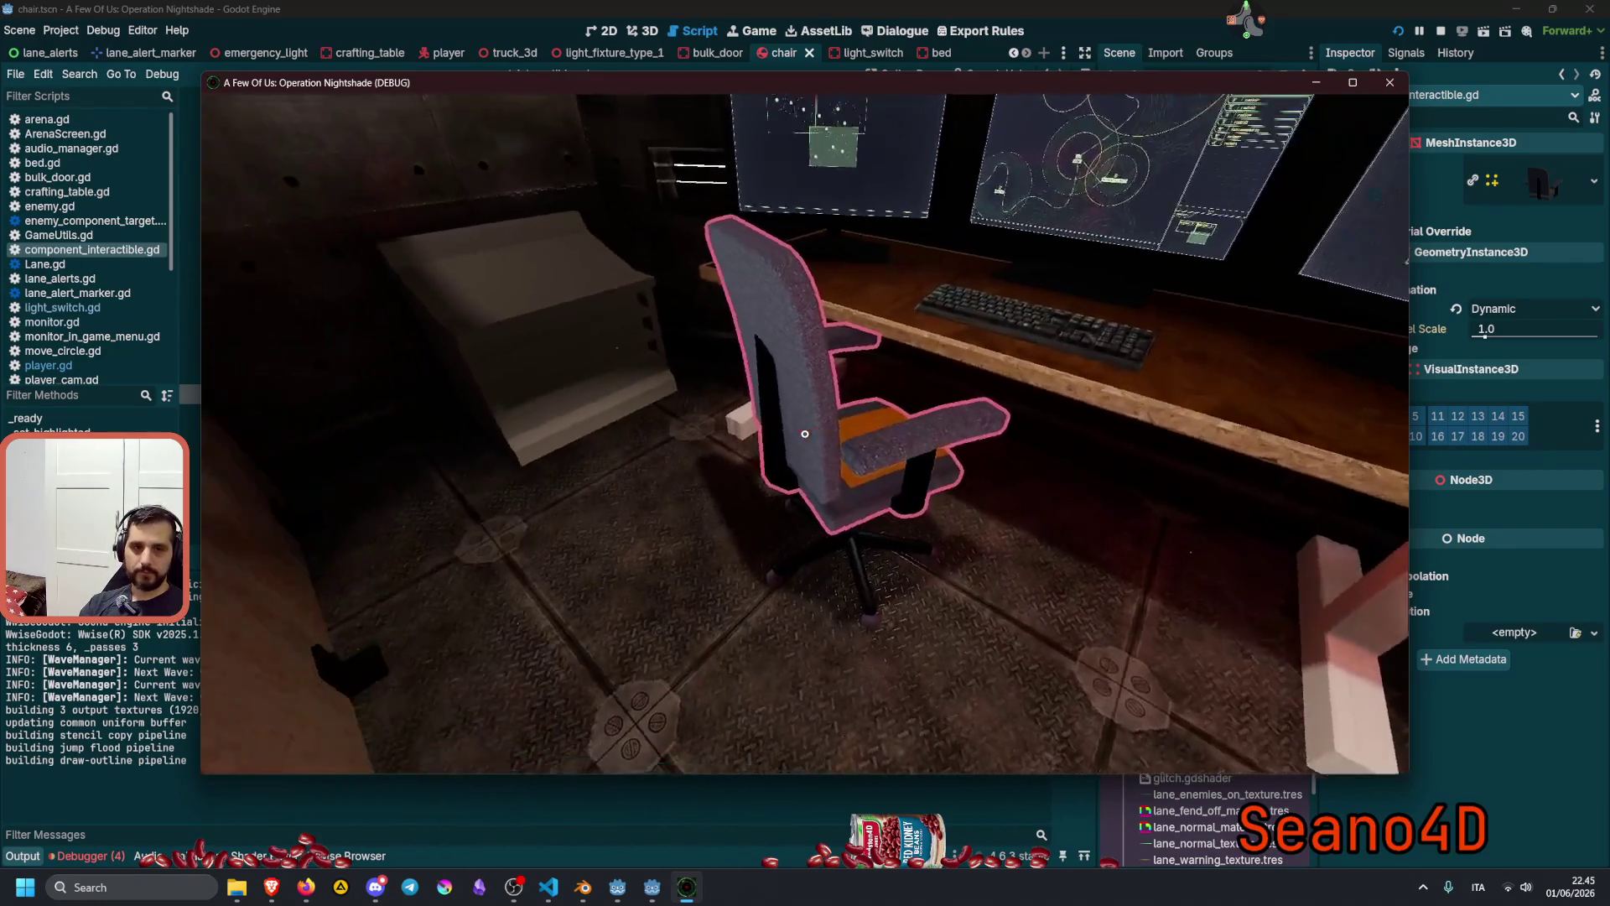
key("s")
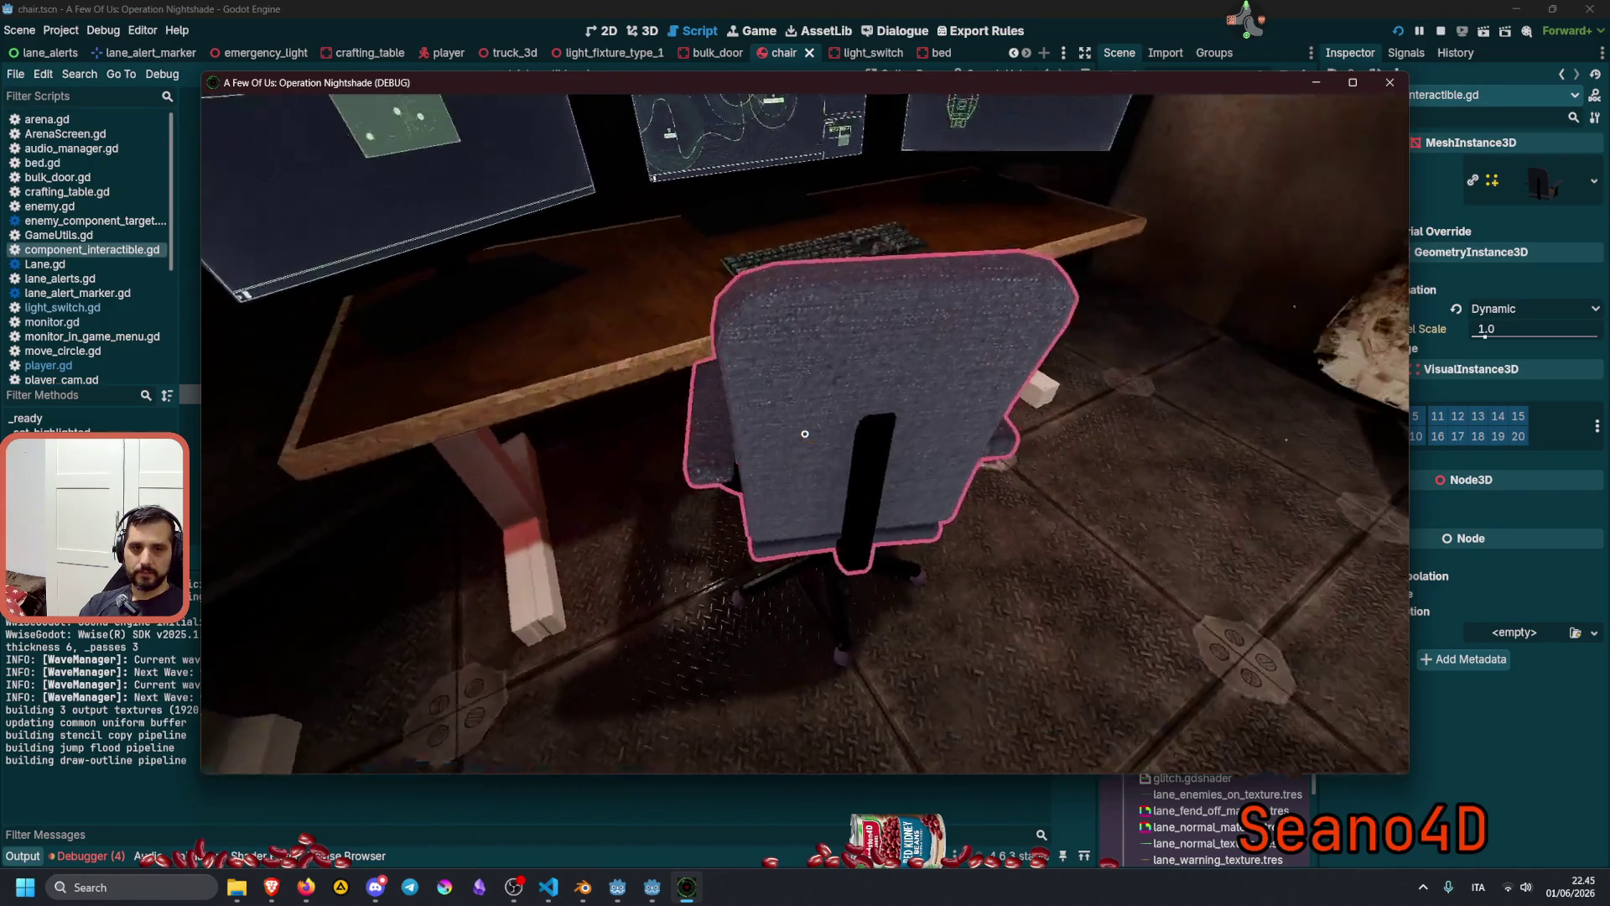
key("d")
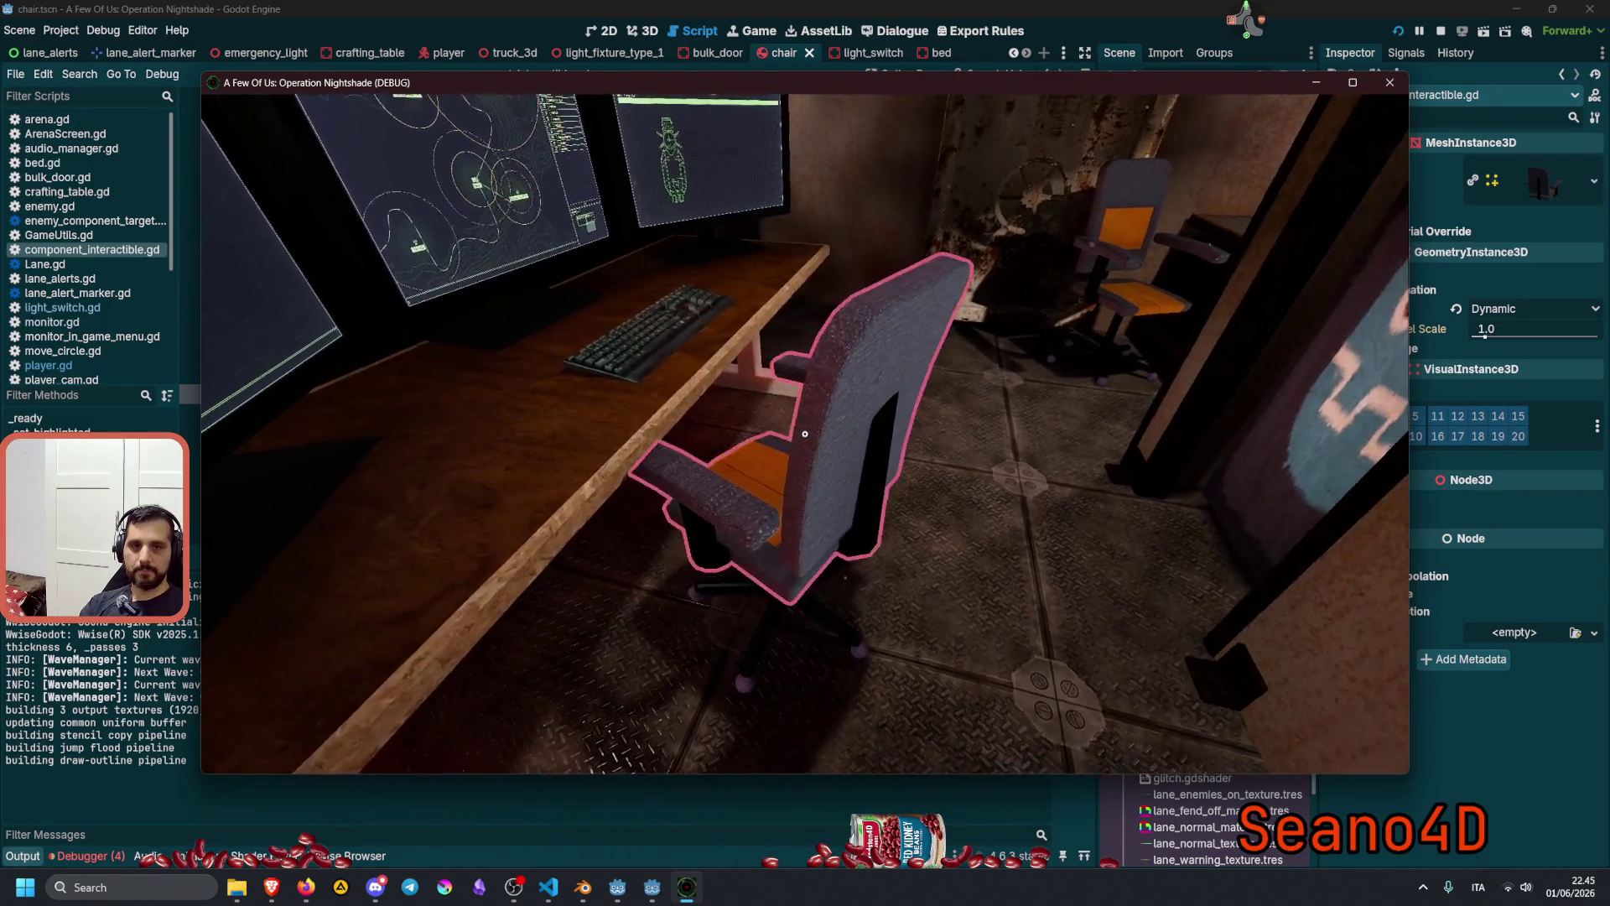
key("w")
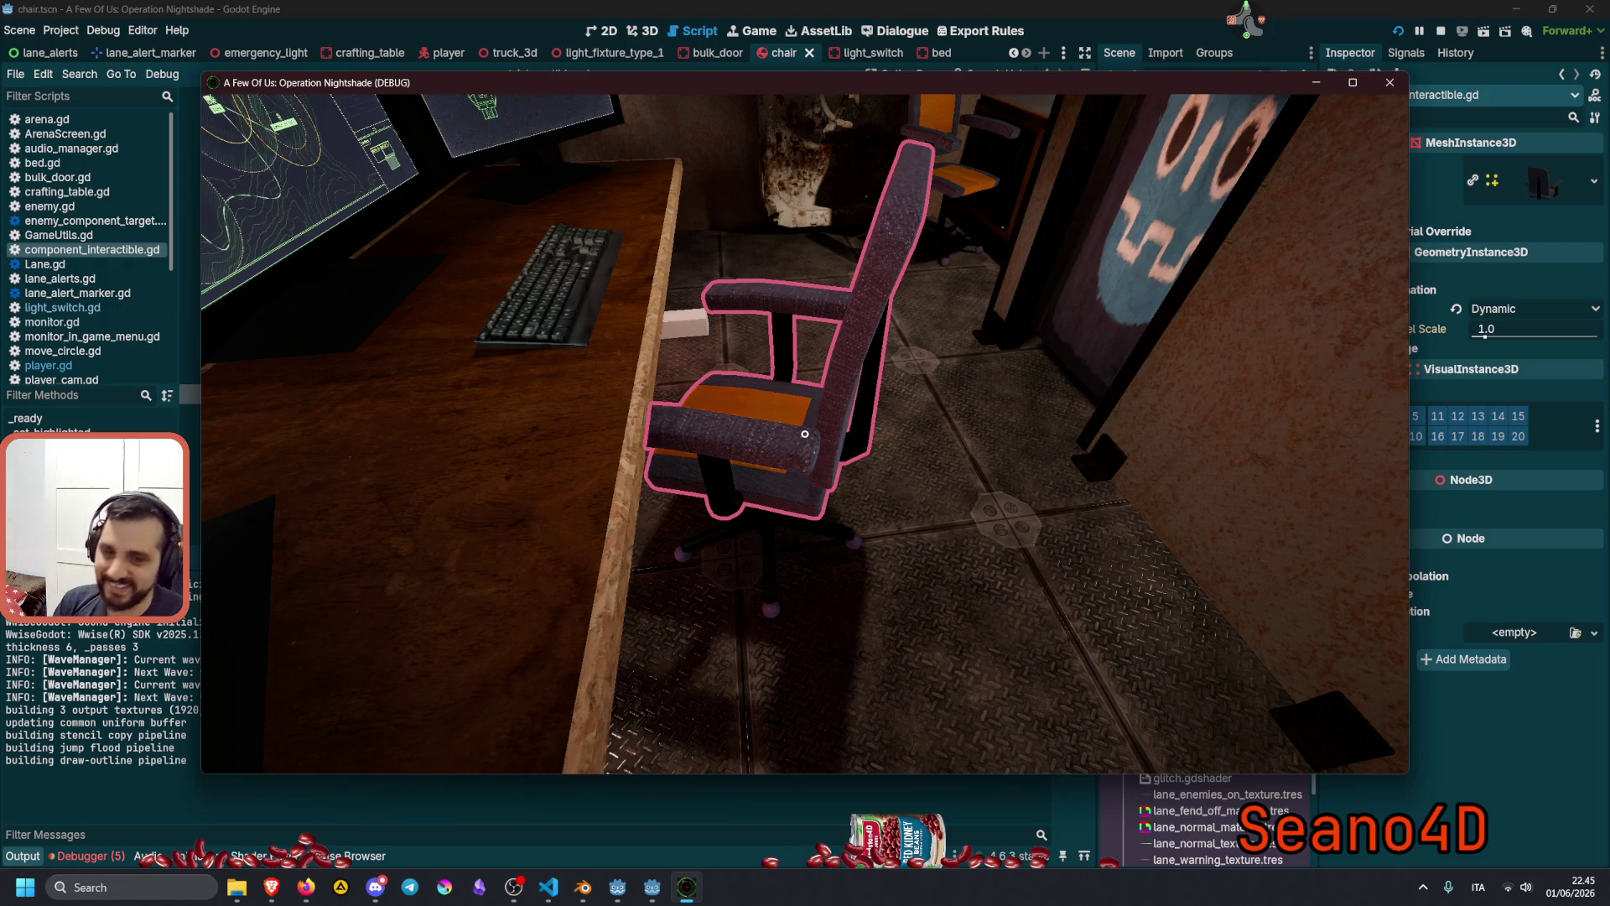
key("w")
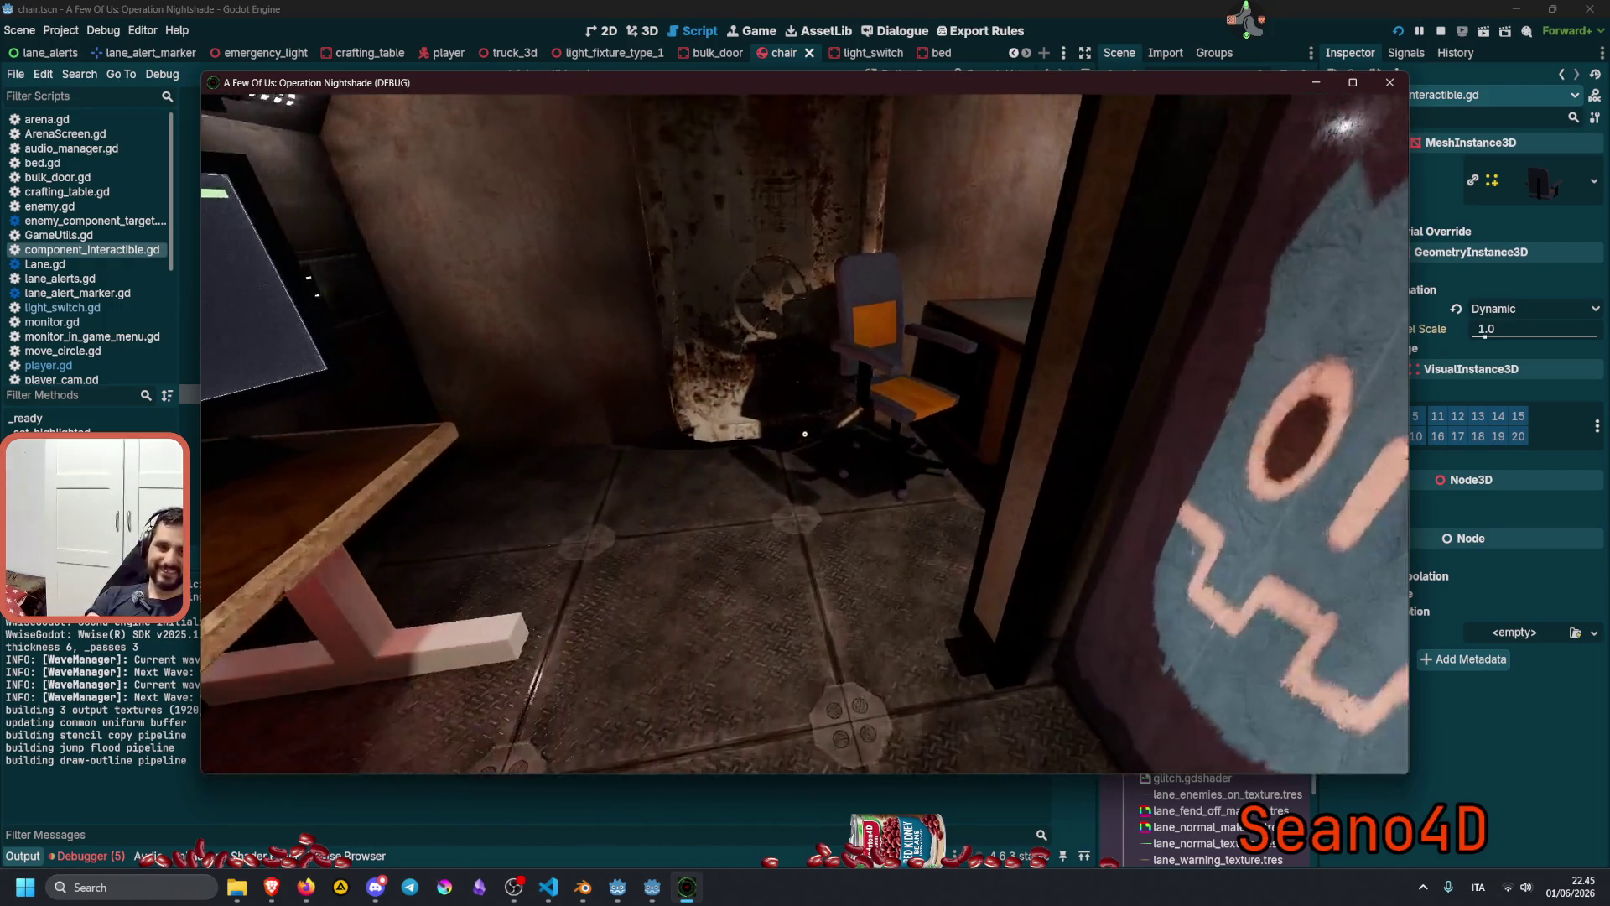
key("w")
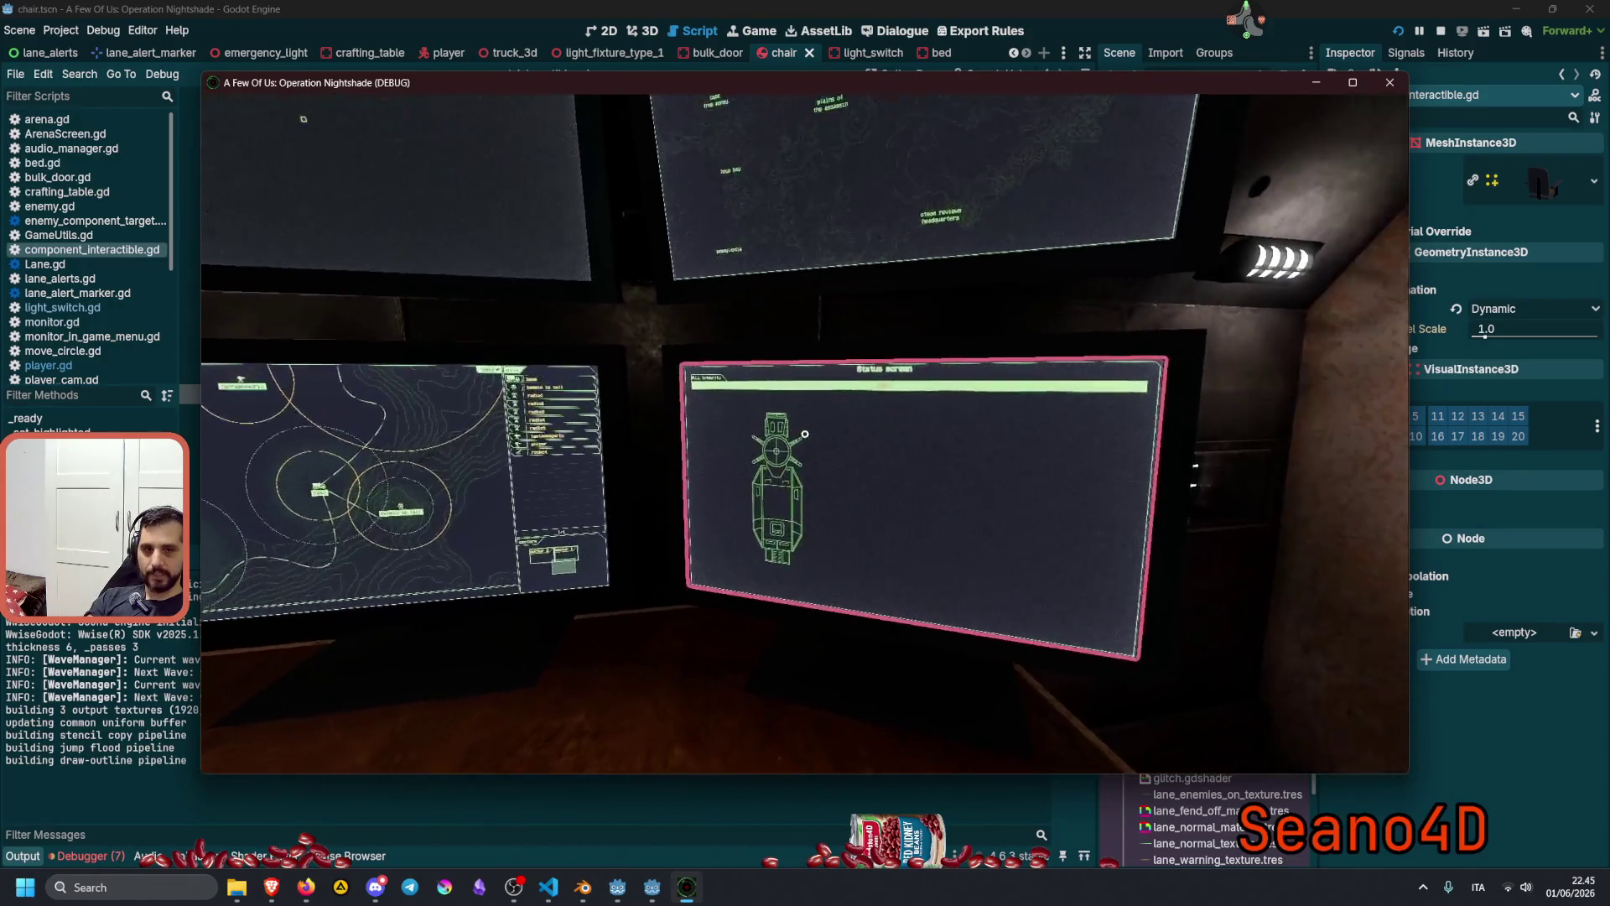
Focus on and release the sector map, centre map and Status monitors, looking up and down.
left_click(806, 434)
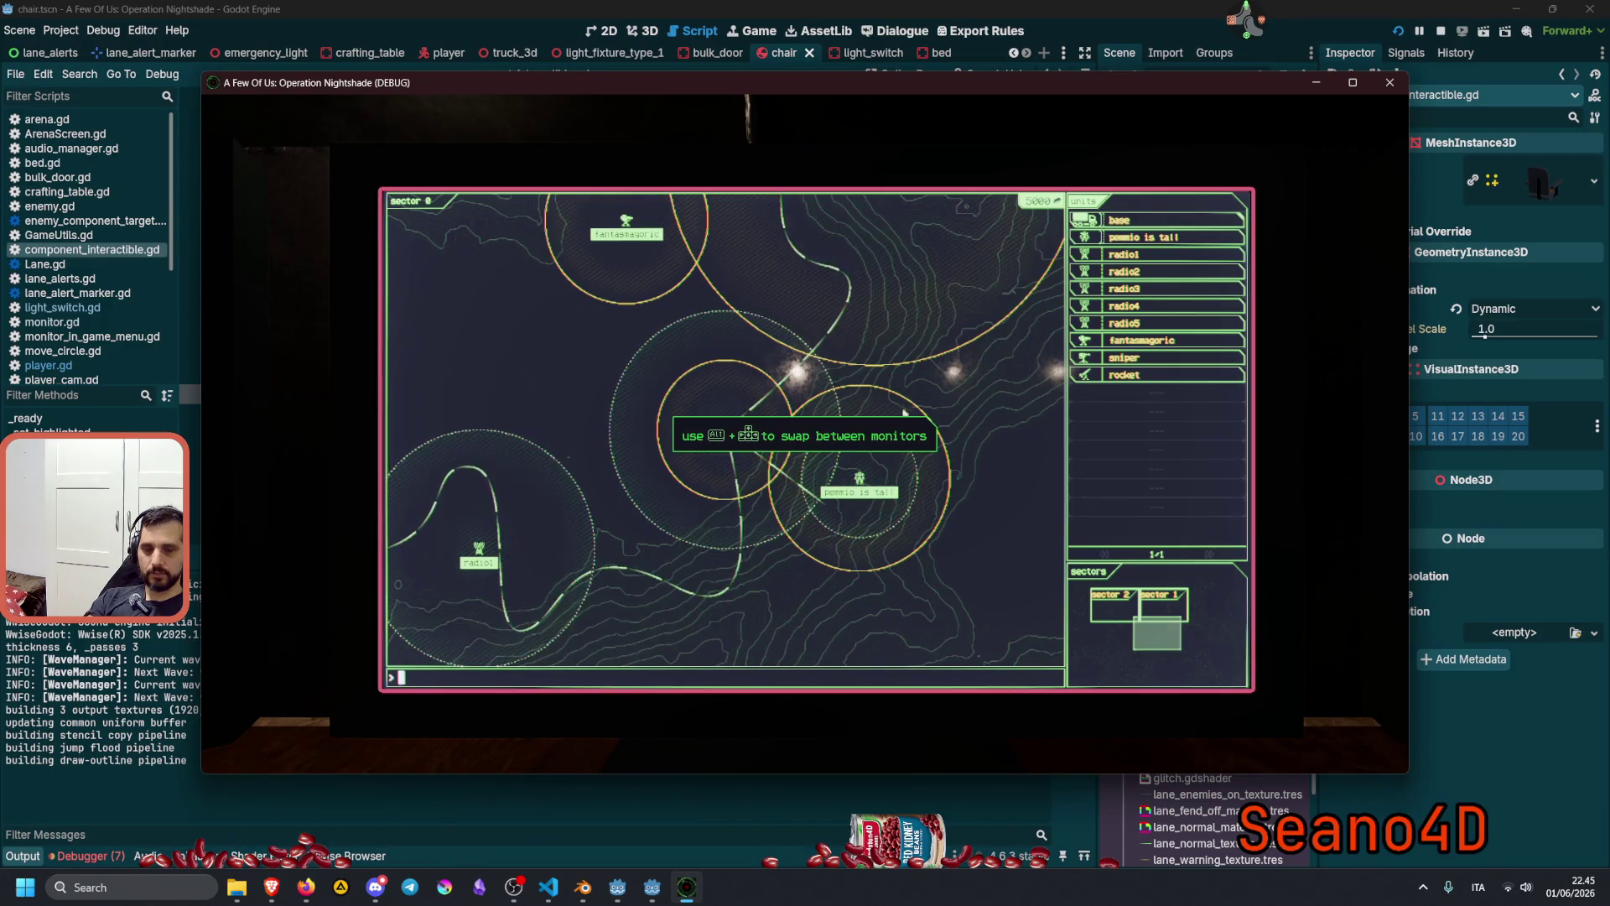
key("Escape")
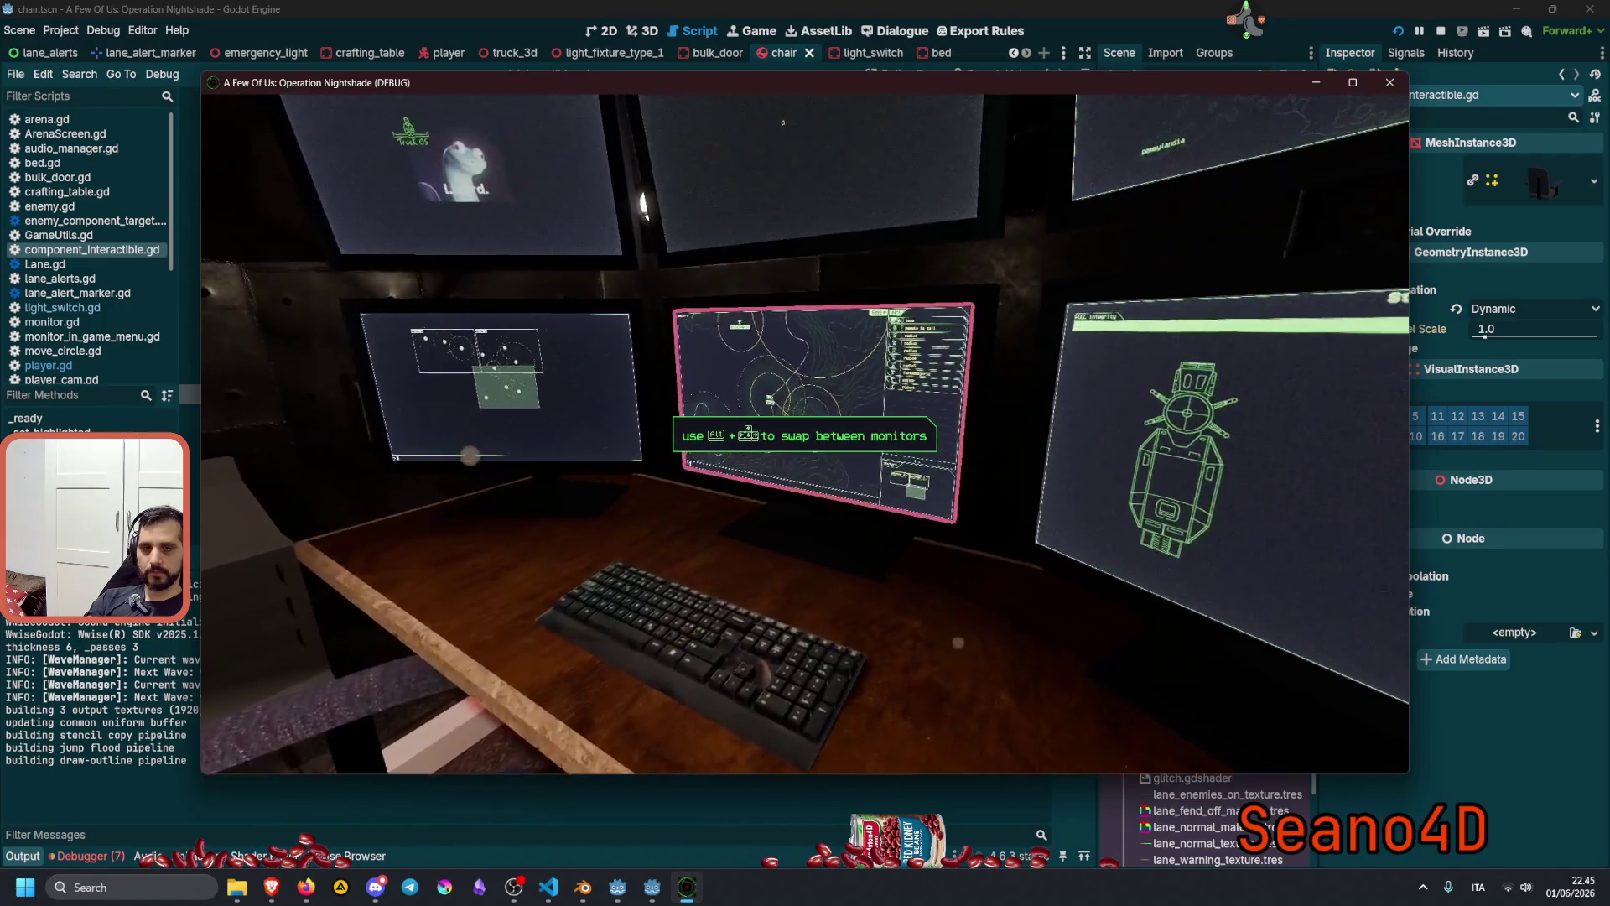
left_click(806, 433)
key("Escape")
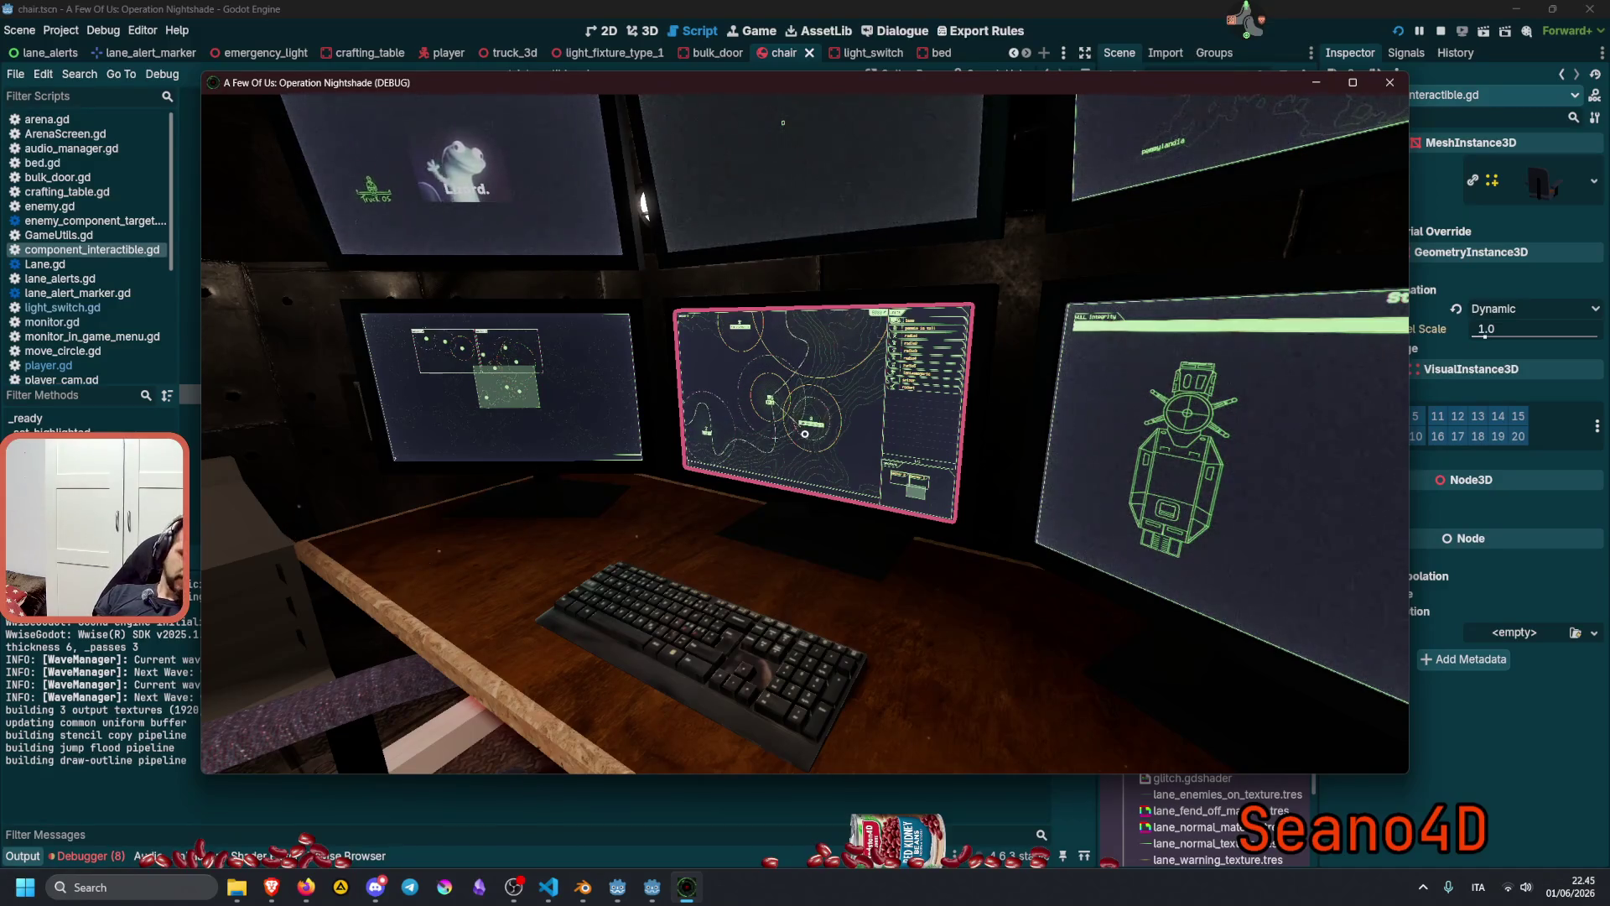
left_click(804, 434)
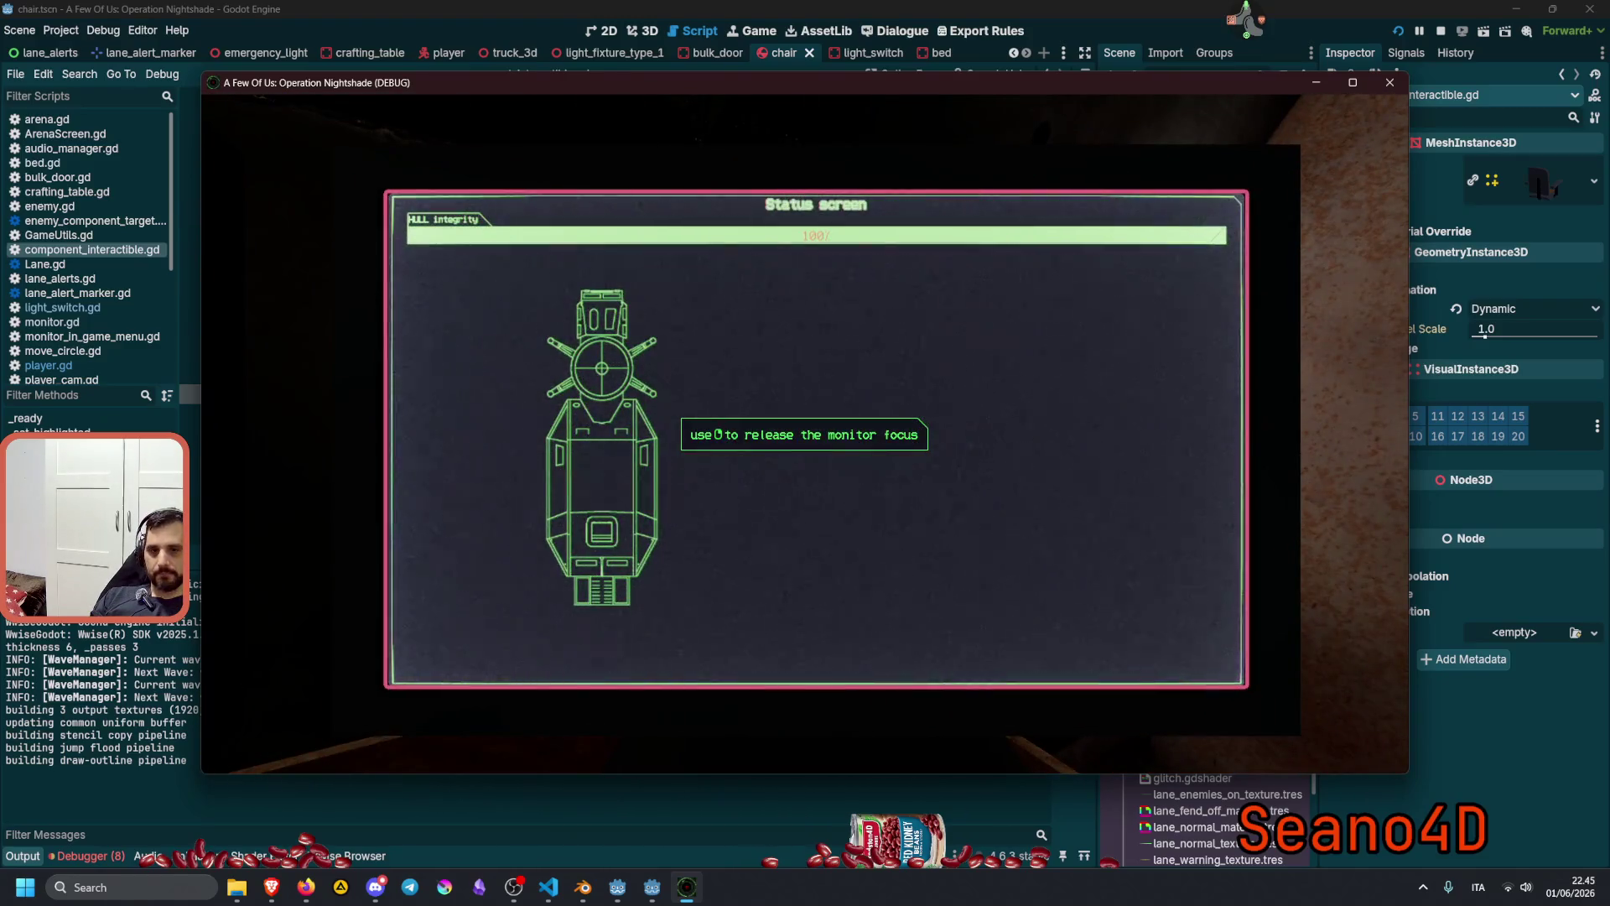
right_click(804, 433)
left_click(805, 434)
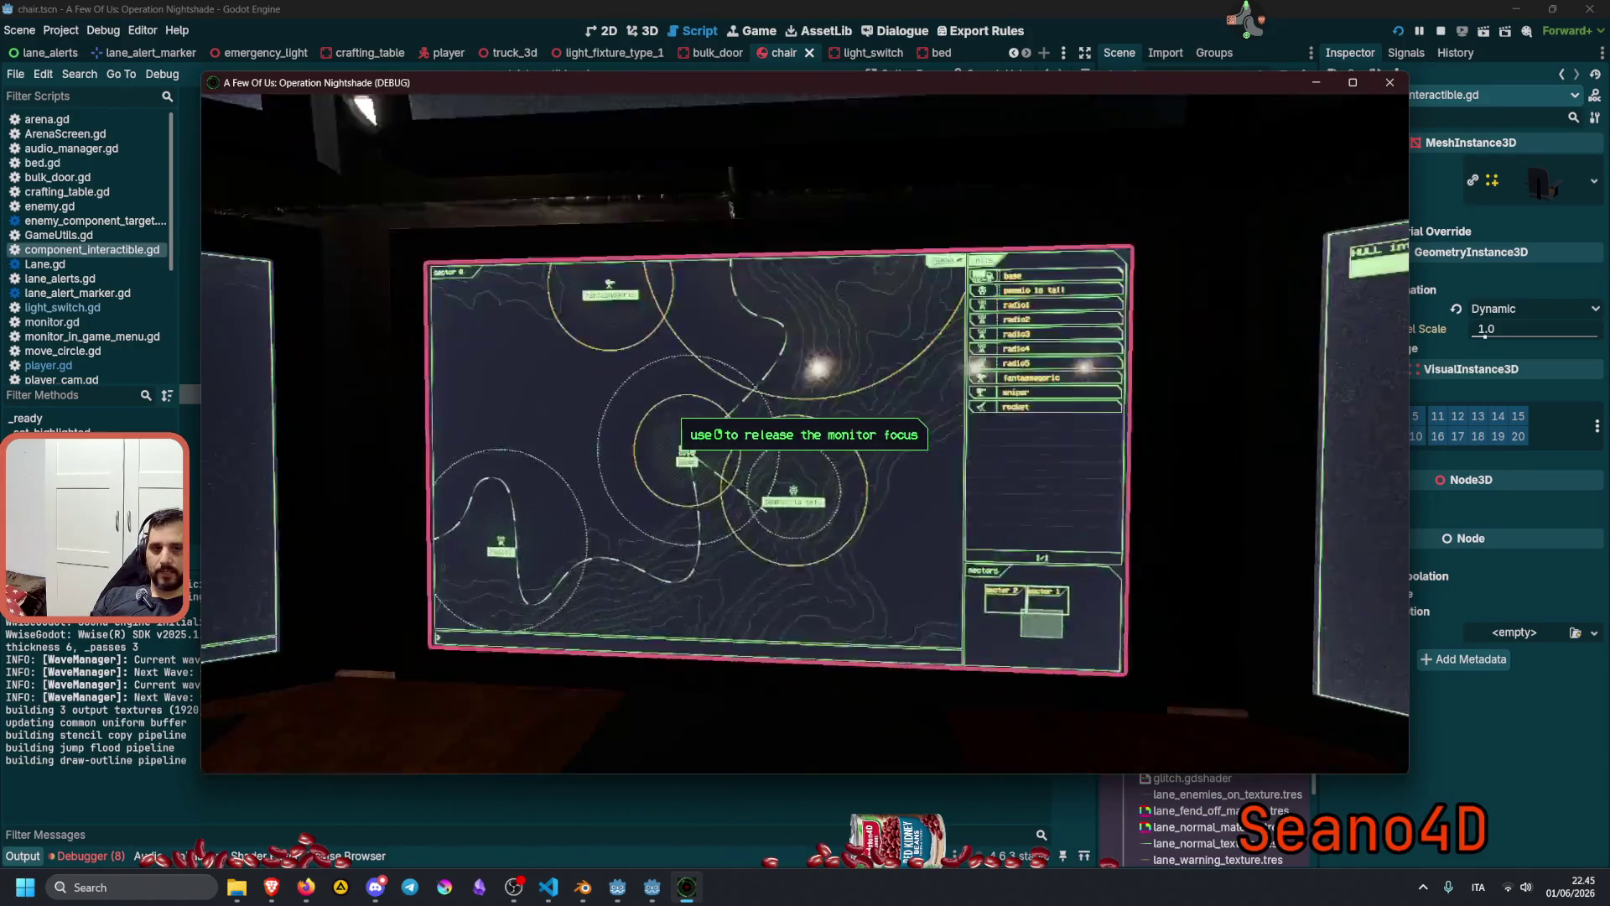
right_click(804, 434)
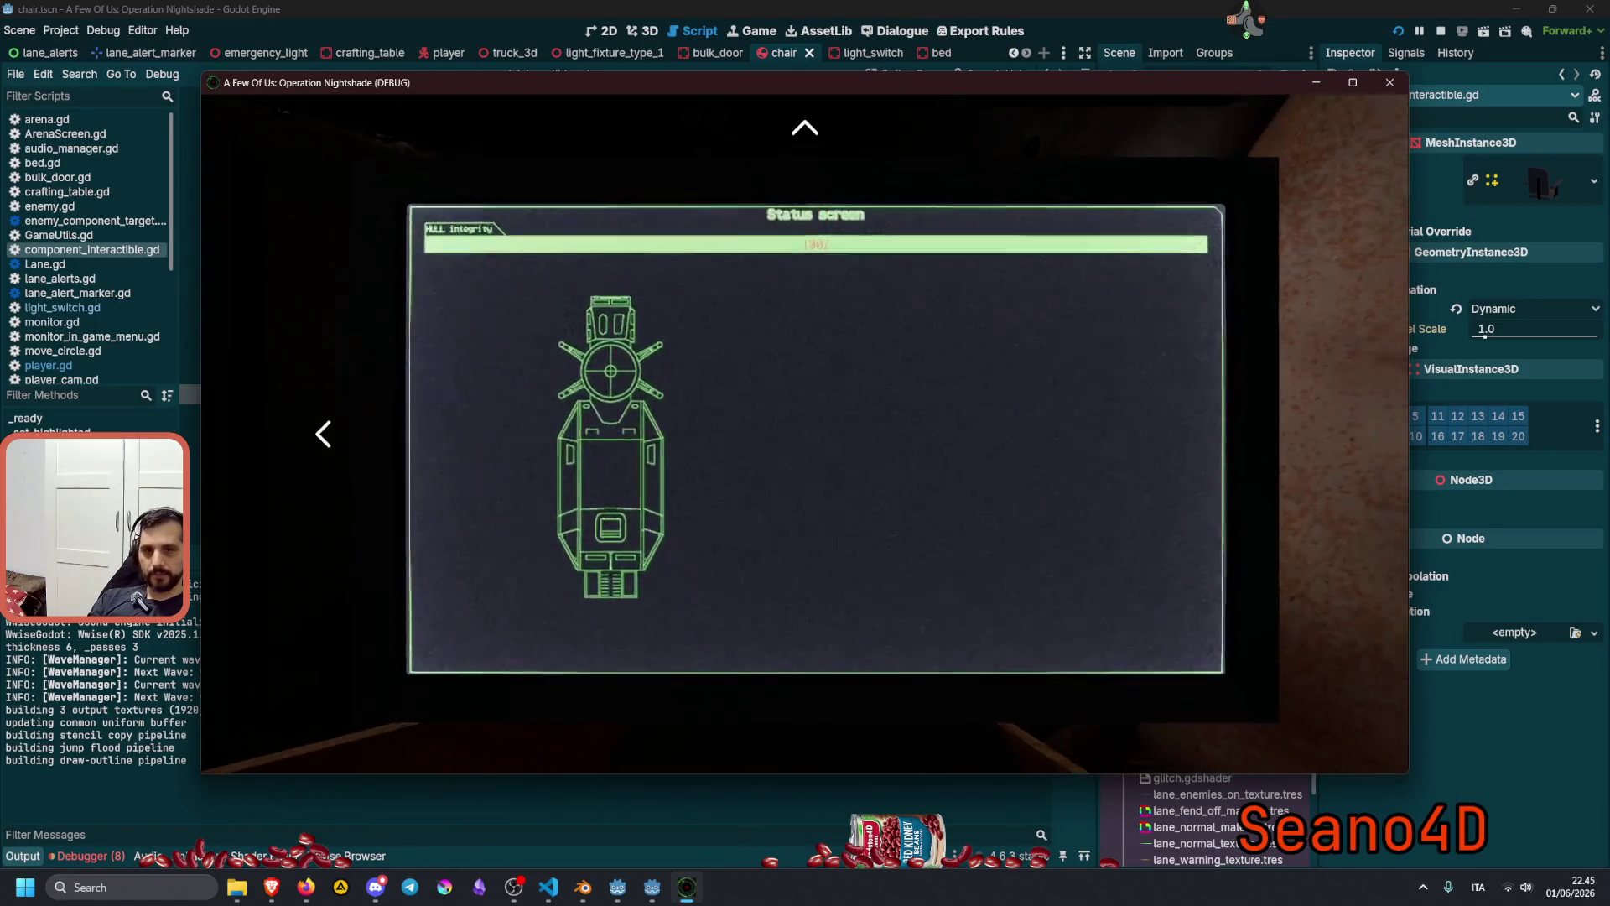
left_click(805, 433)
right_click(805, 433)
key("Up")
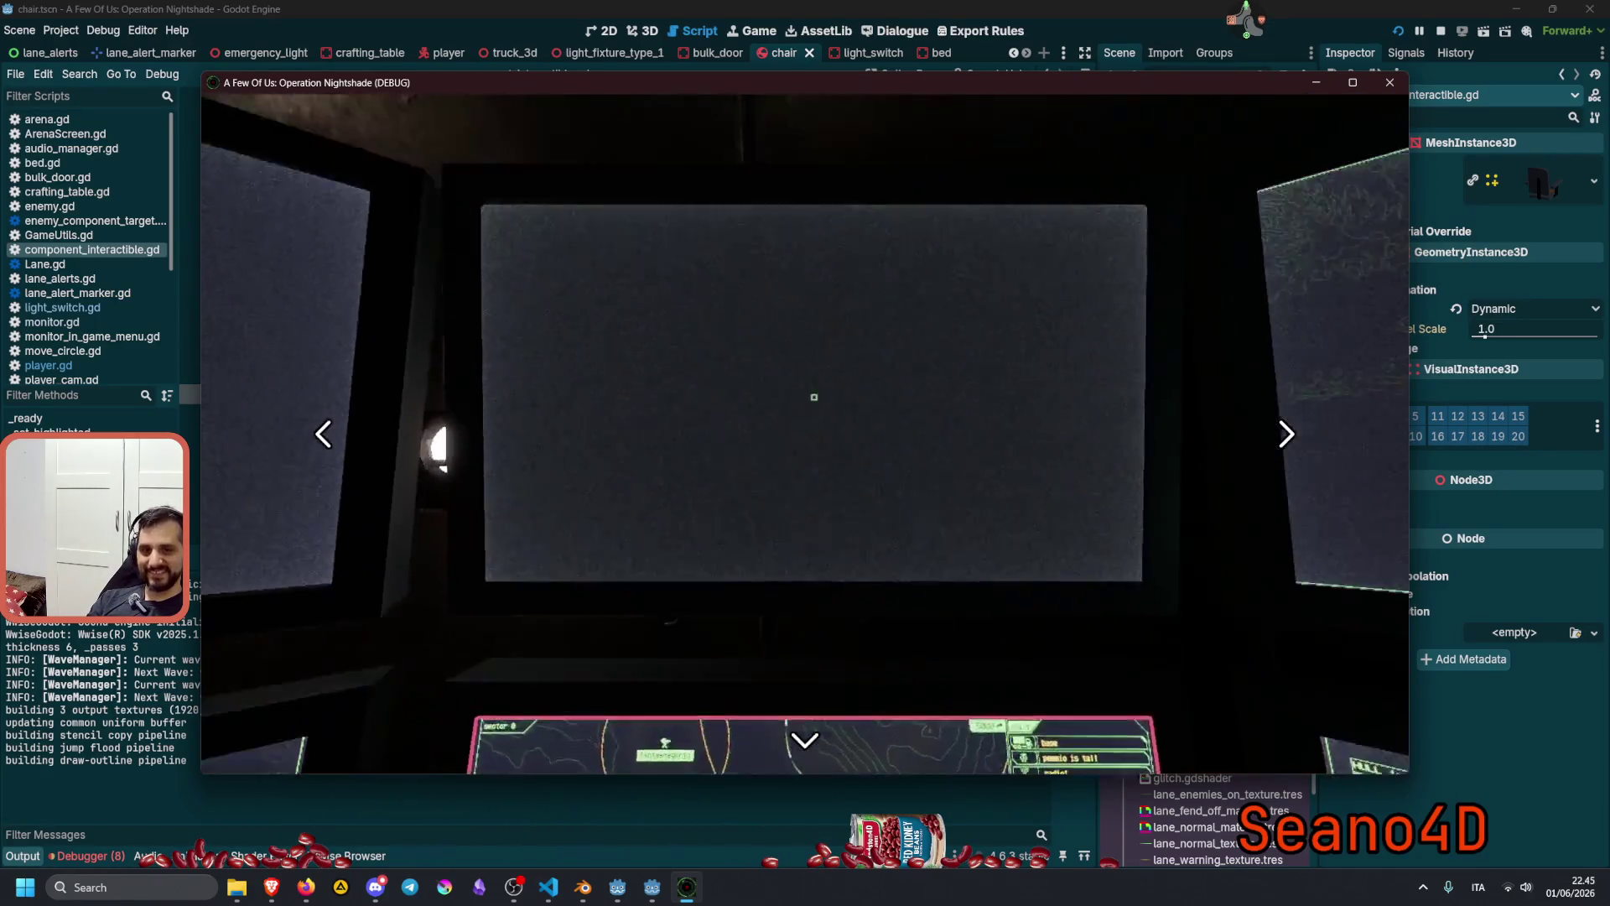
key("Down")
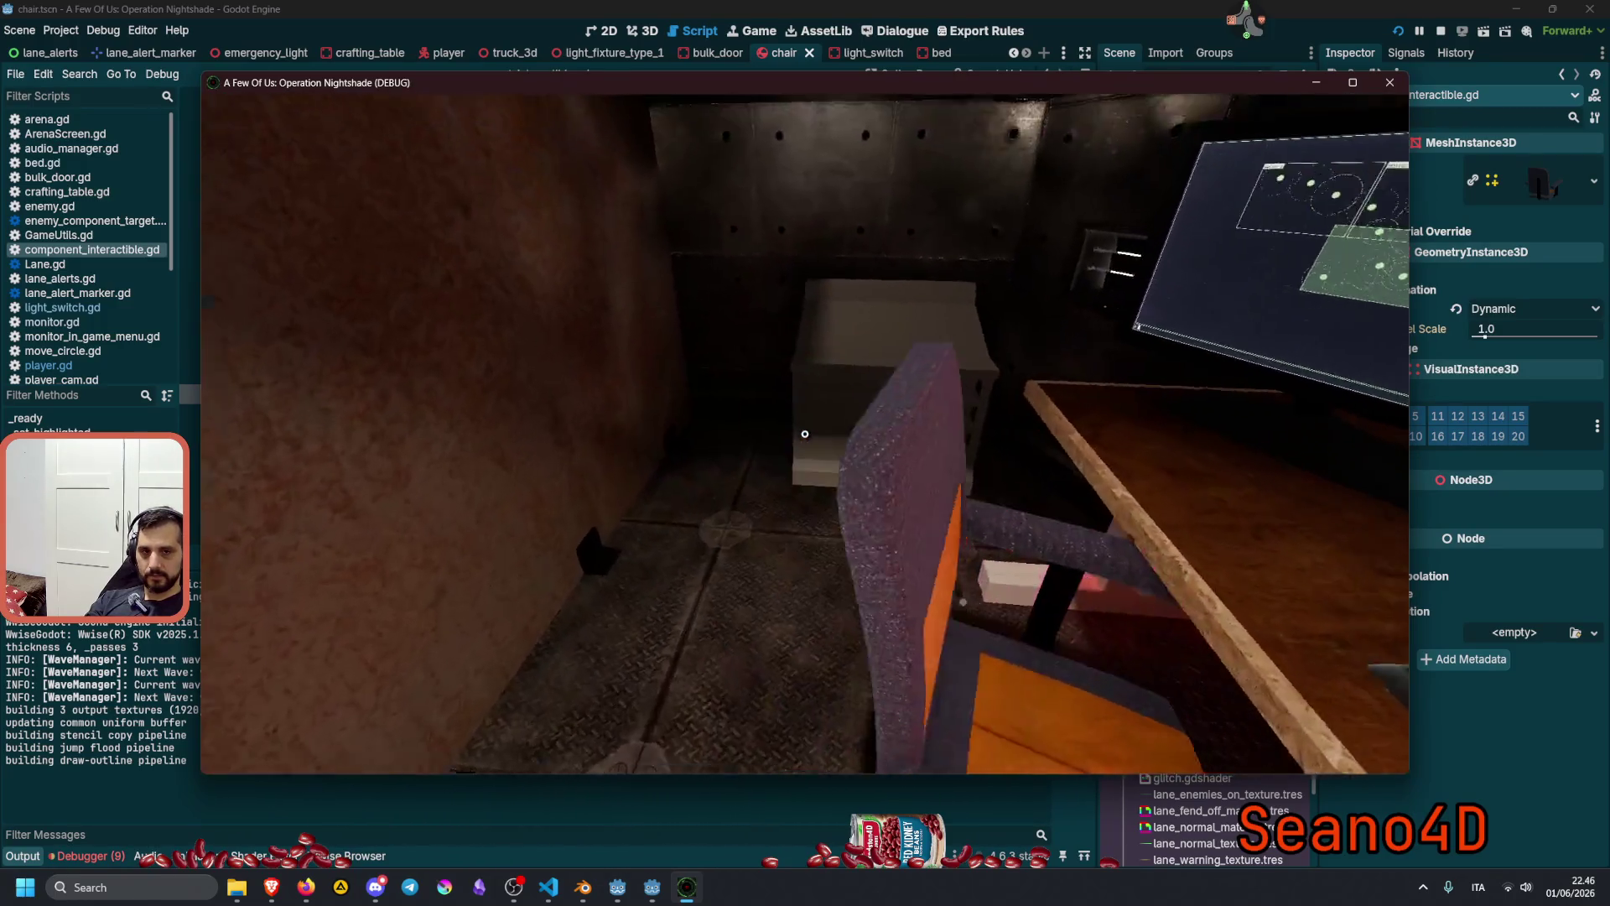
Circle the chair in game to inspect its pink outline, then stop the running game.
key("d")
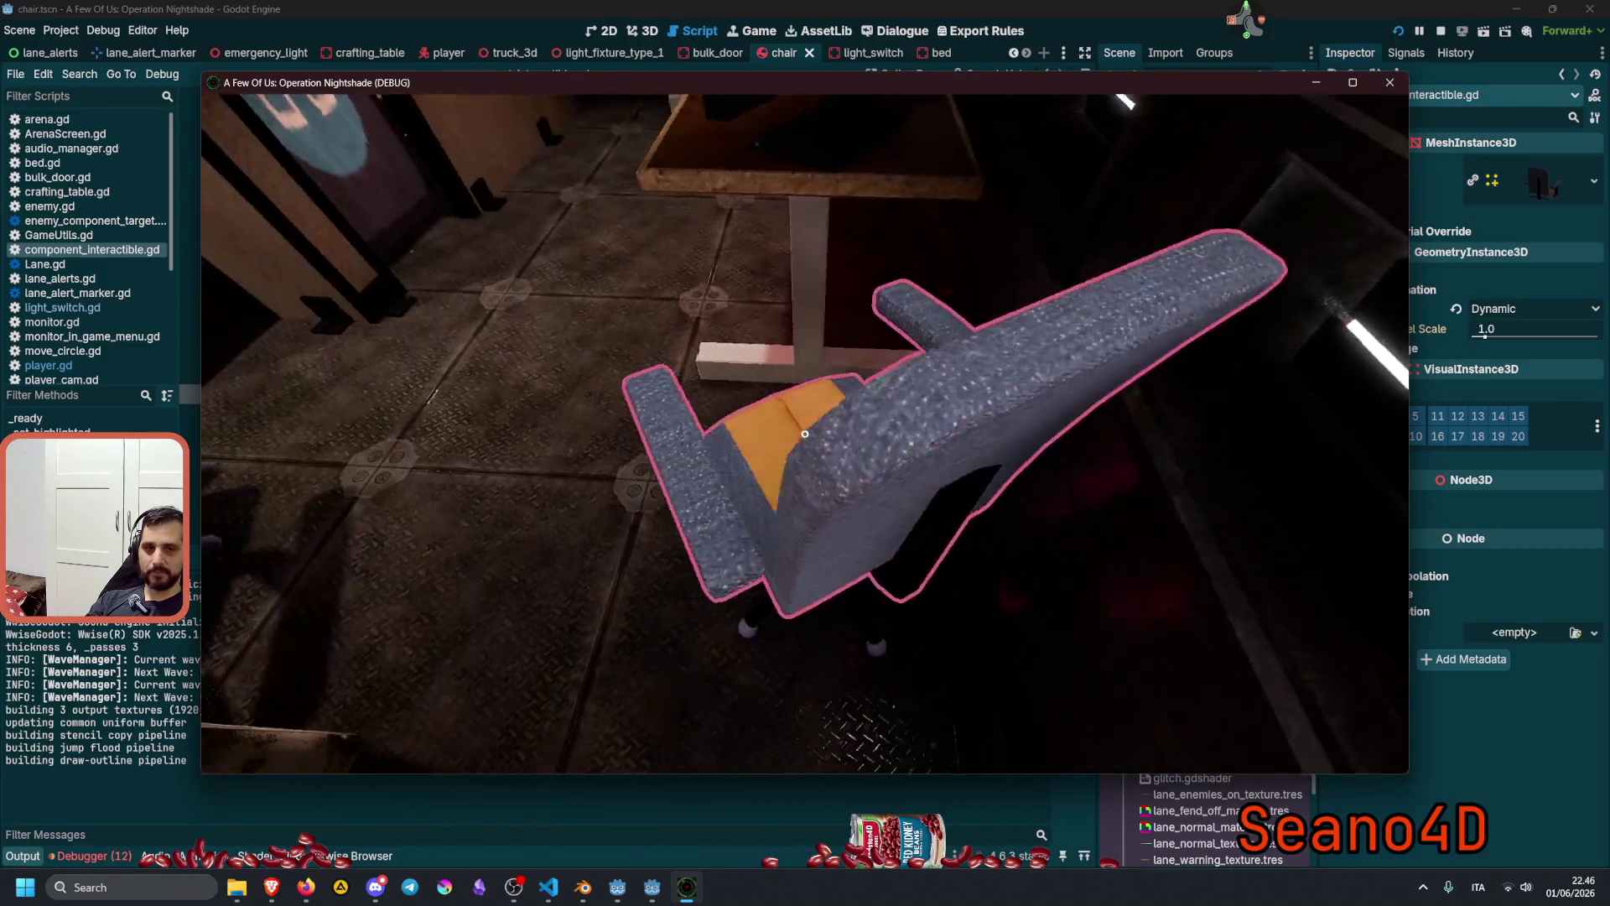
key("s")
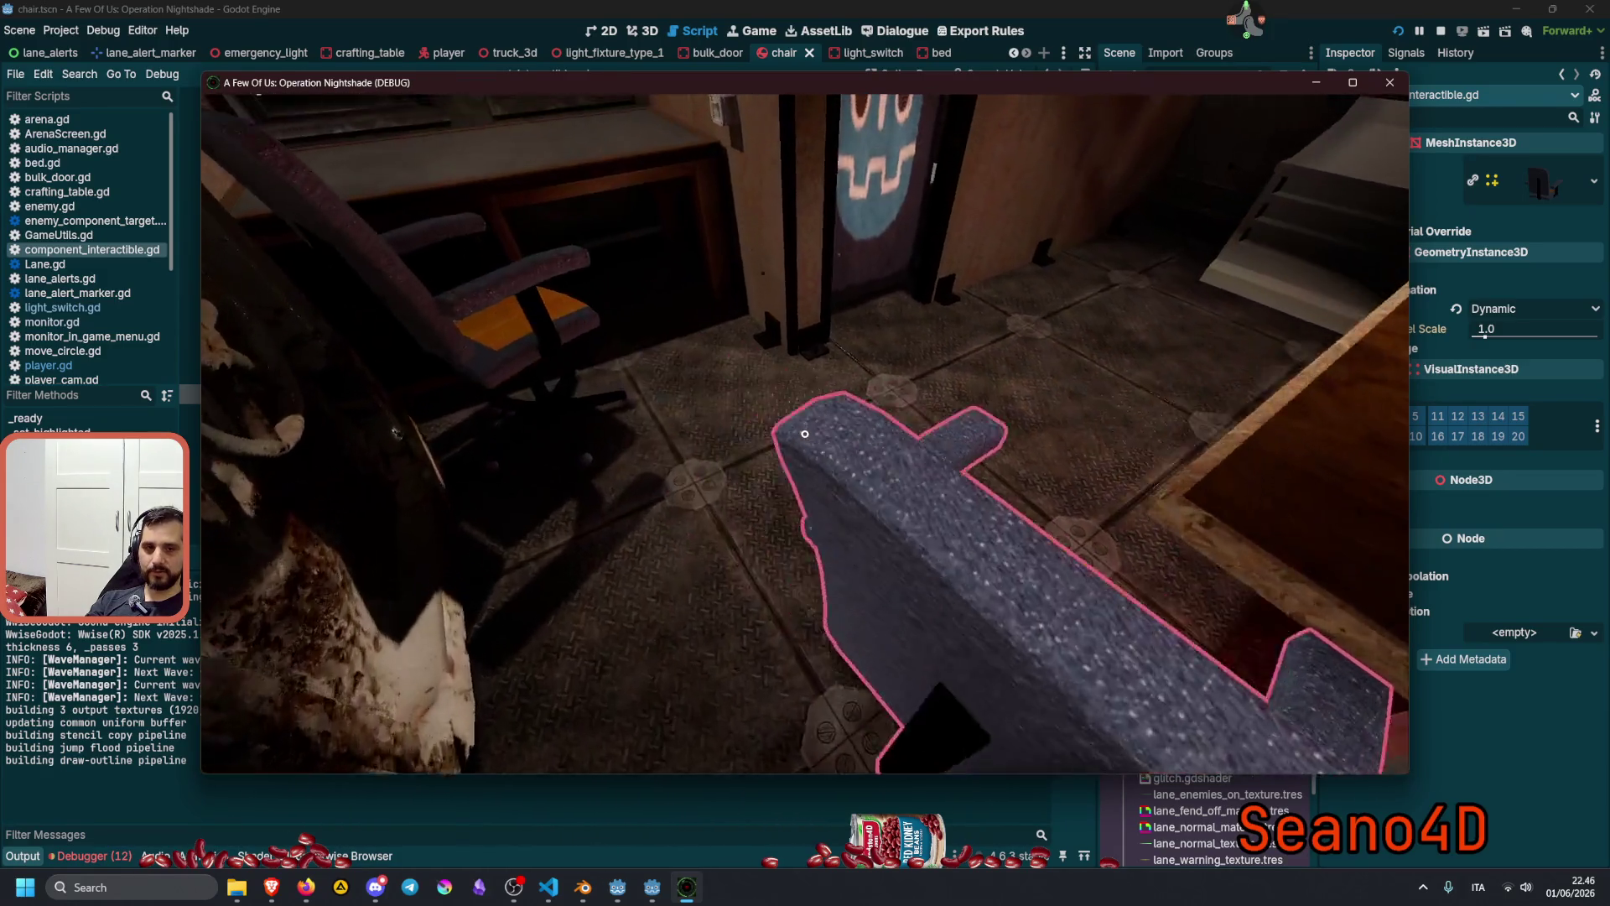
key("d")
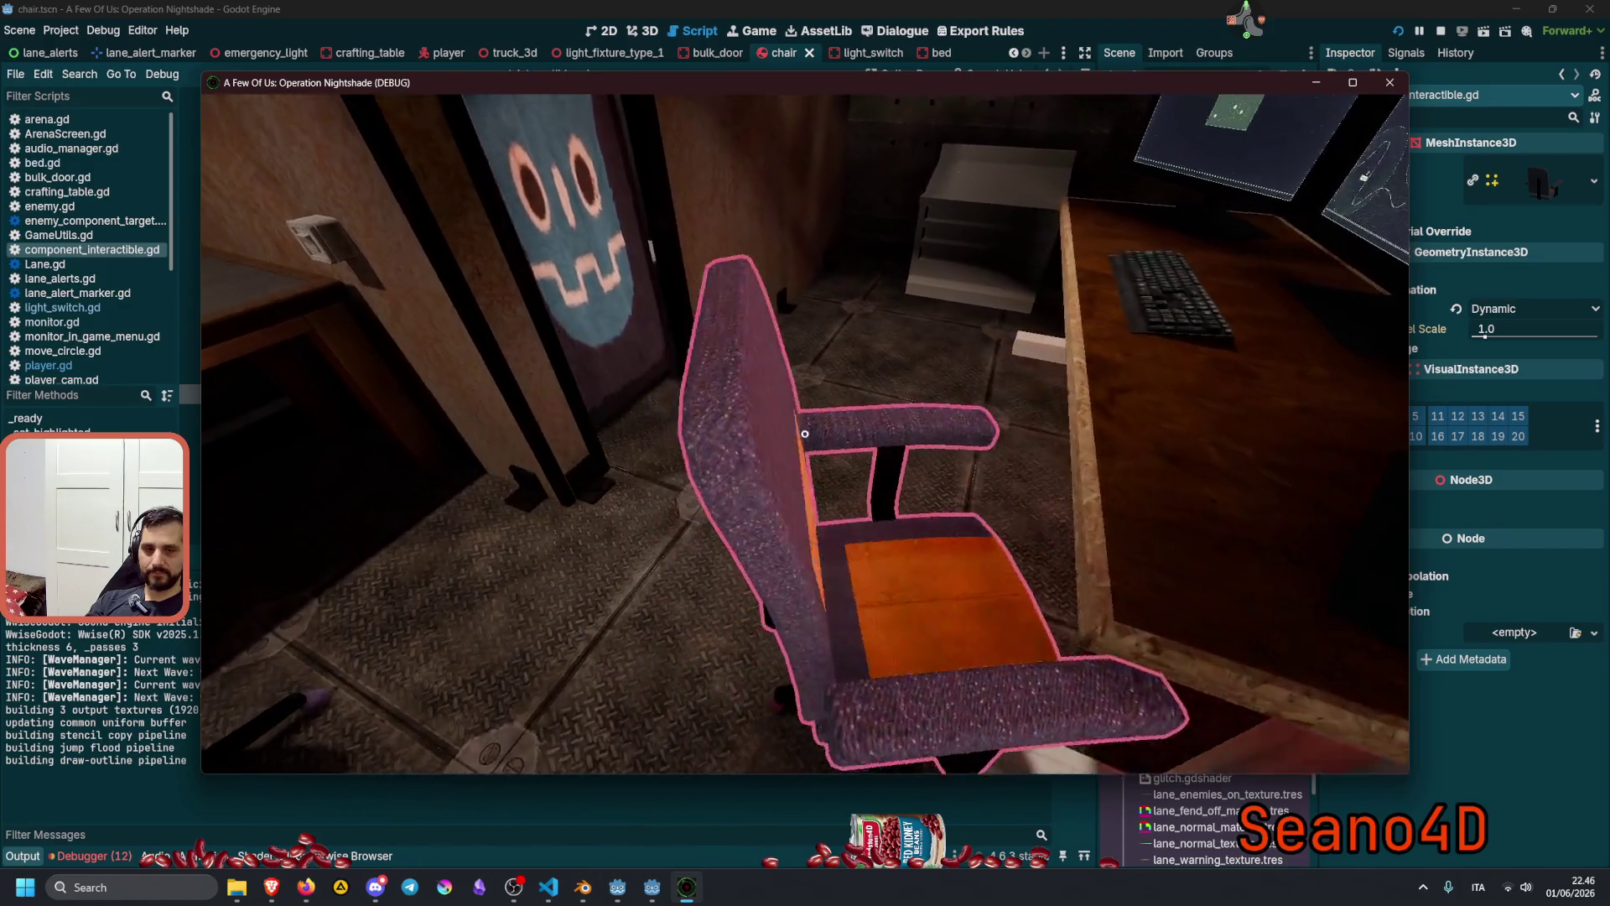
key("s")
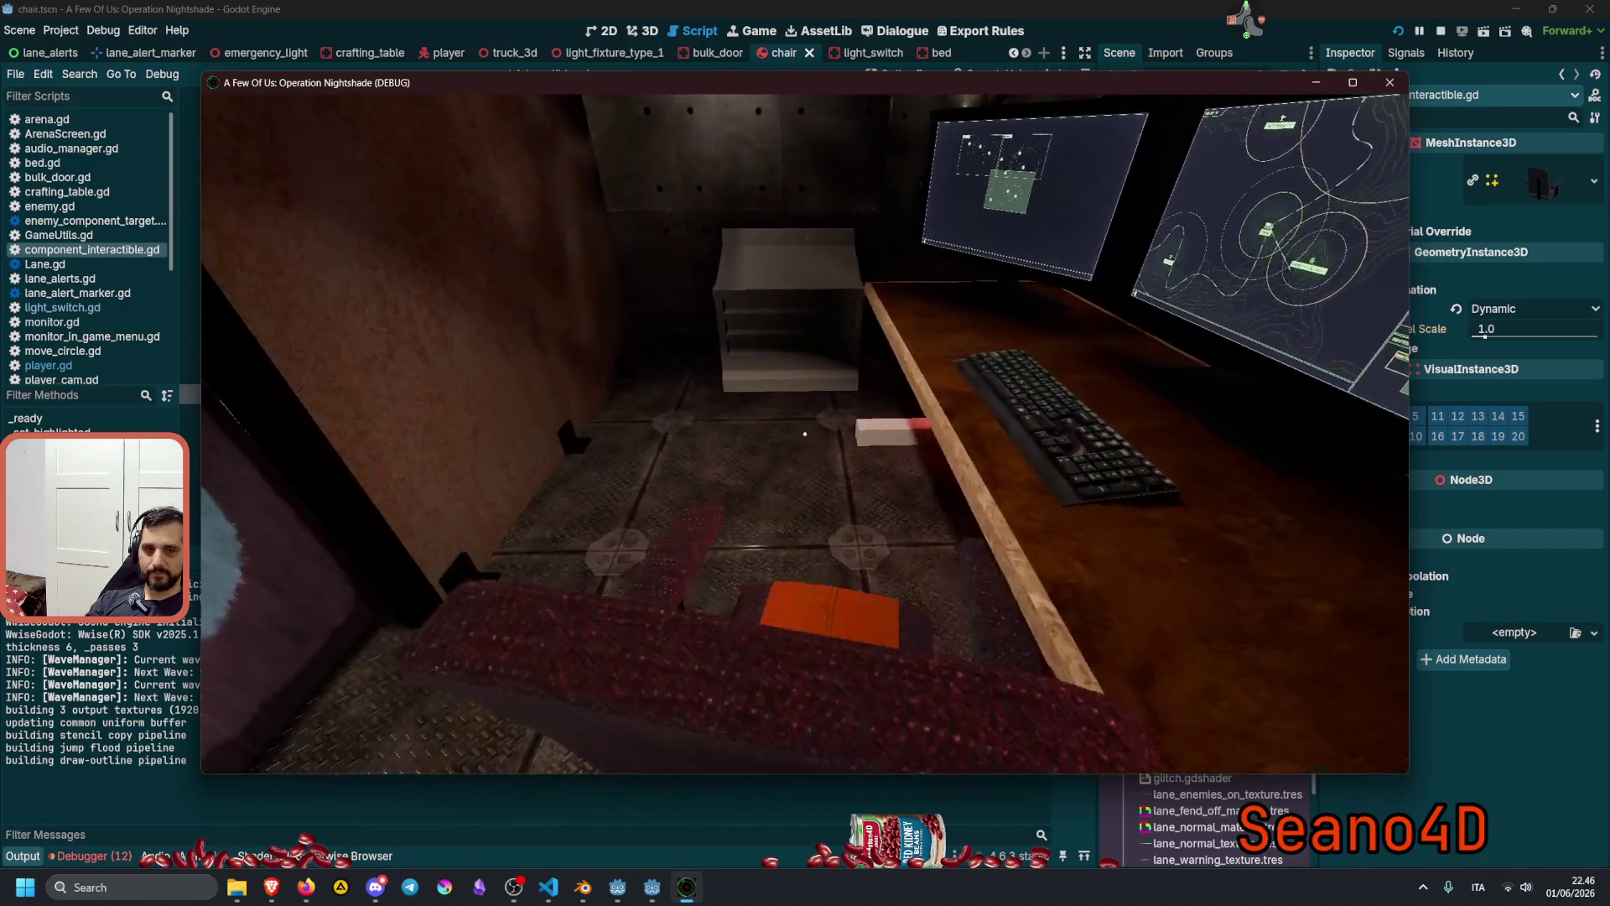
key("w")
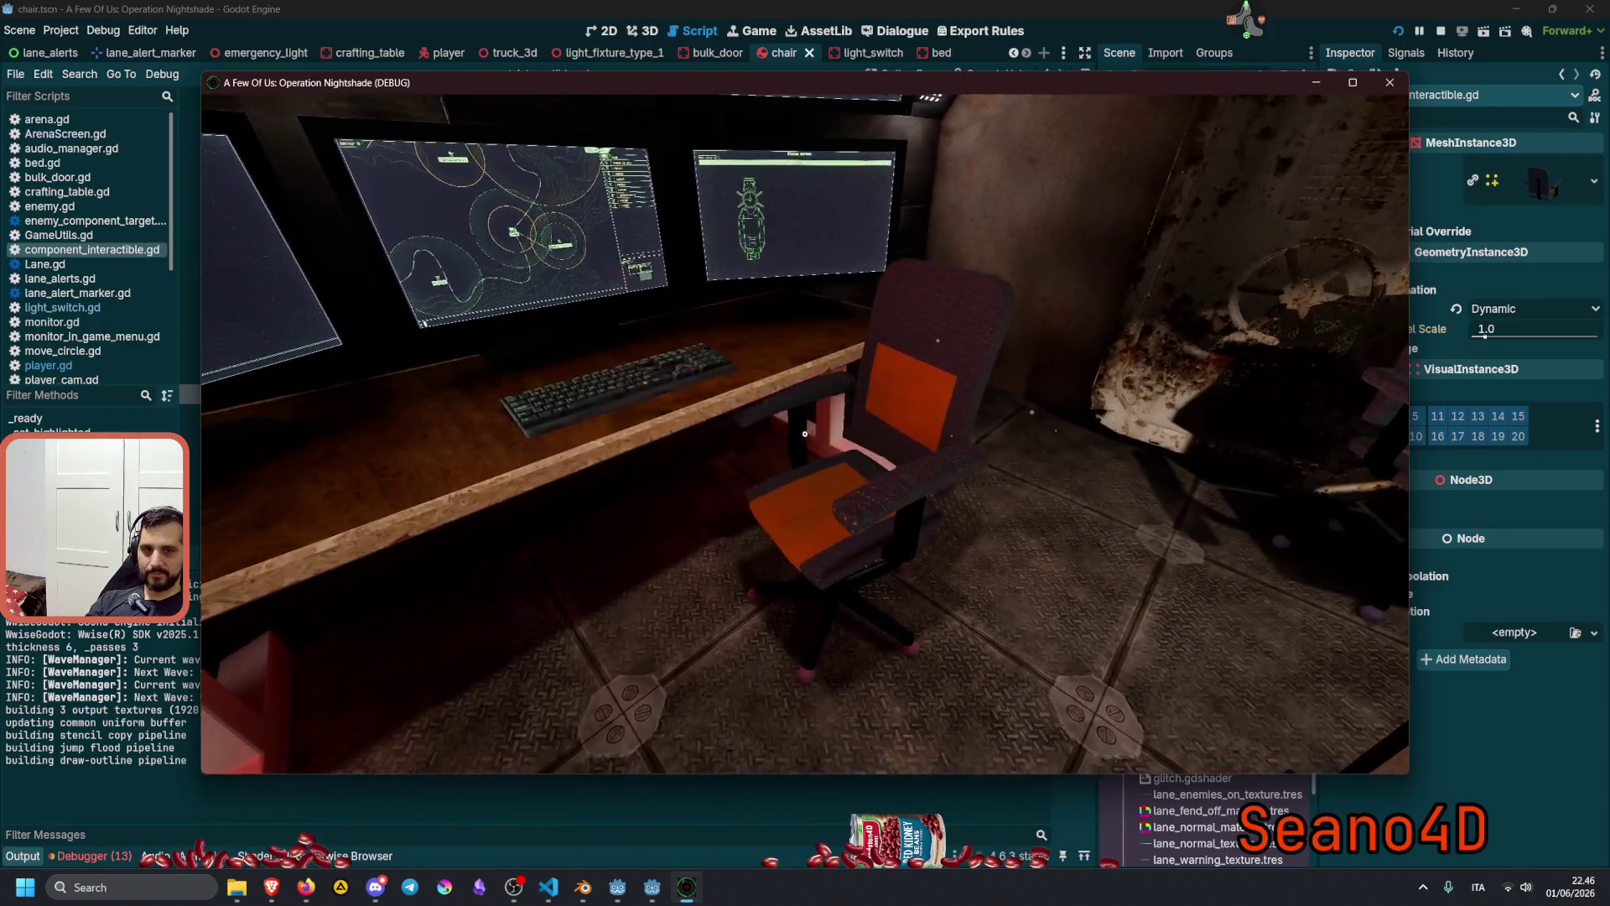
key("a")
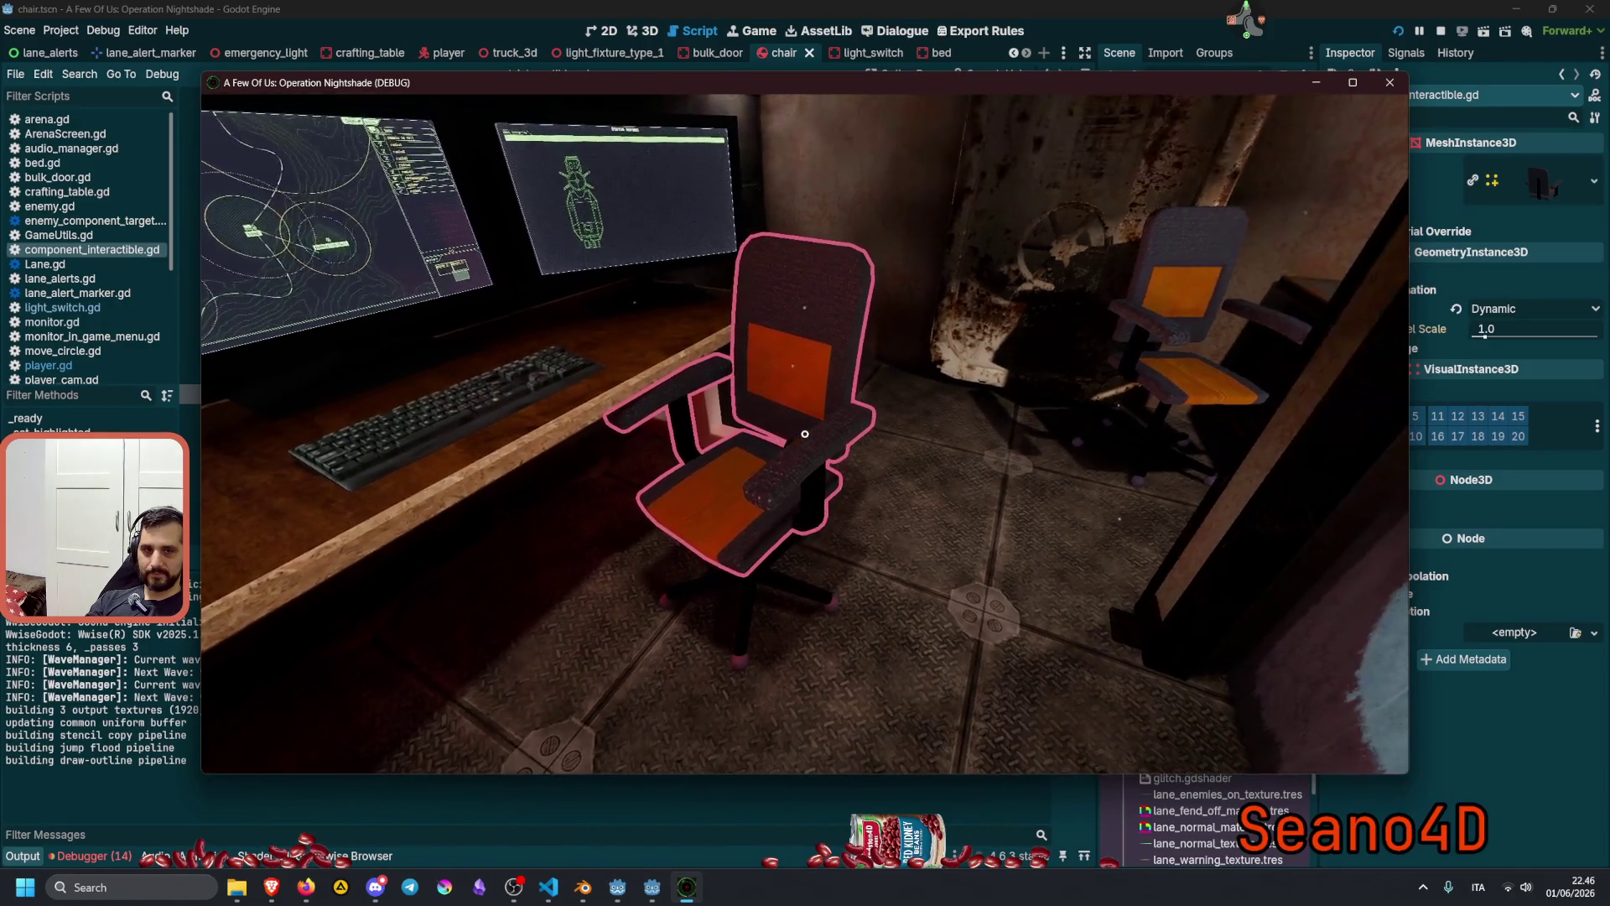
key("d")
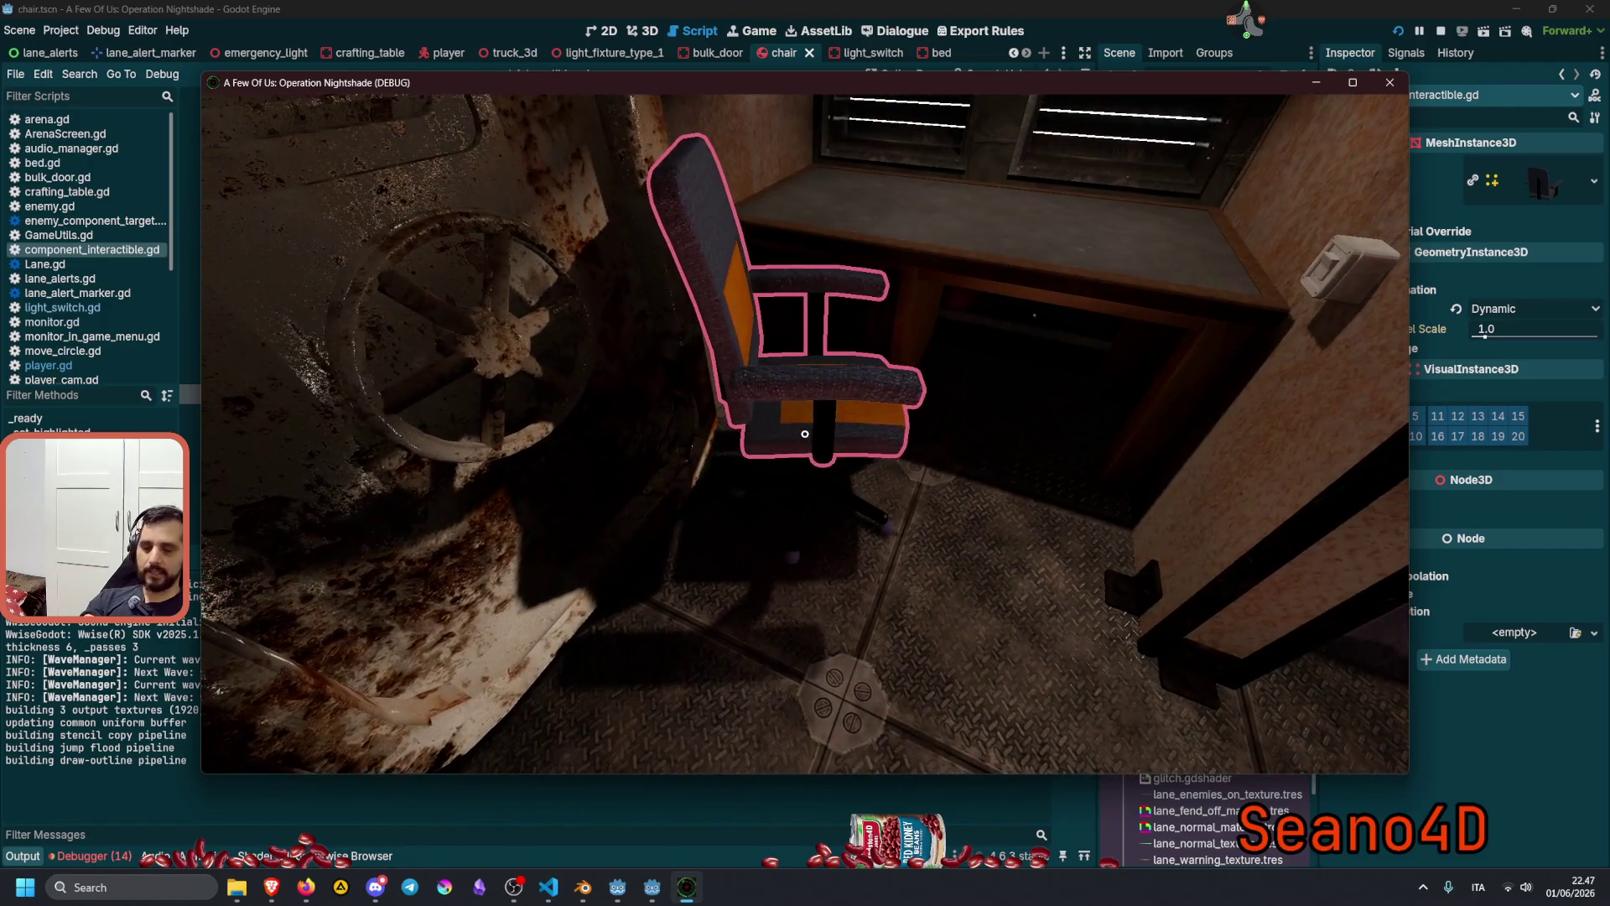
key("F8")
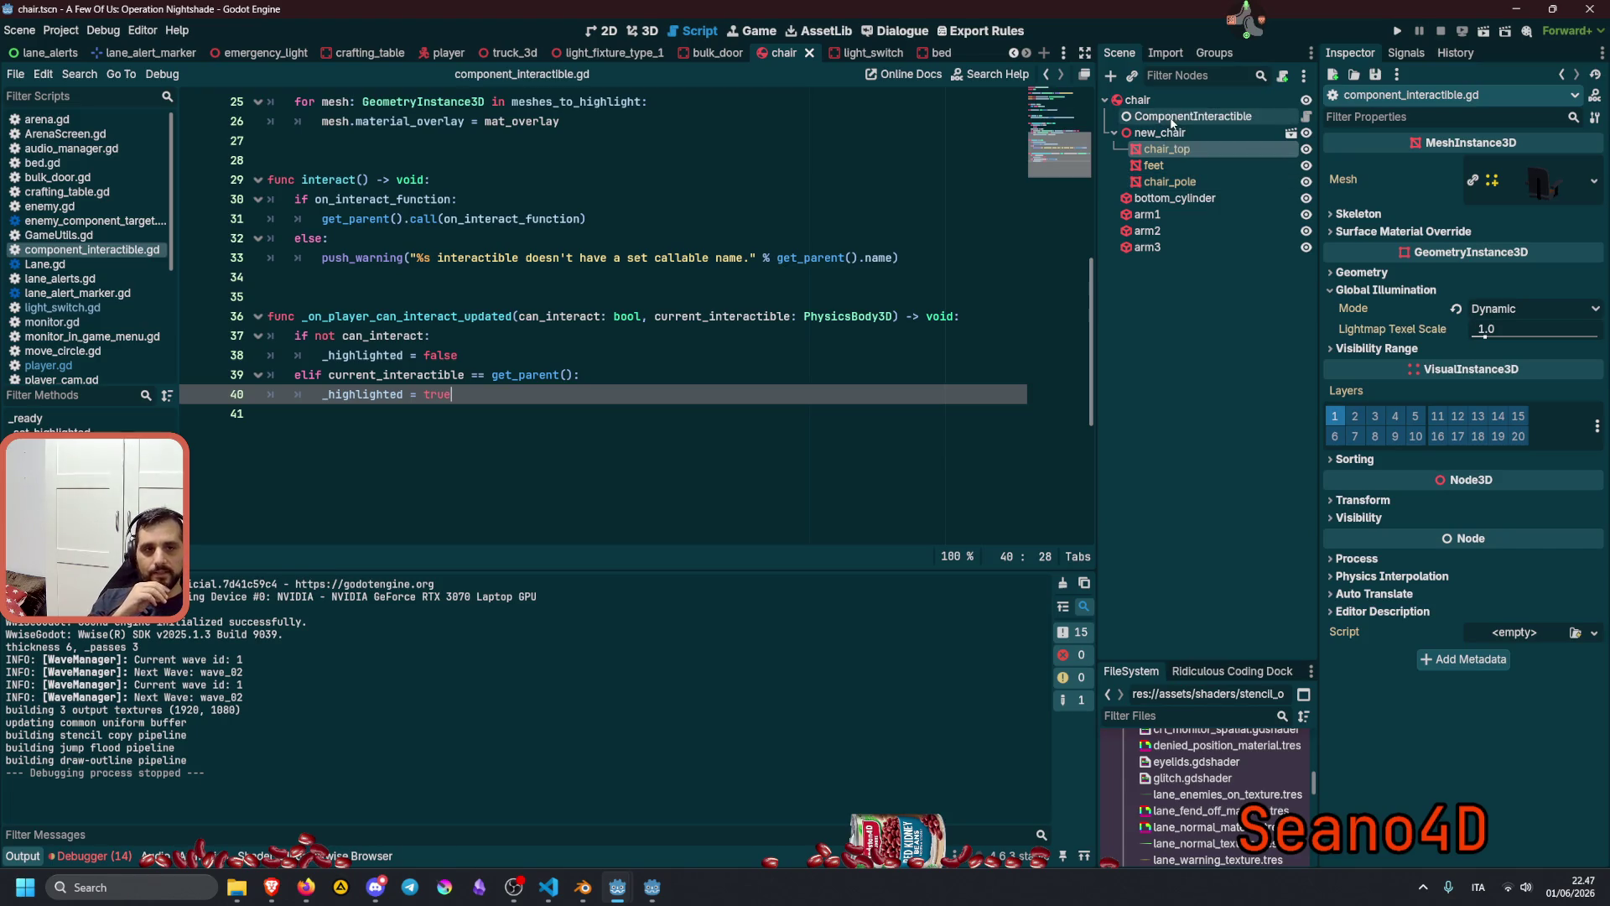
Add feet and chair_pole to the chair's Meshes to Highlight array, then save and relaunch the game.
left_click(1186, 115)
left_click(1502, 172)
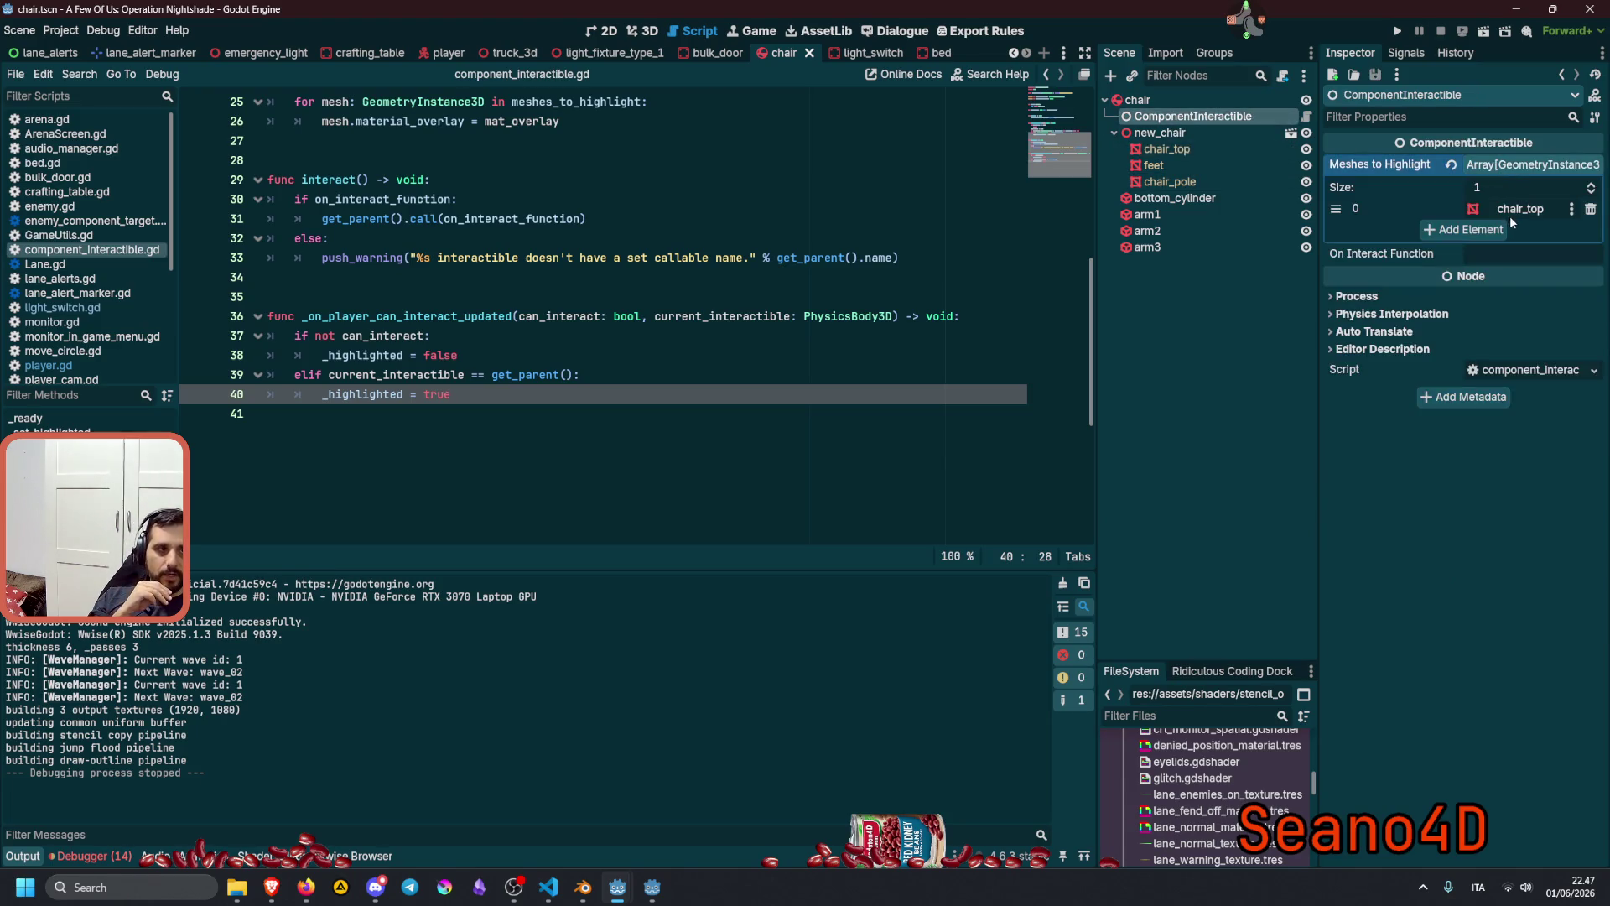
left_click(1161, 170)
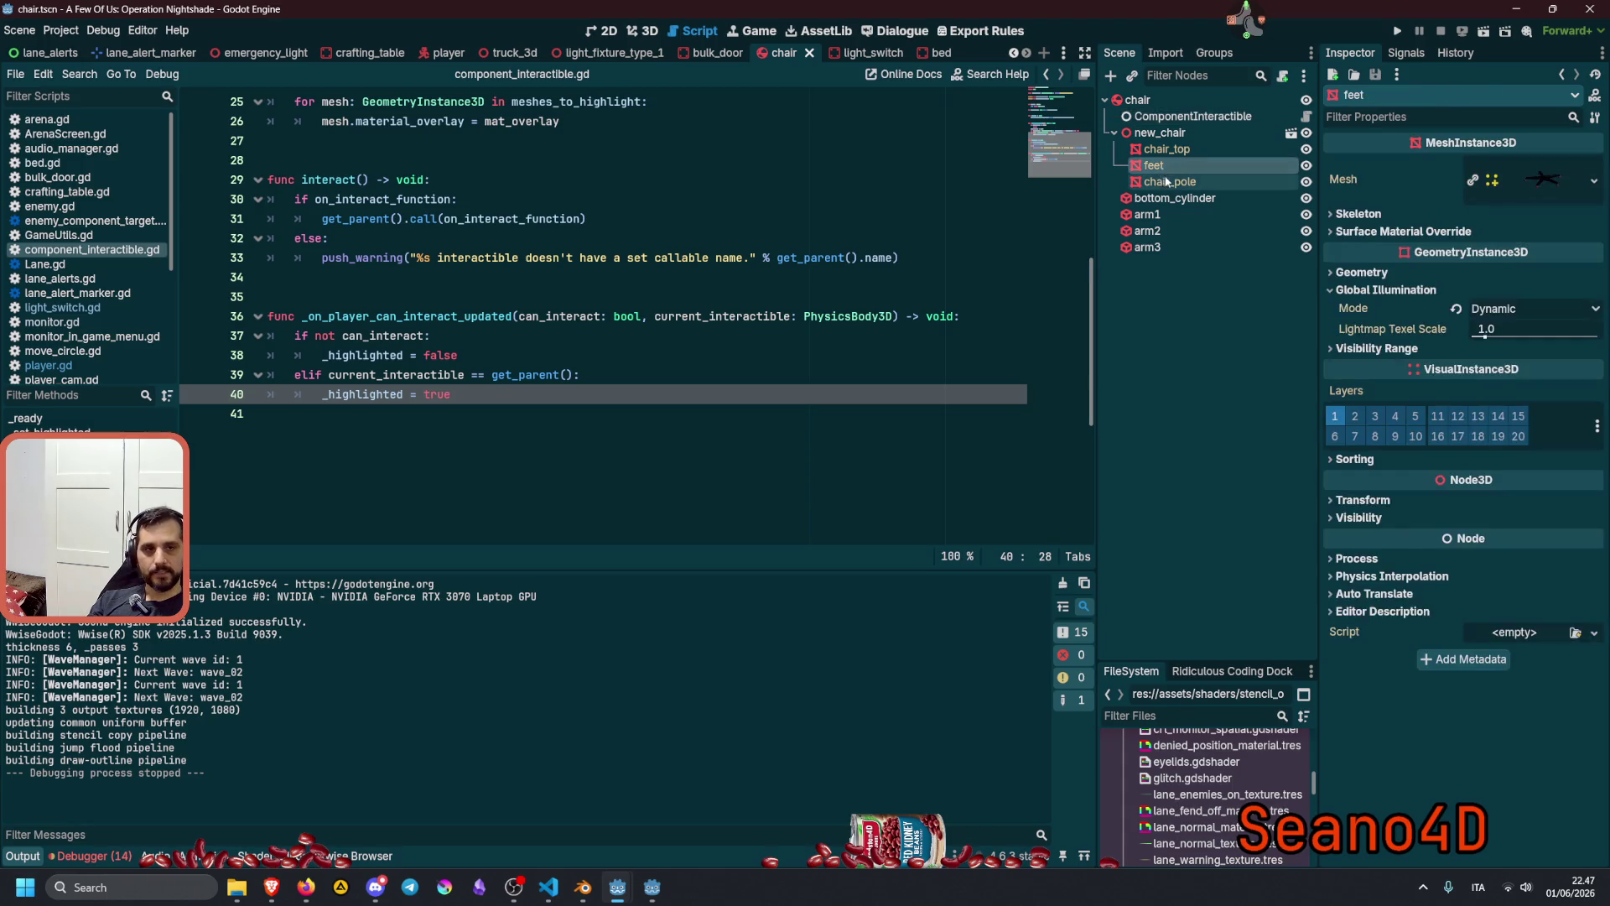
left_click(1162, 118)
mouse_move(1154, 165)
left_mouse_down()
mouse_move(1390, 158)
mouse_move(1501, 188)
mouse_move(1535, 180)
mouse_move(1510, 181)
left_mouse_up()
mouse_move(1301, 188)
left_mouse_down()
mouse_move(1275, 187)
mouse_move(1510, 201)
left_mouse_up()
left_click(733, 364)
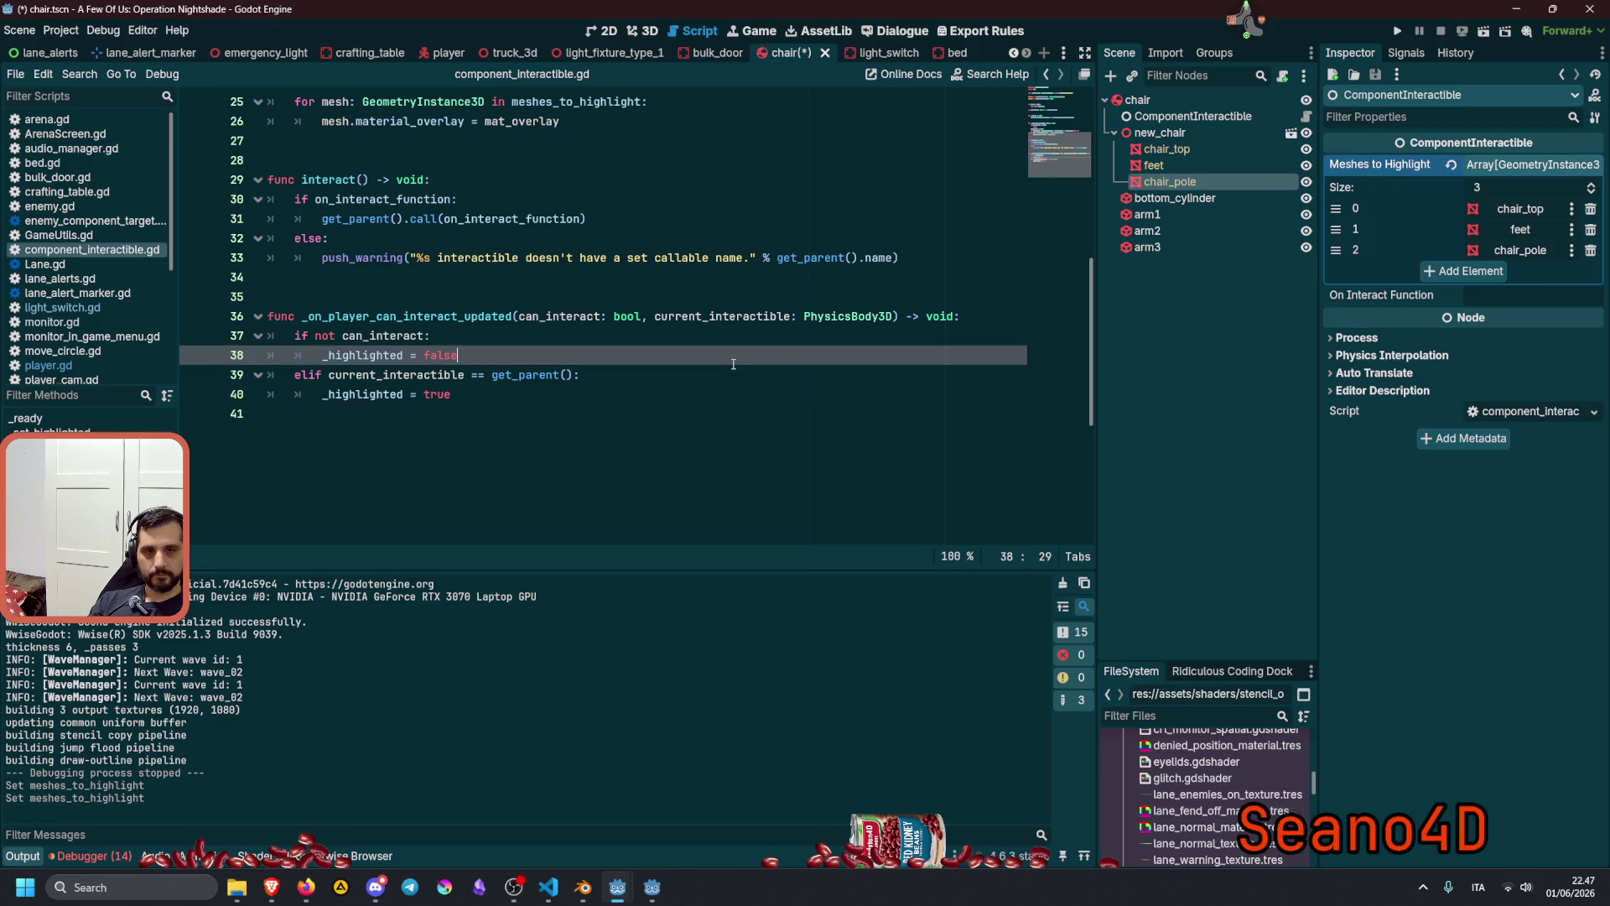
key("F5")
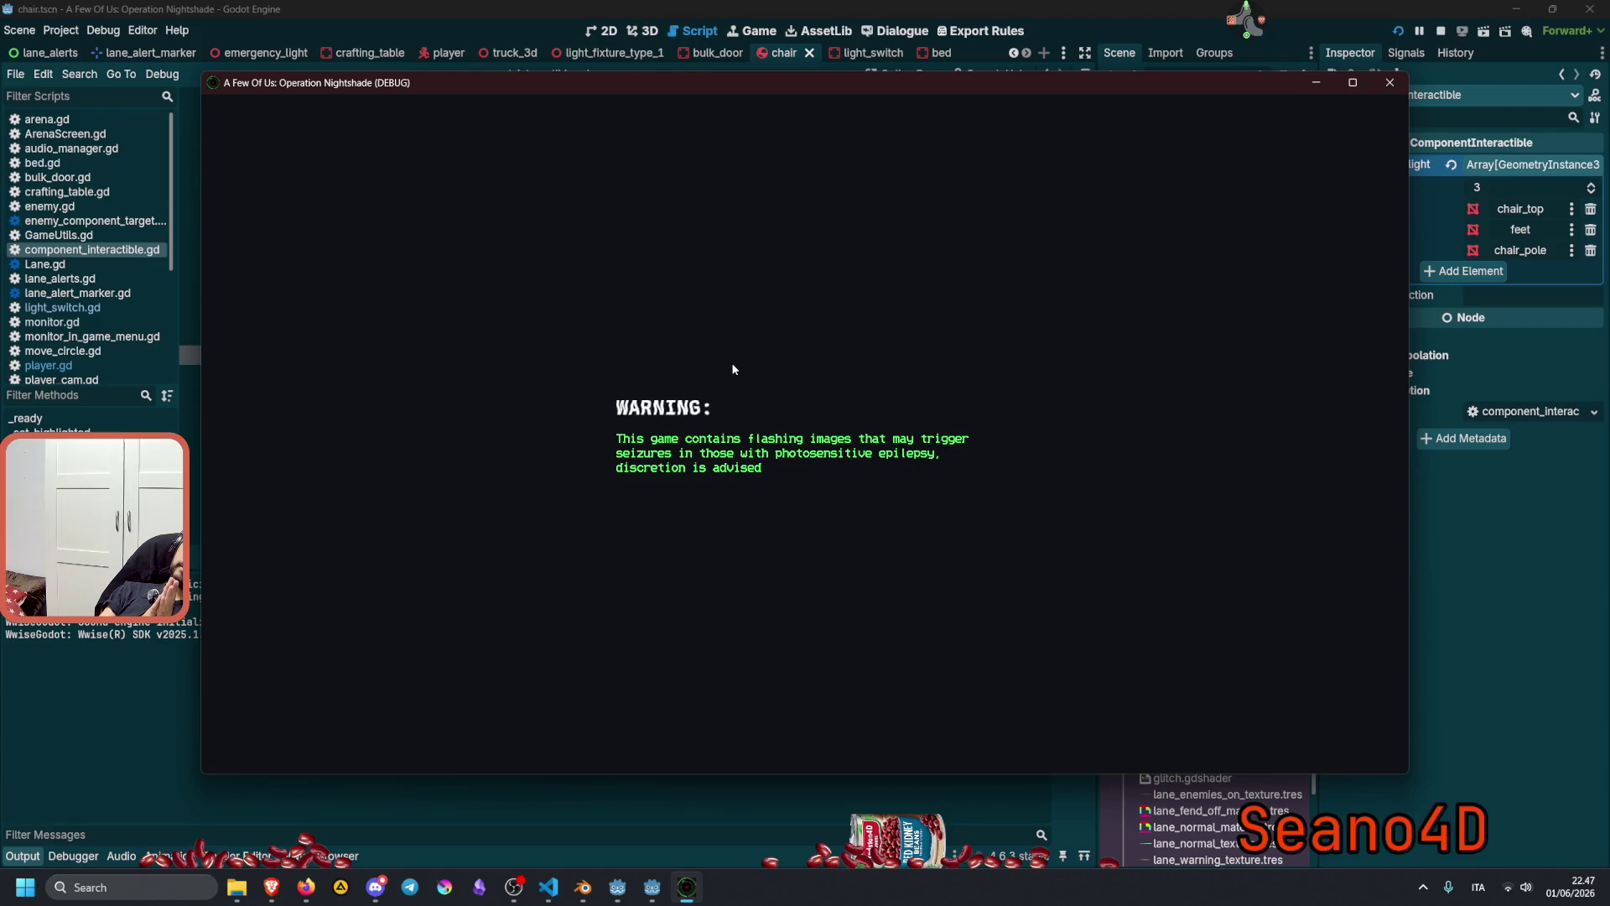
Load the test level to confirm the chair's feet and pole outline, then stop the game.
type("test")
key("Return")
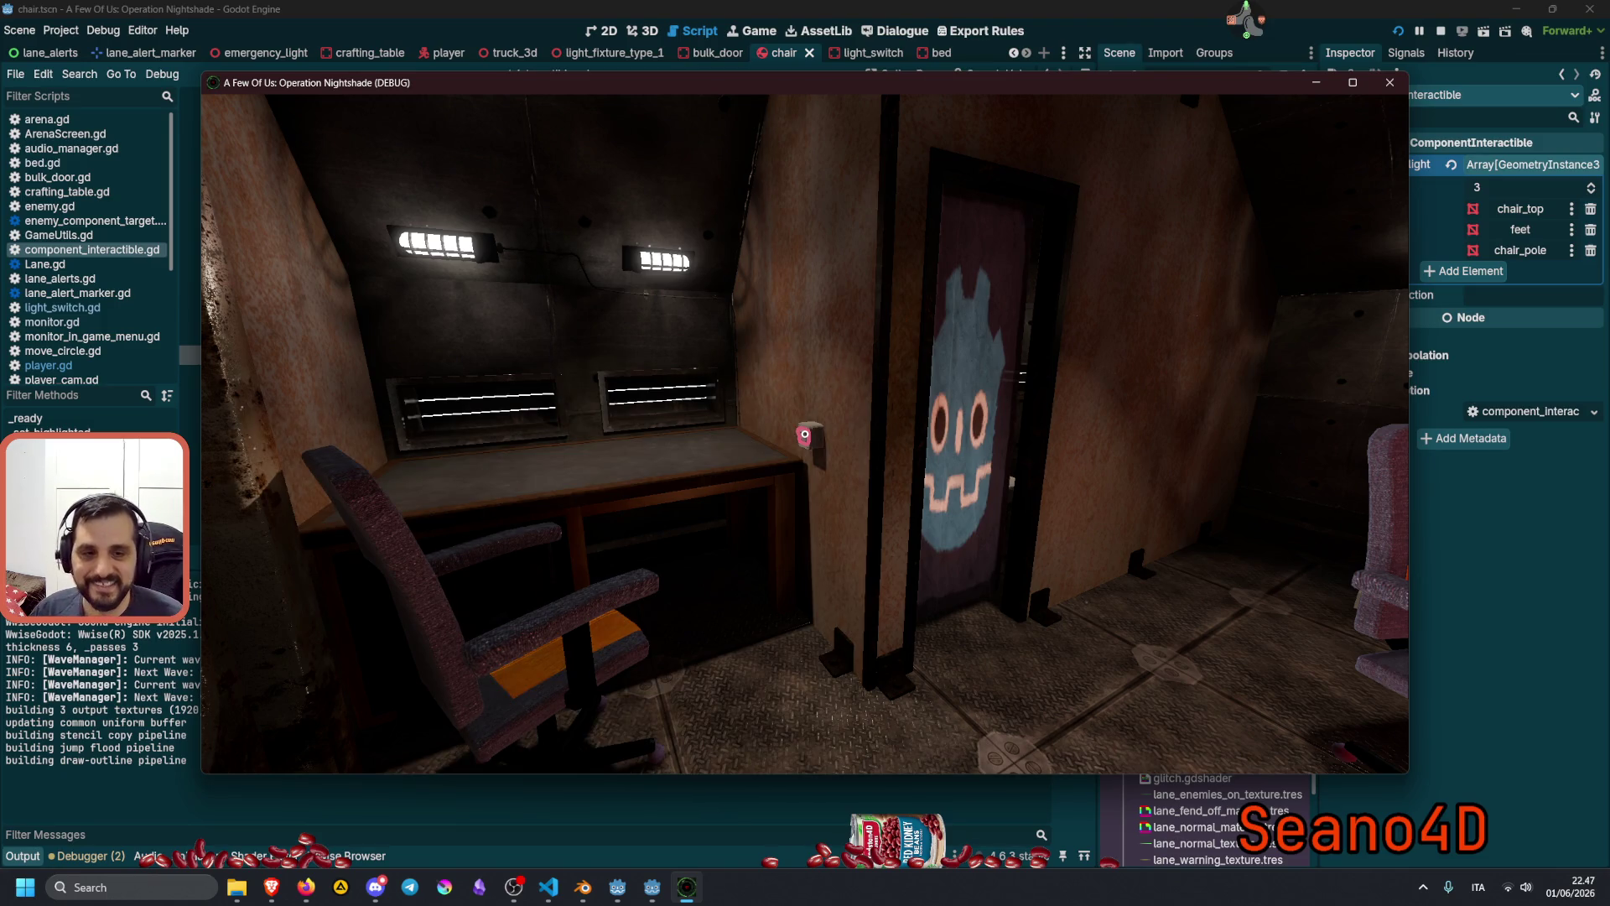
key("F8")
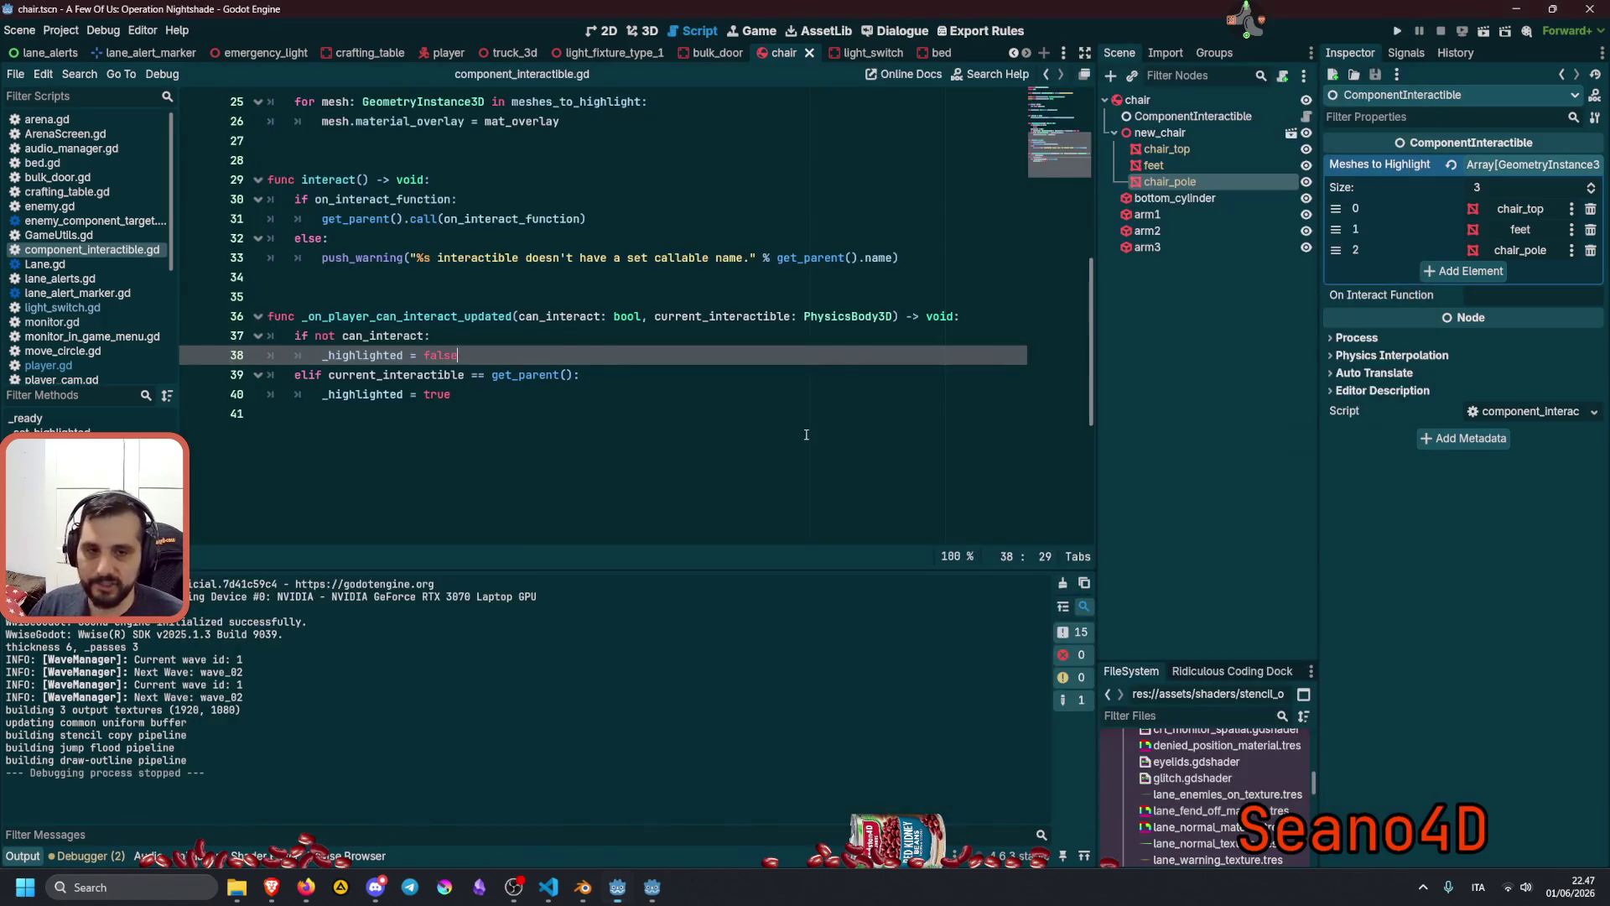
In the player scene, set ray_interact's Target Position z to -0.9.
left_click(449, 52)
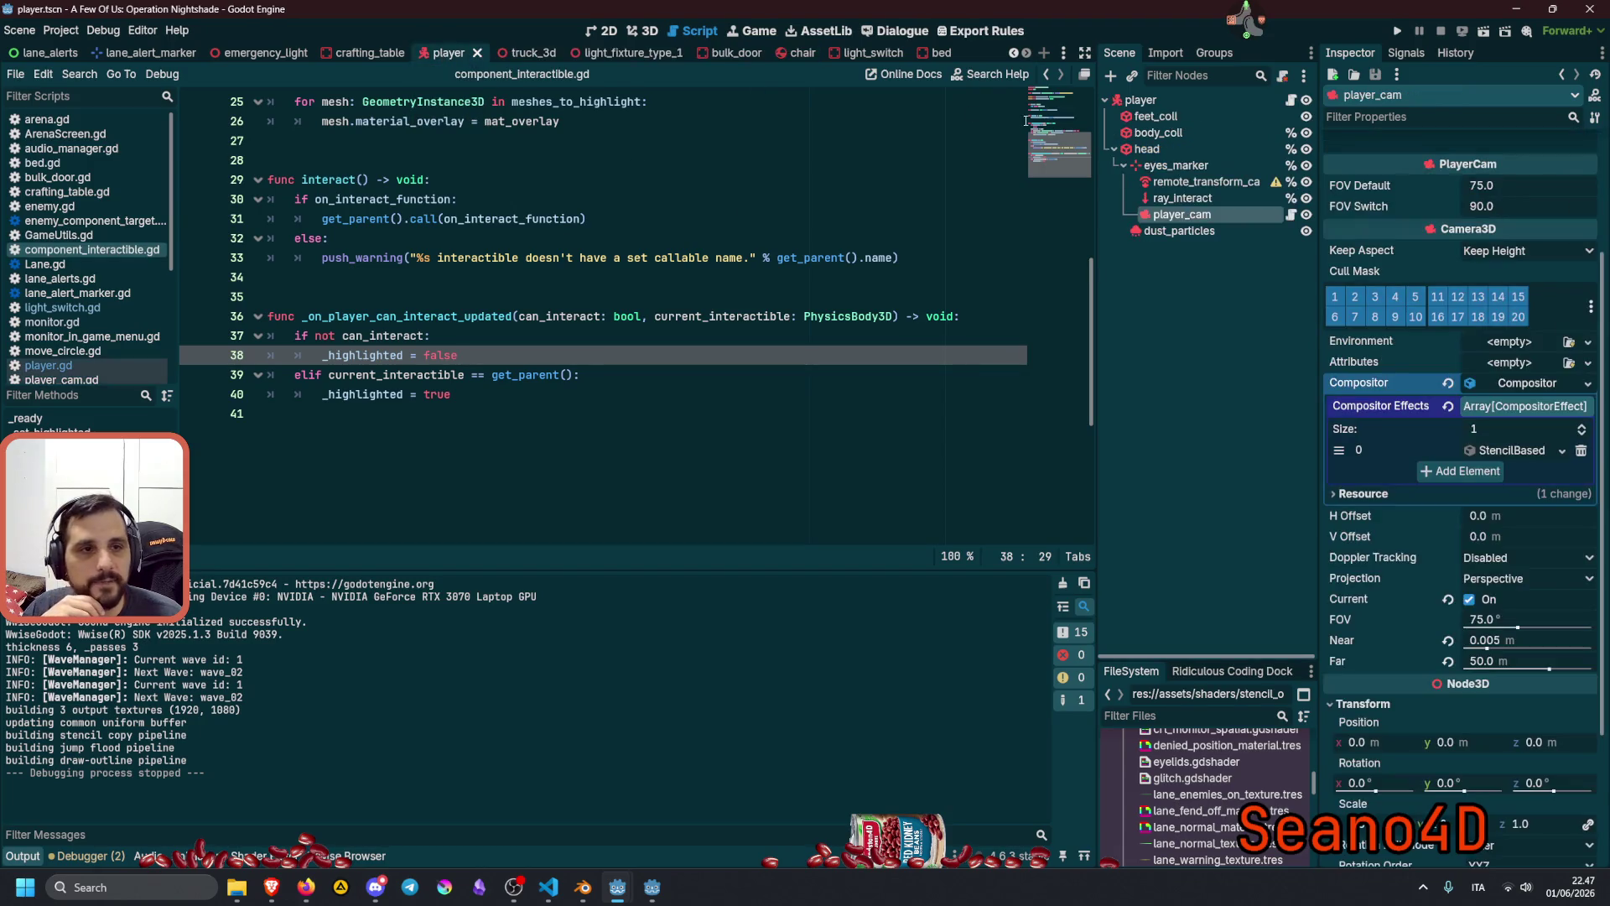
left_click(1182, 198)
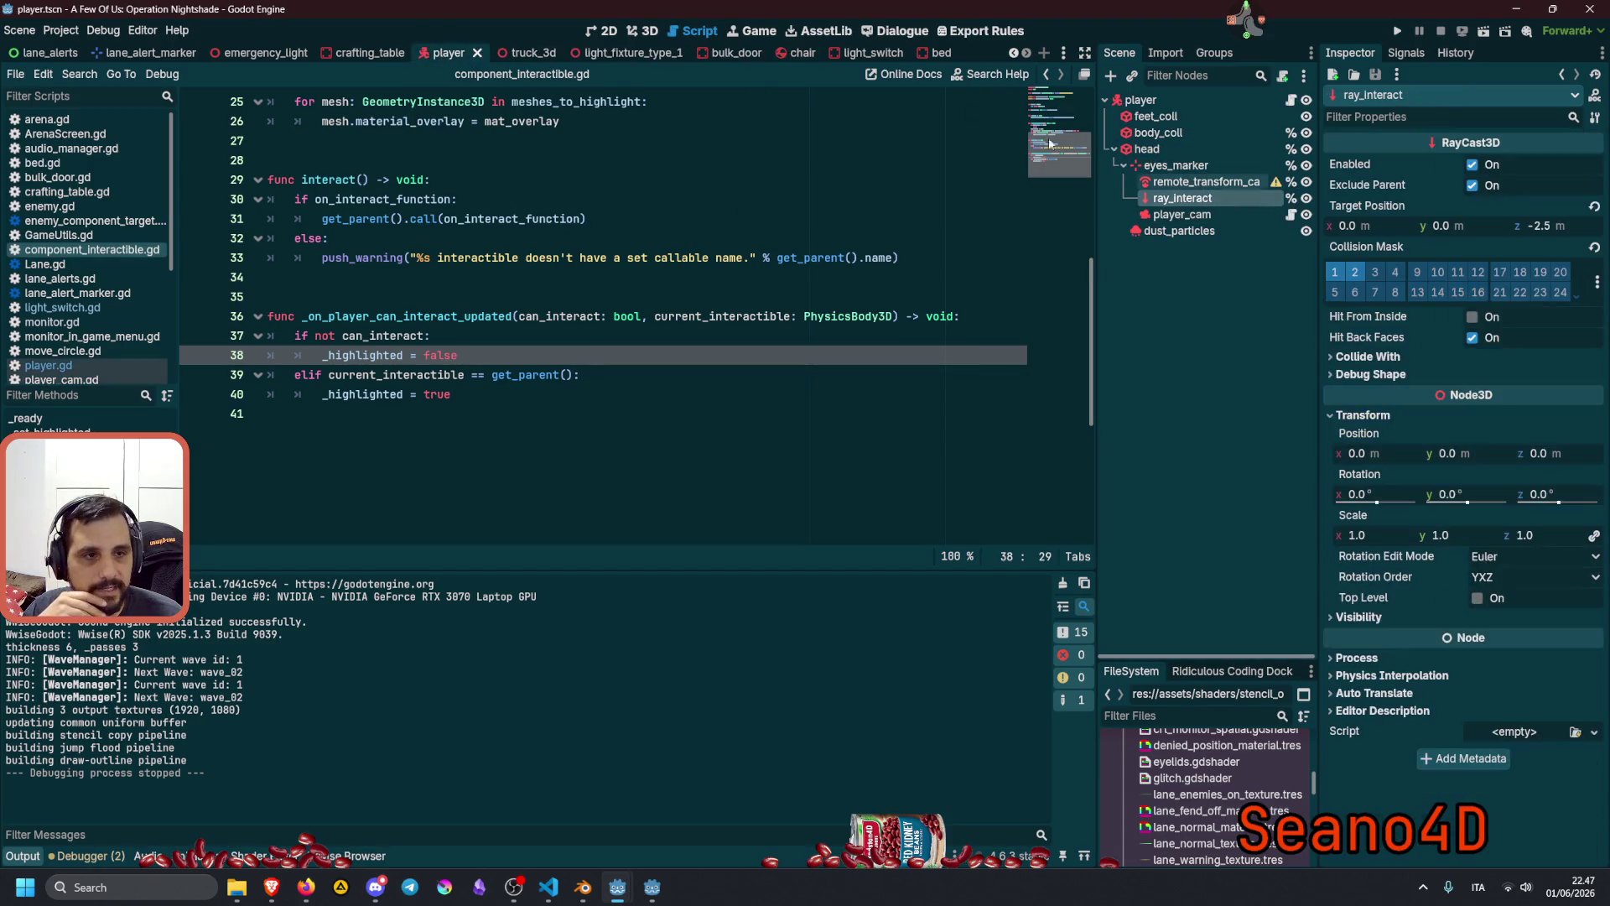
left_click(1548, 226)
left_click(1546, 226)
key("BackSpace")
key("BackSpace")
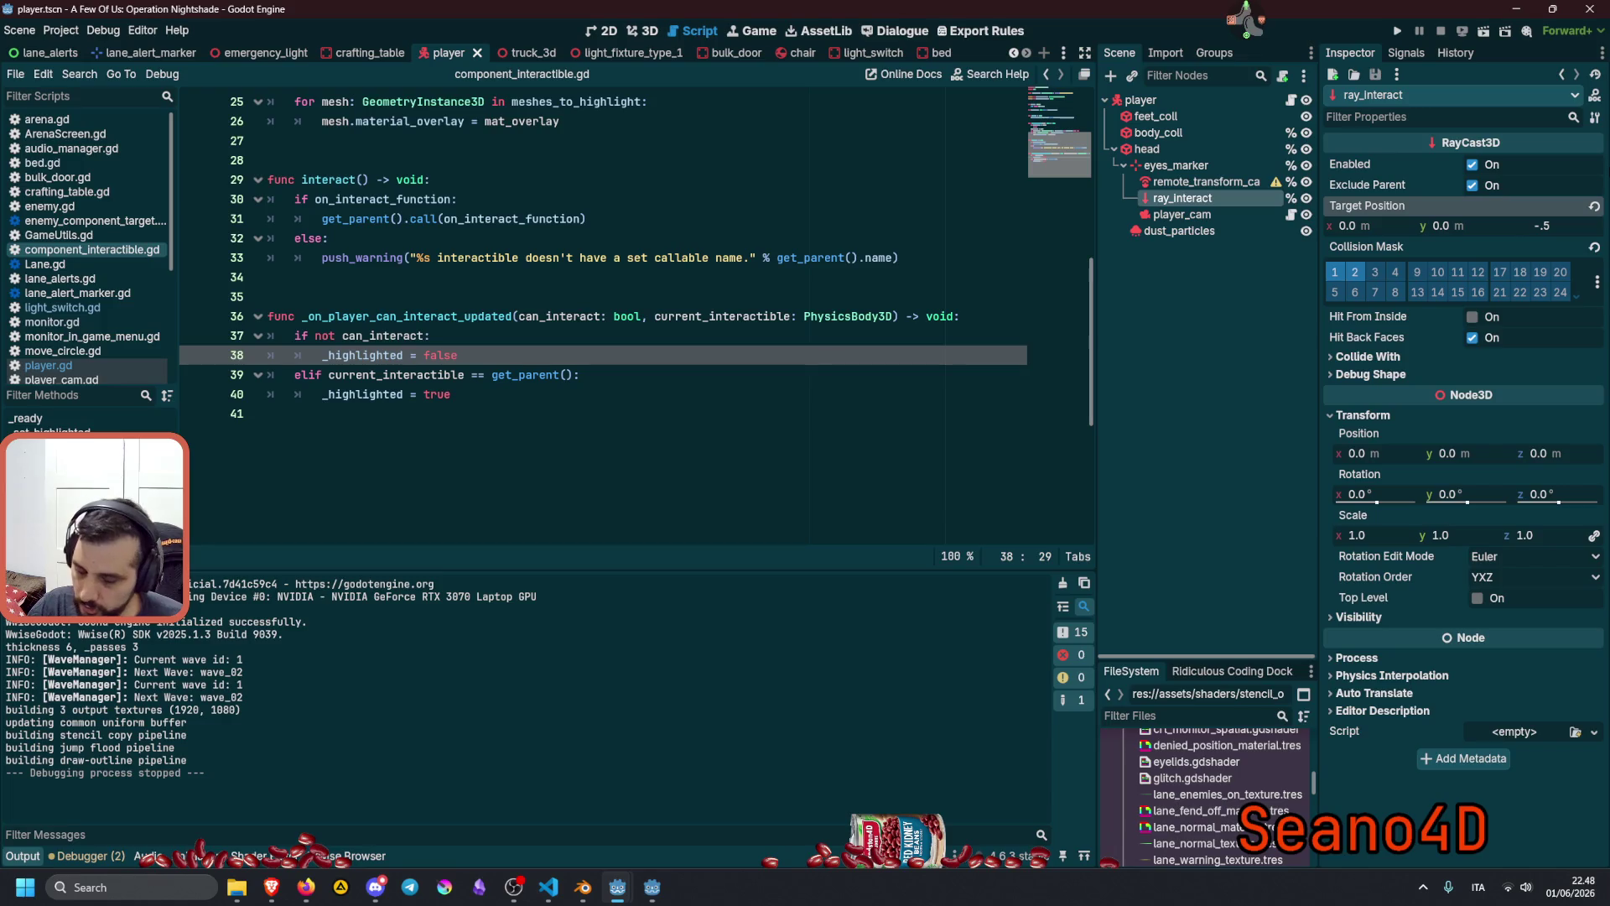
type("0")
key("BackSpace")
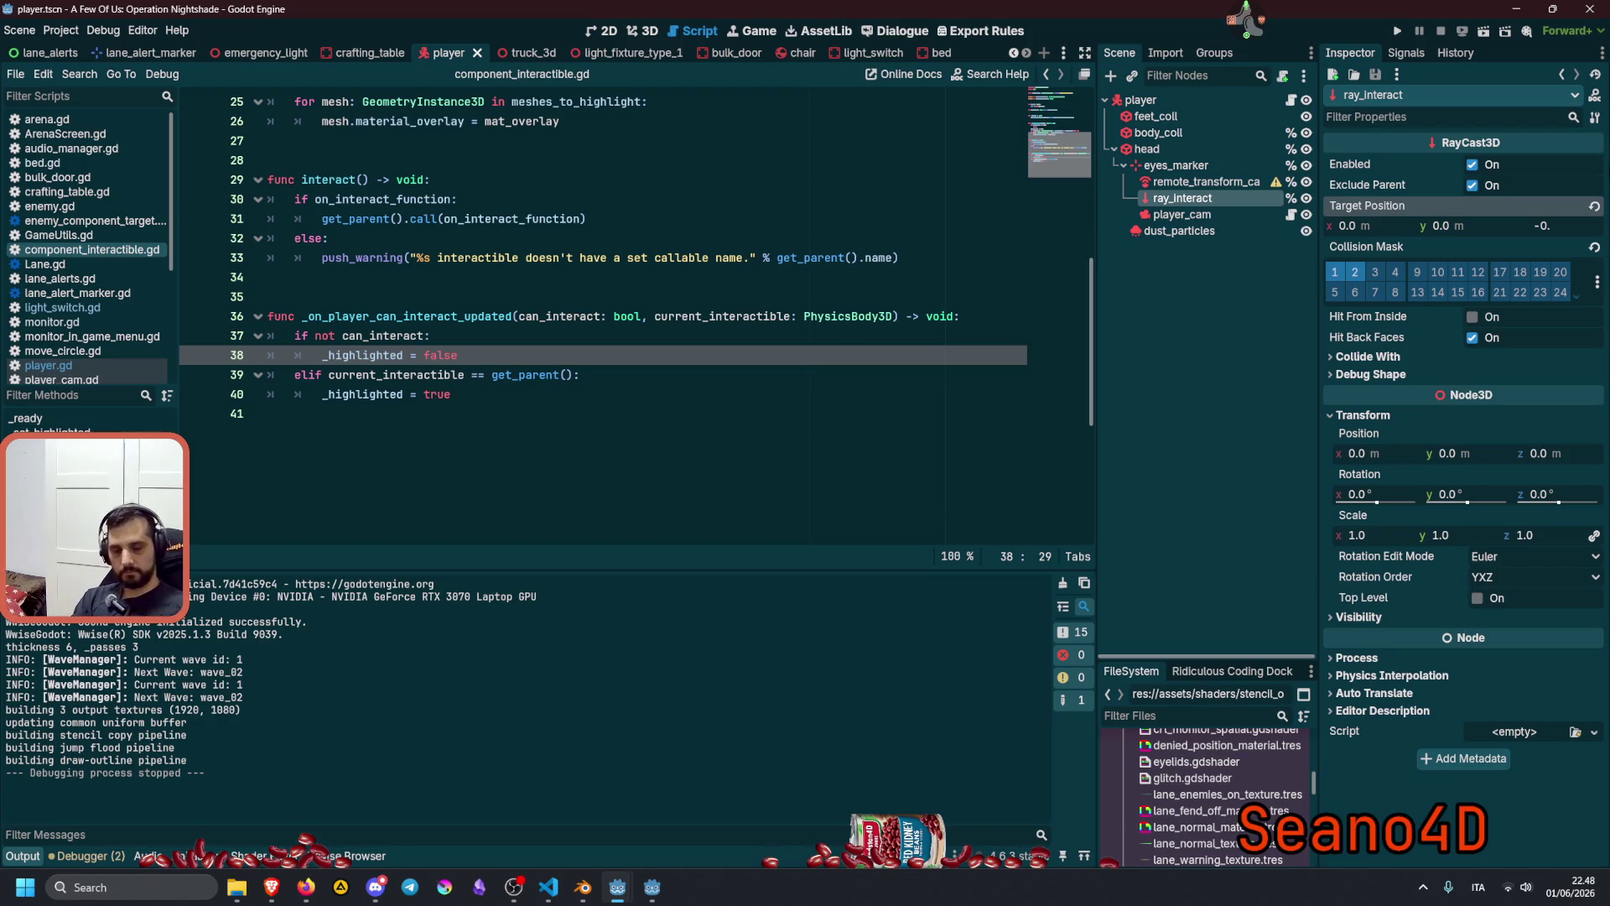
type("9")
key("Return")
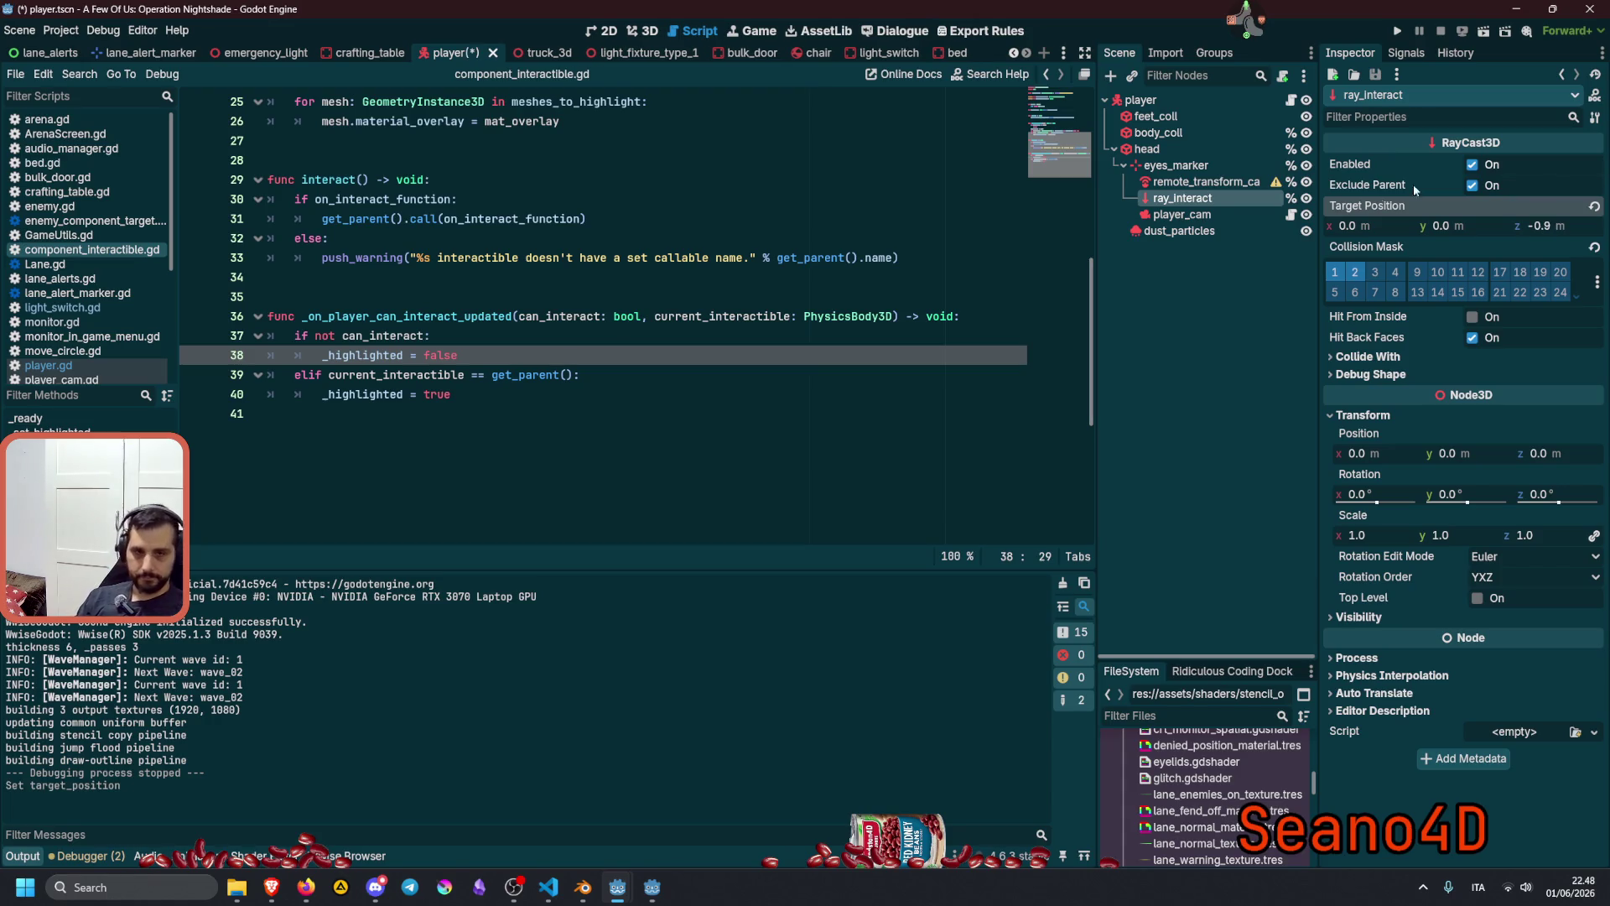
Save the player scene and launch the game.
left_click(683, 403)
key("ctrl+s")
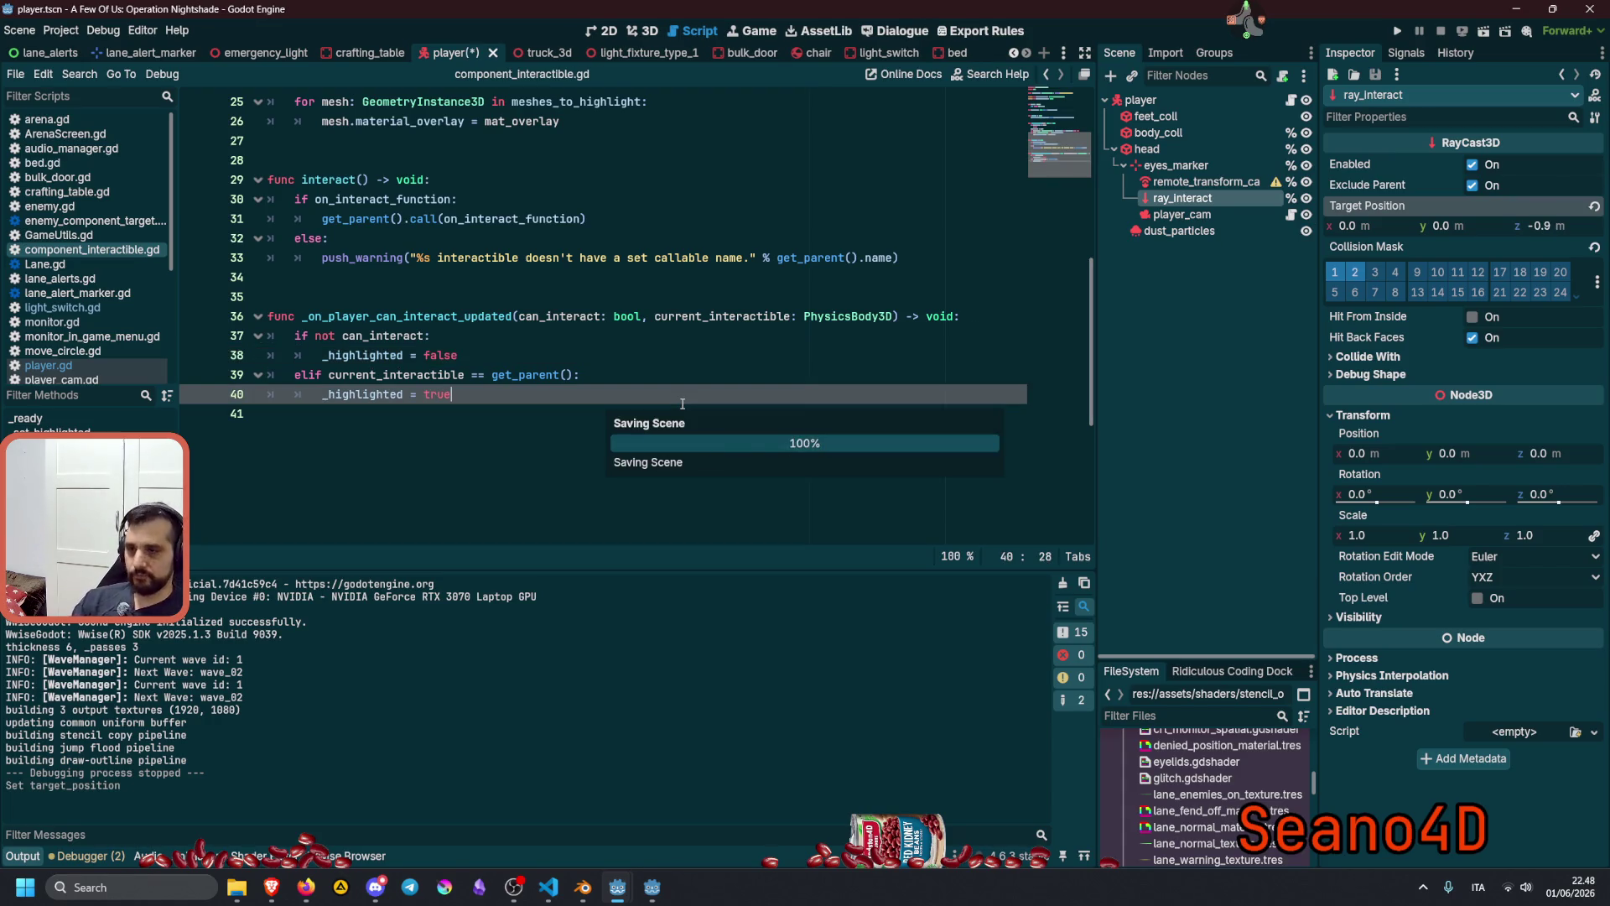
key("F5")
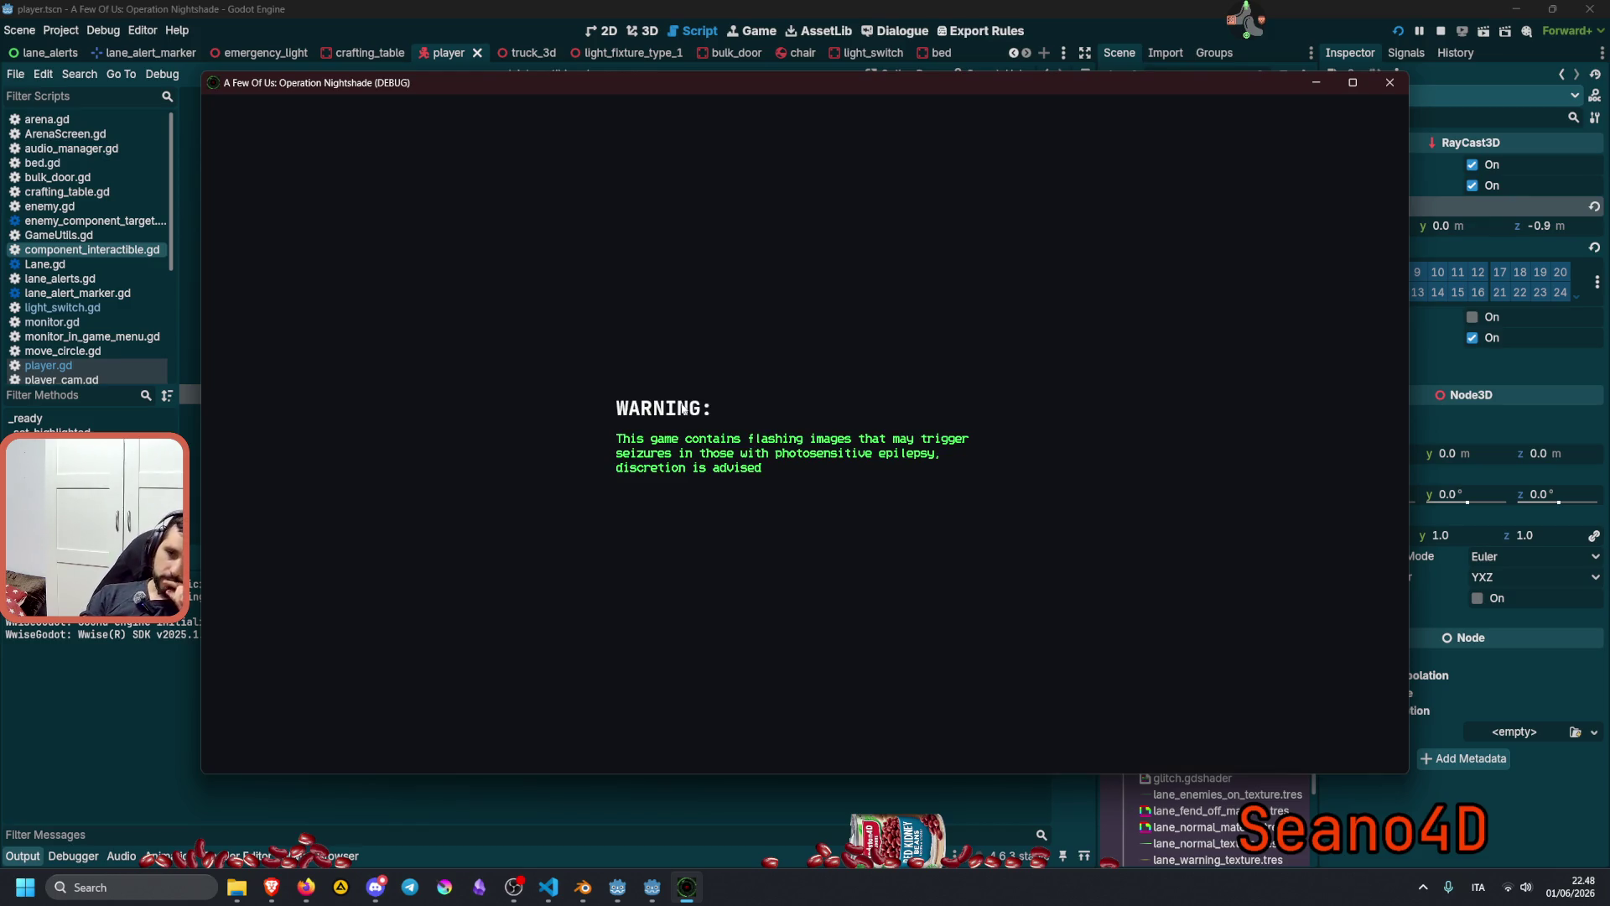
Load the test level, swap to the neighbouring monitor to check interaction reach, then stop the game.
type("test")
key("Return")
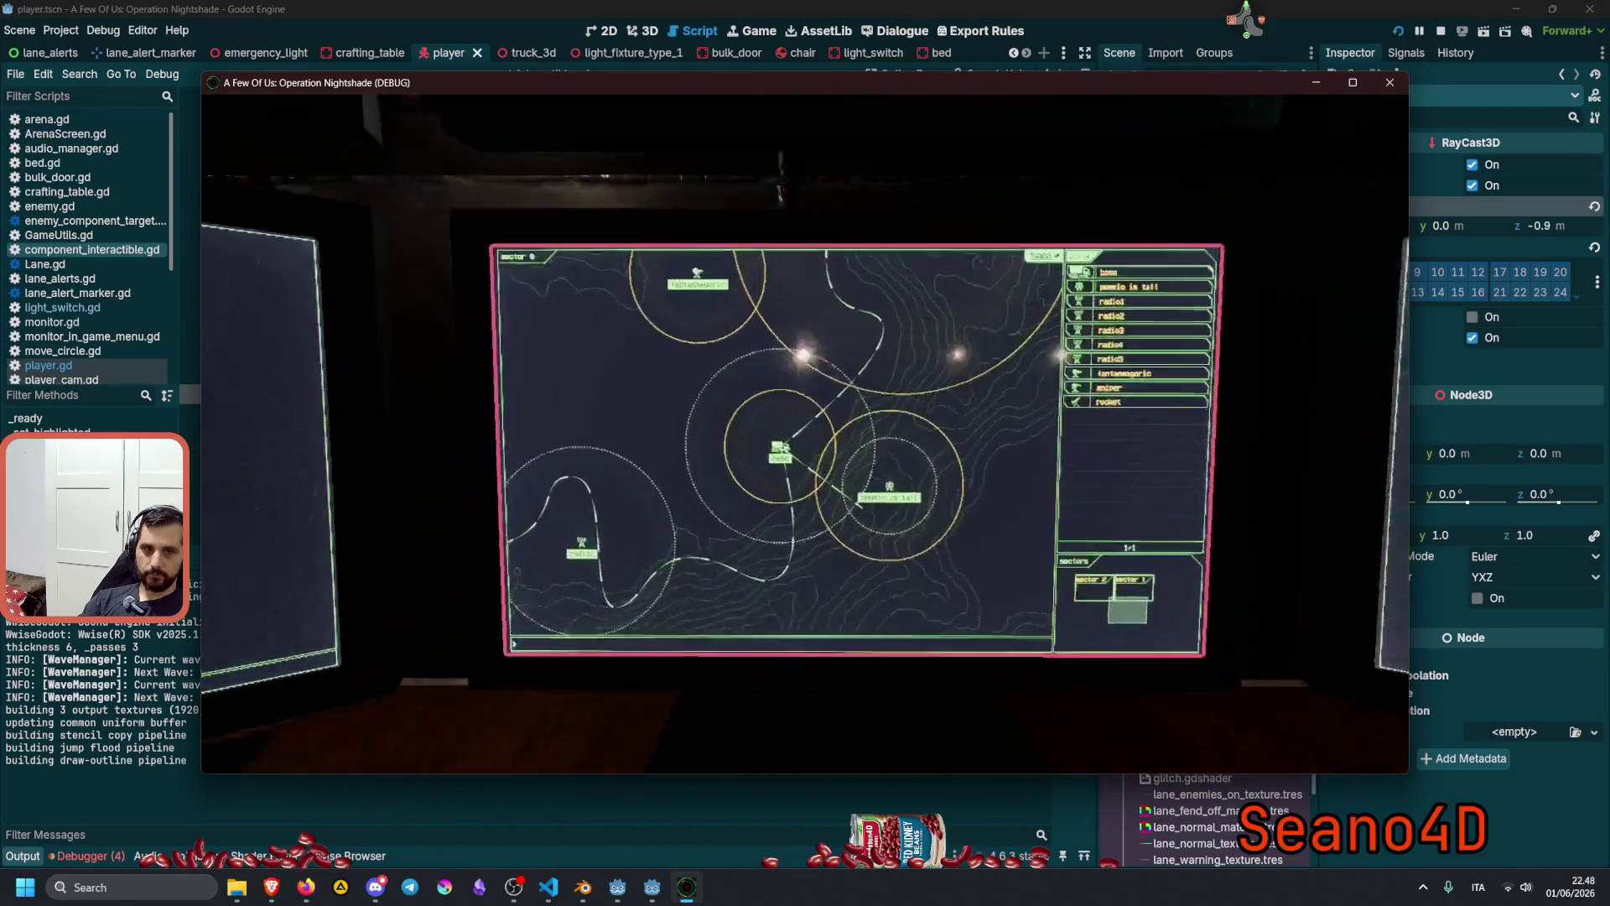
key("alt+Right")
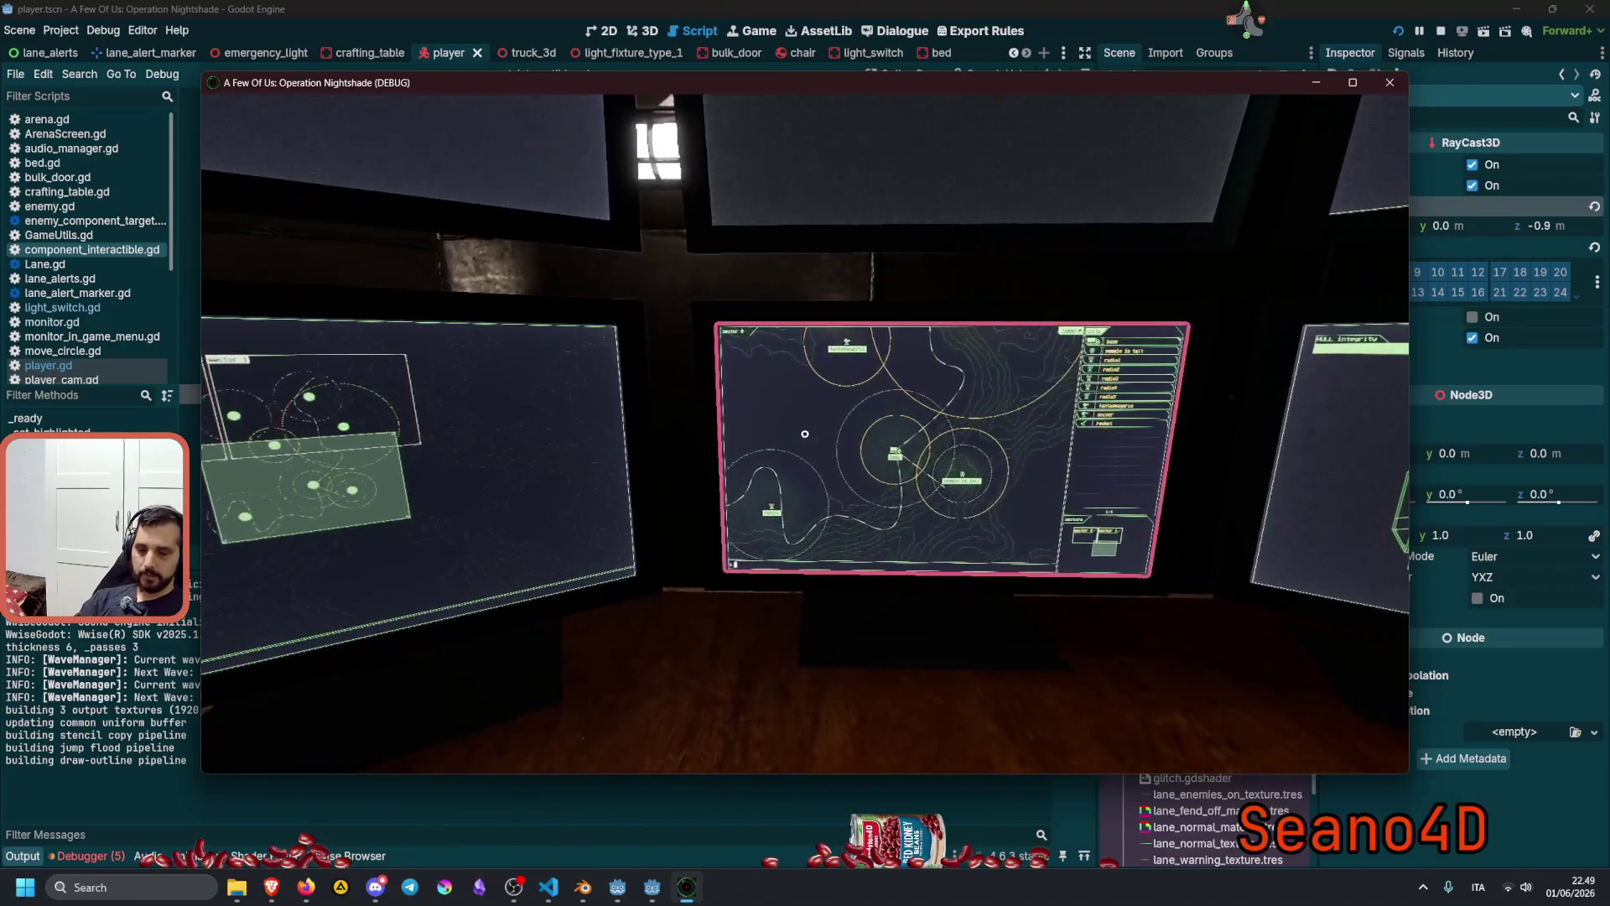
key("F8")
Set ray_interact's Target Position z to -1.2, save the player scene and run the game.
left_click(1534, 228)
type("-1.2")
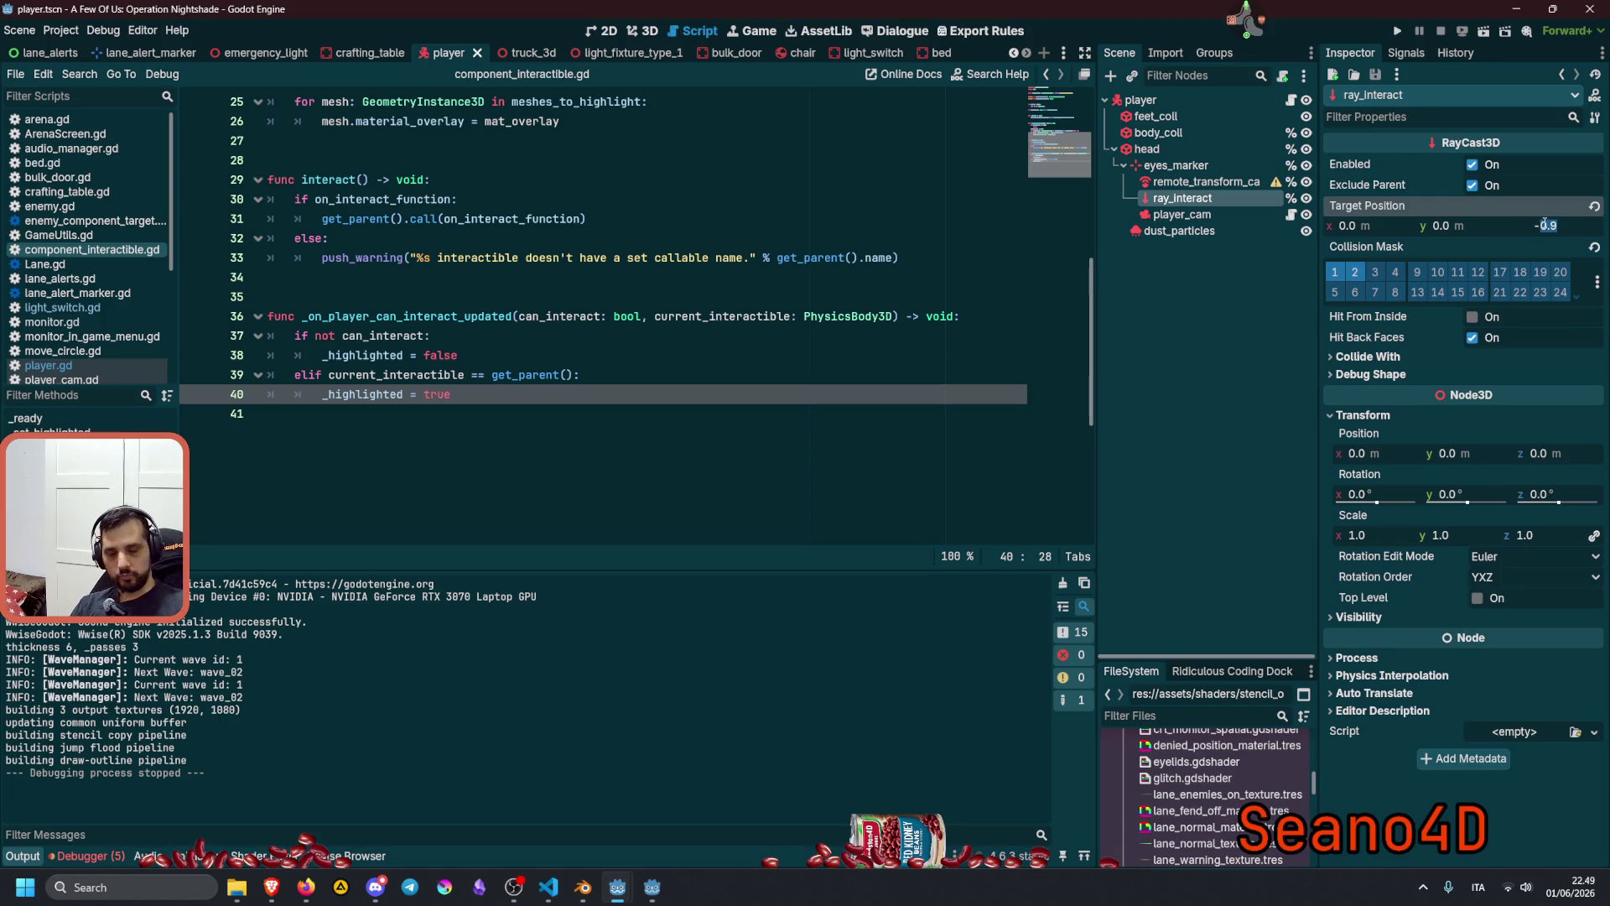
key("Return")
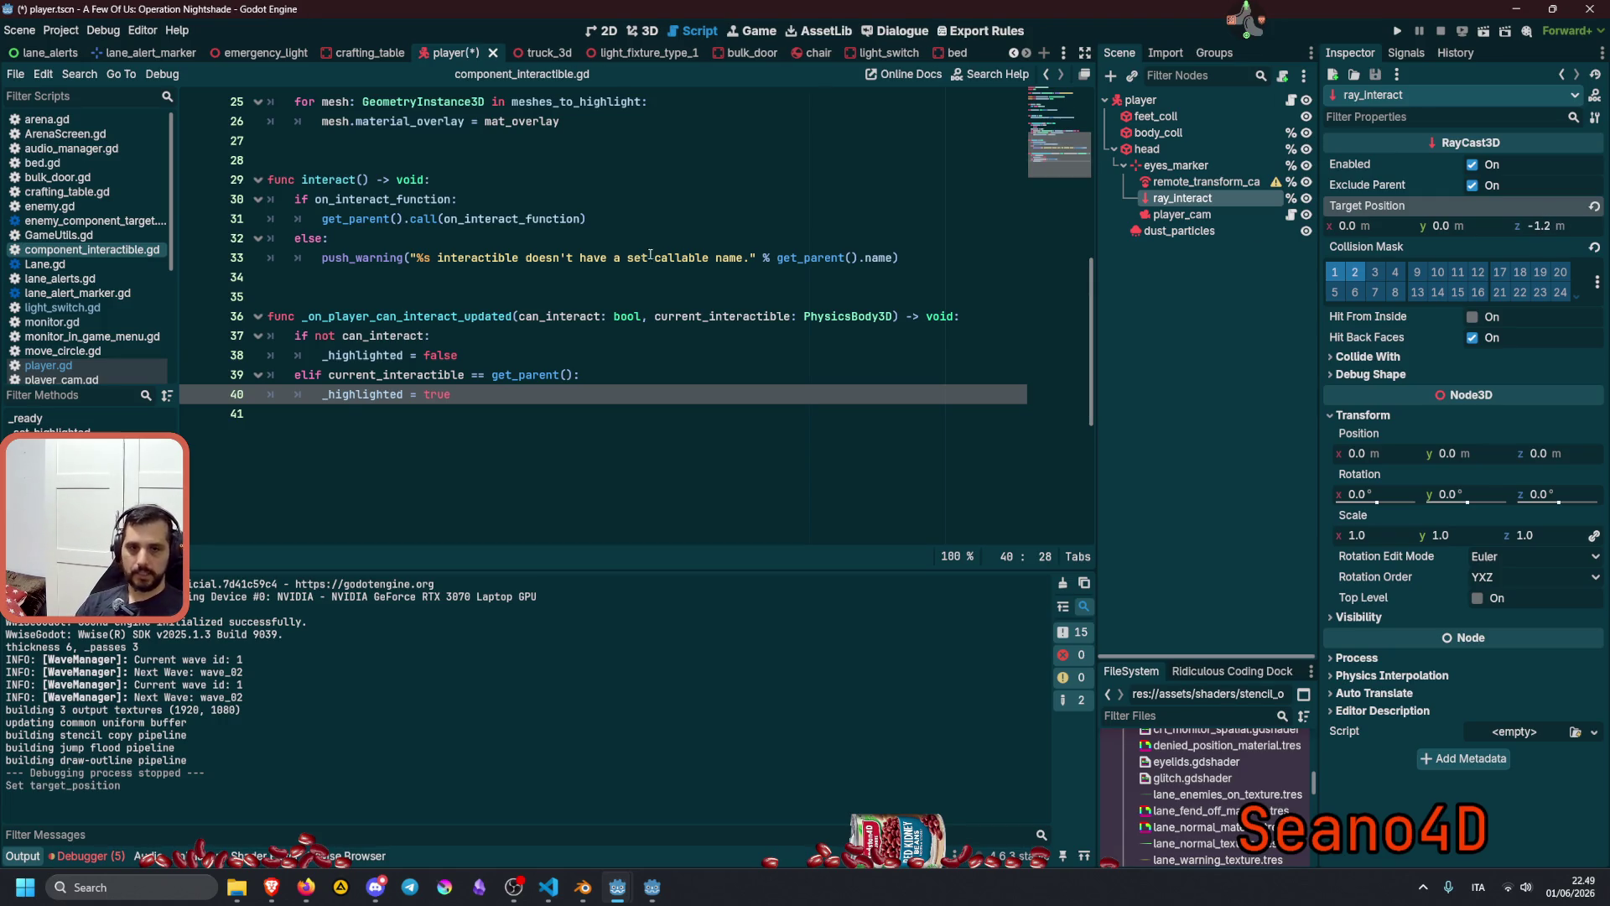
left_click(643, 257)
key("ctrl+s")
key("F5")
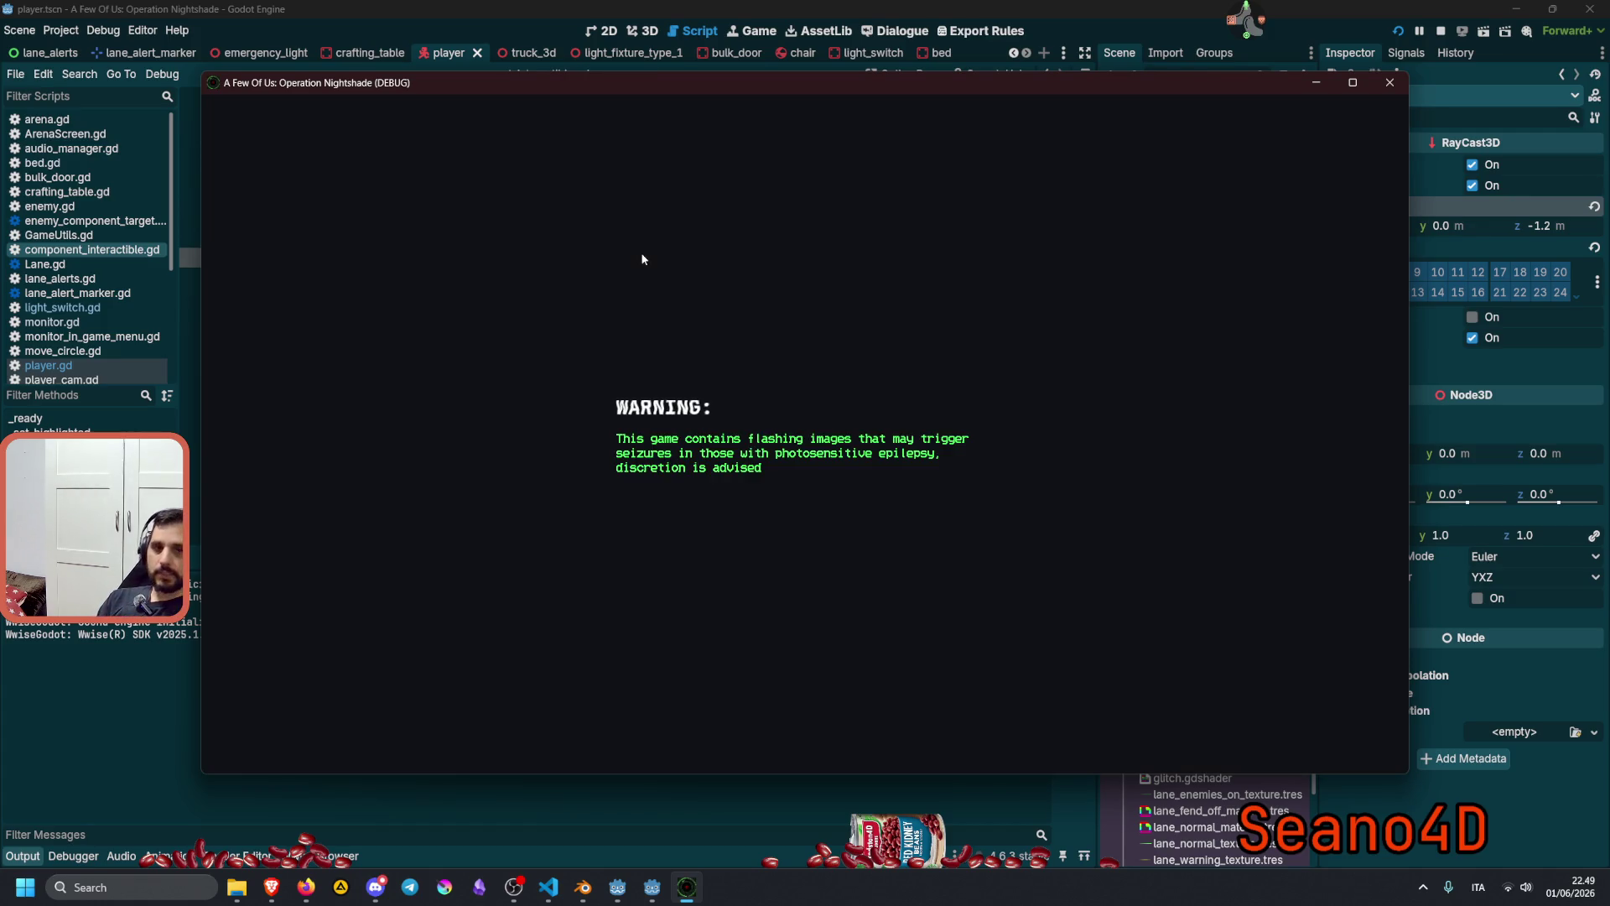
Load the test level, check the map monitor, walk toward the chair to test its outline, then stop the game.
type("test")
key("Return")
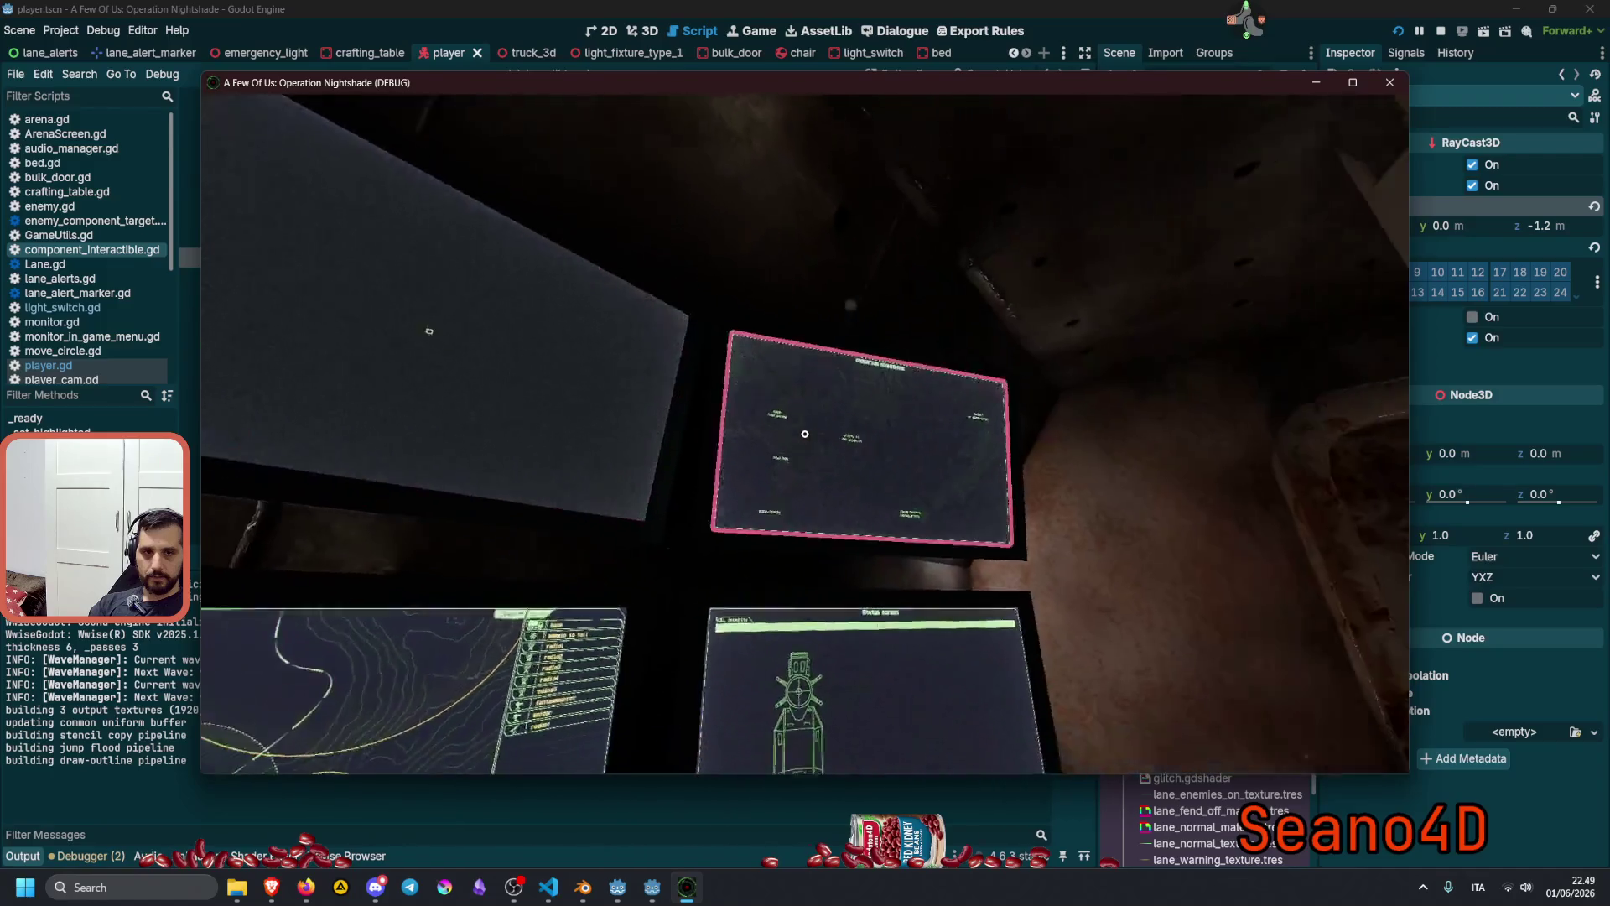
key("e")
key("alt+Left")
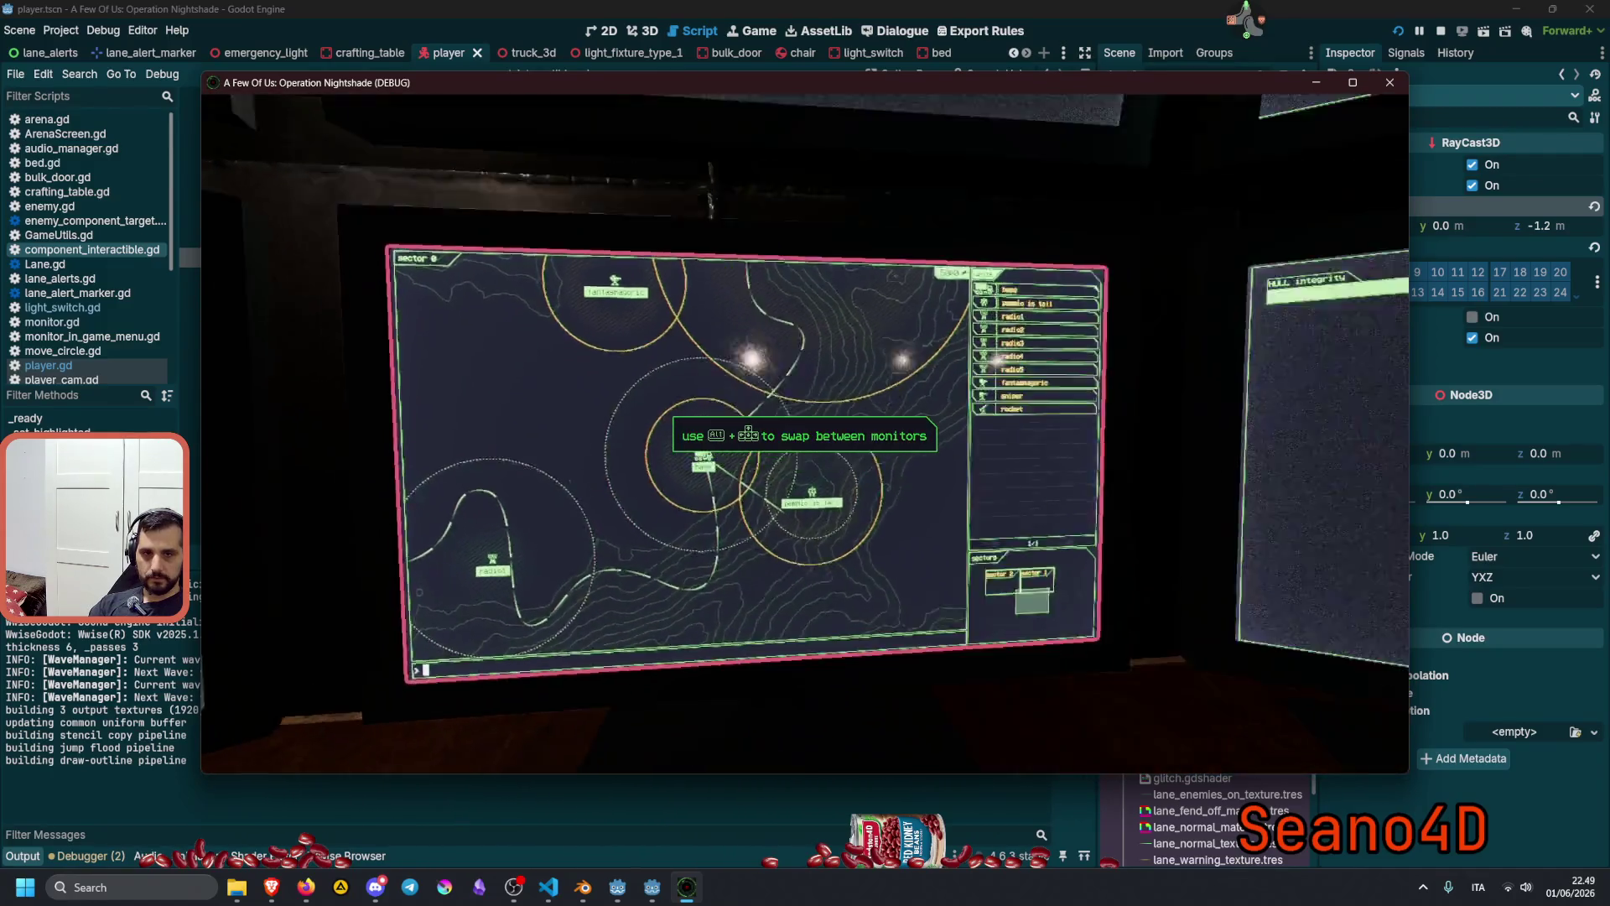
key("e")
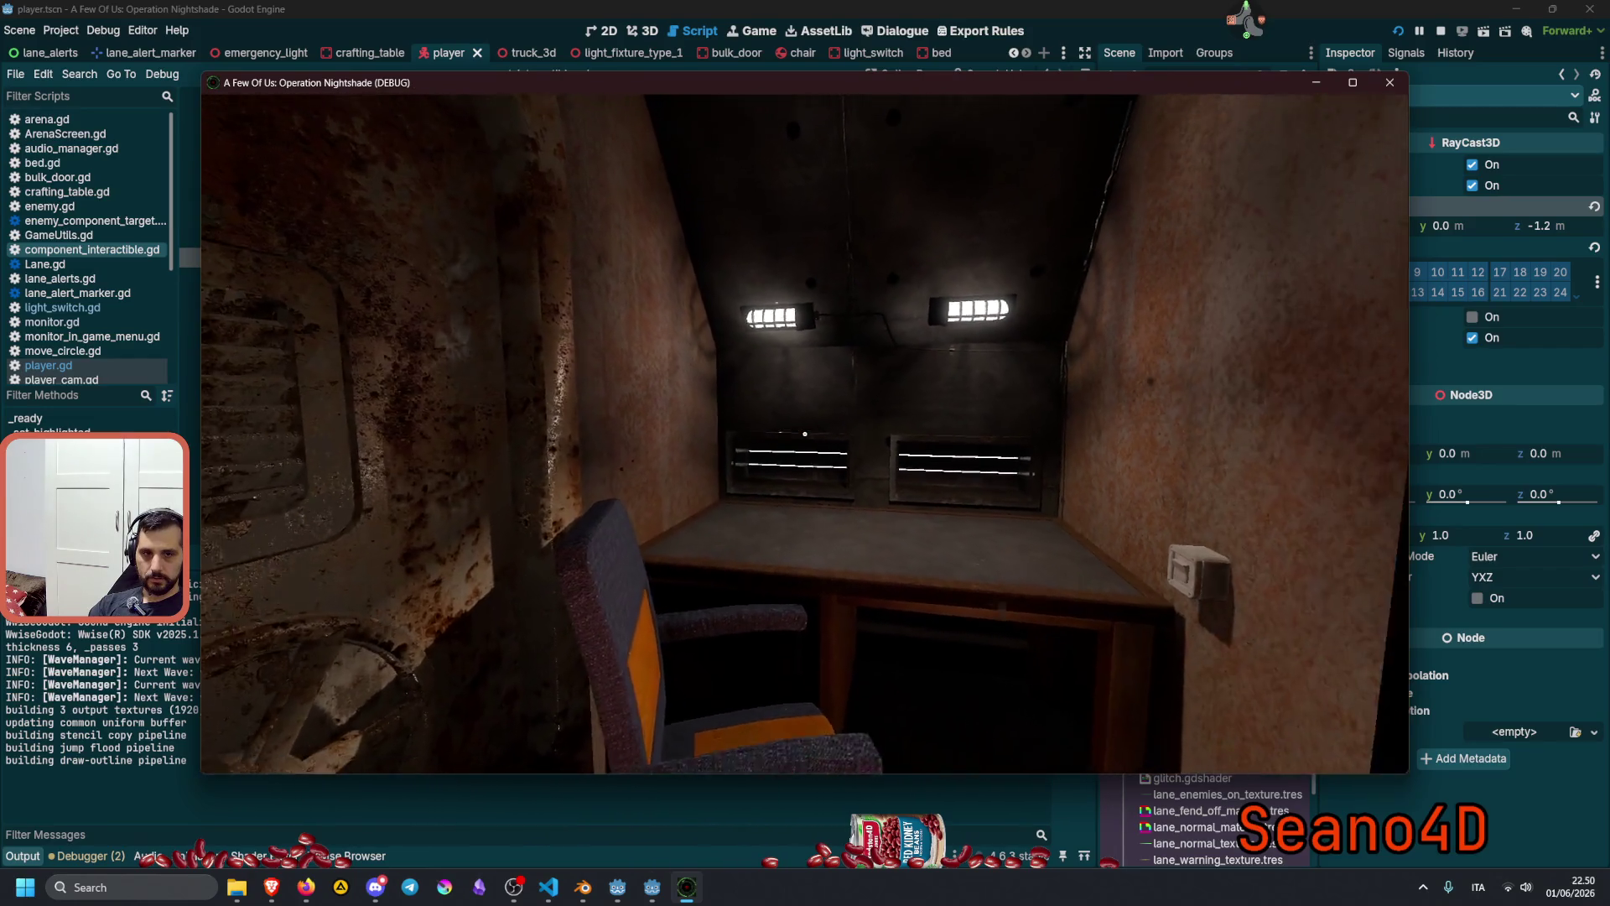
key("w")
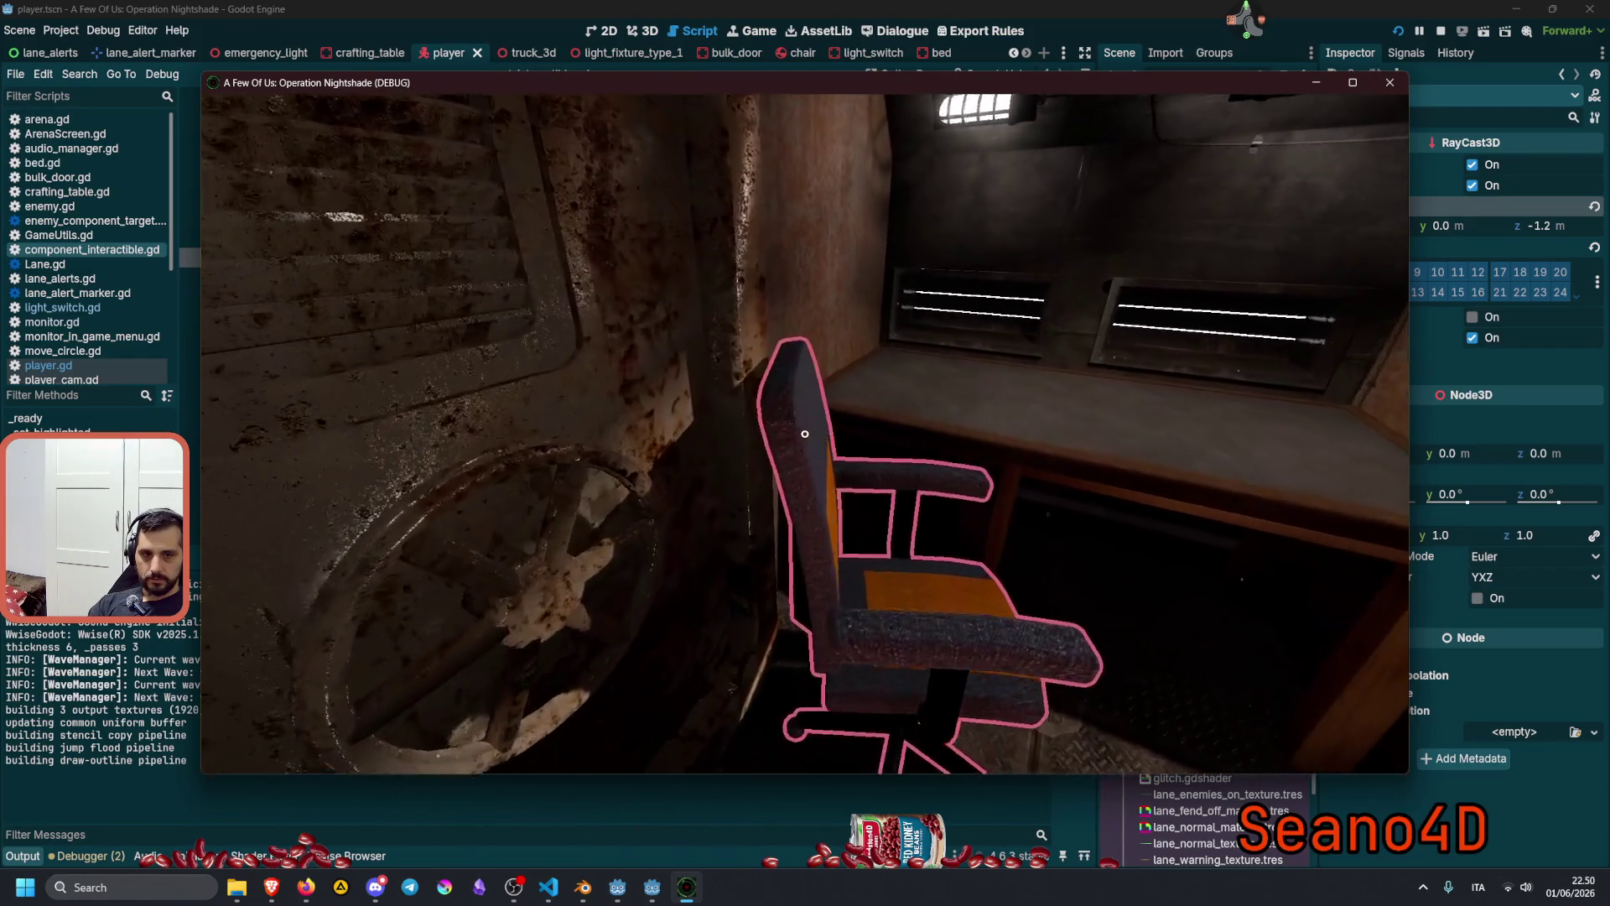
key("F8")
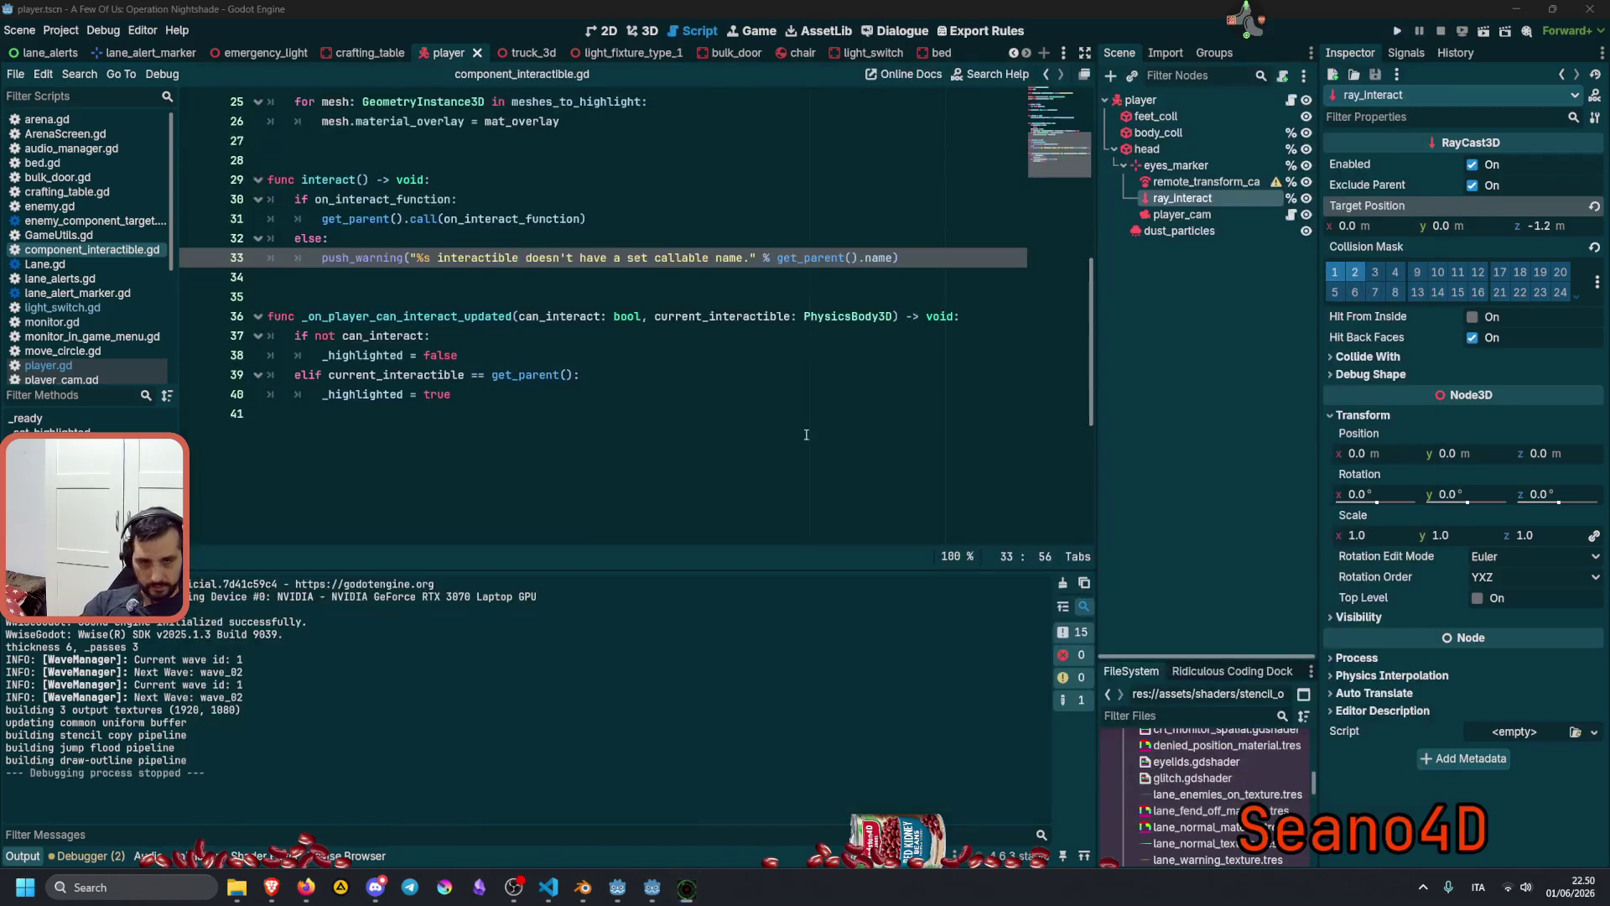
left_click(724, 359)
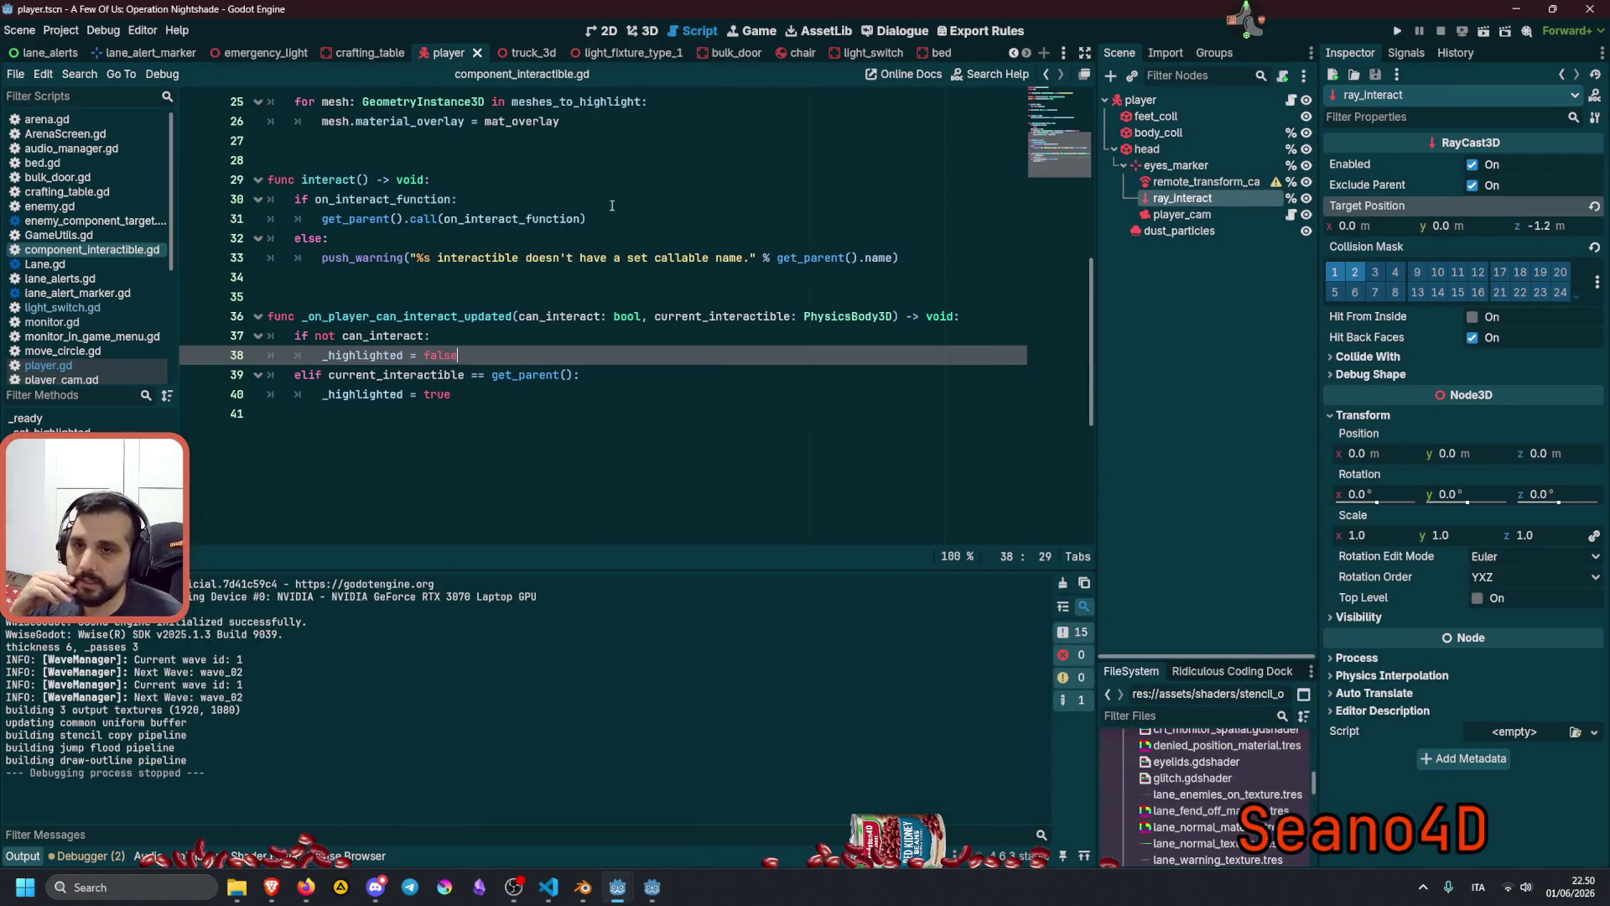
key("shift+alt+o")
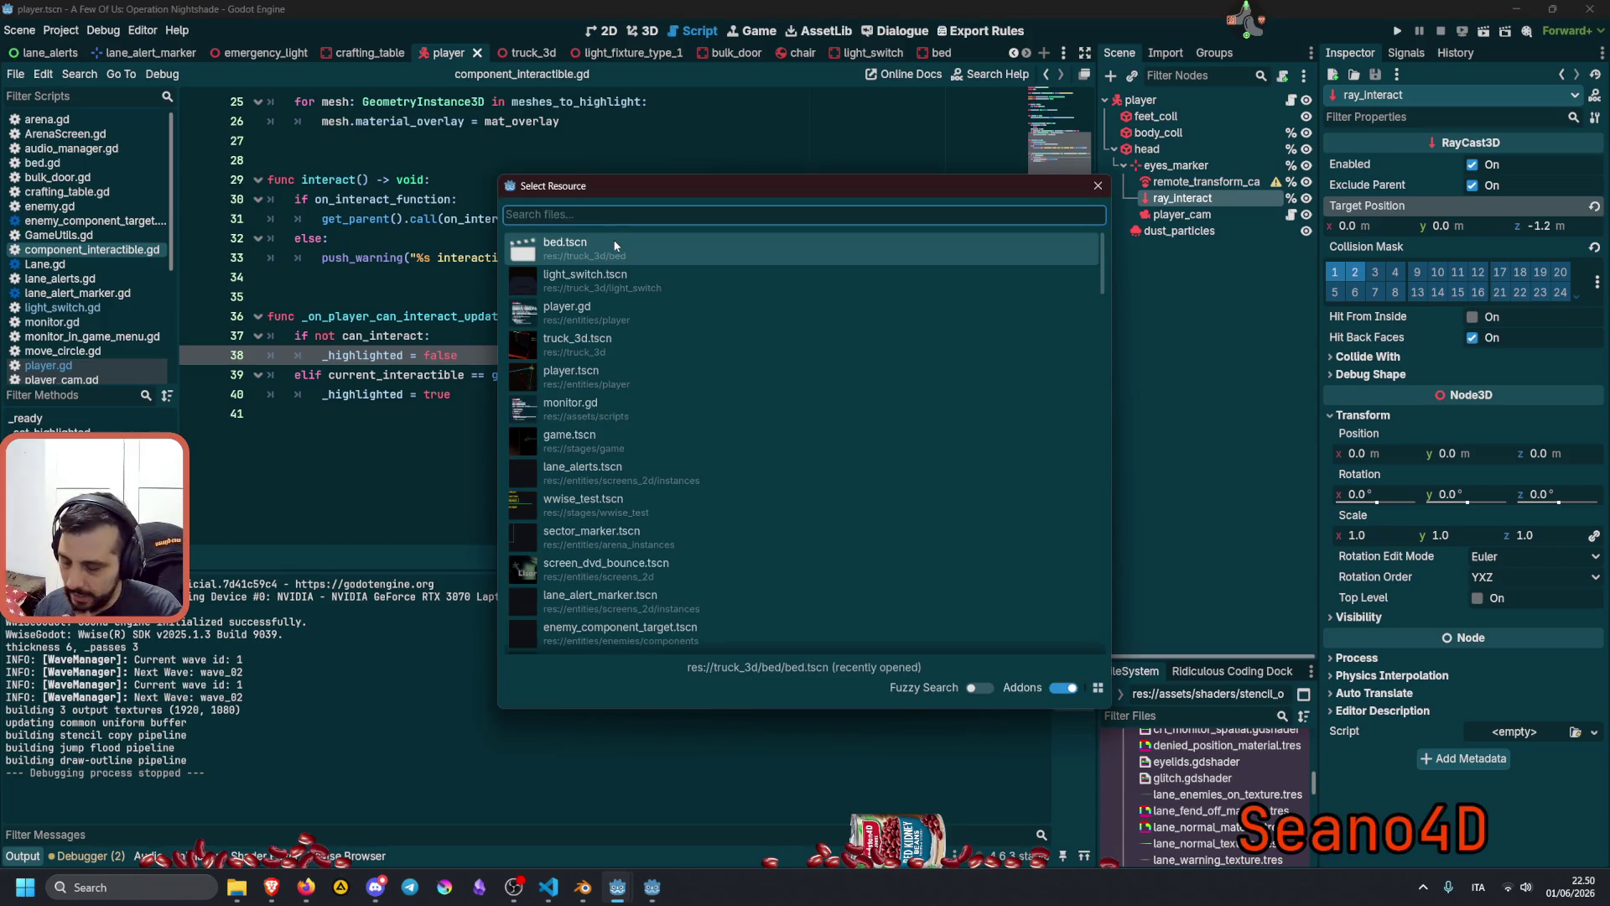
type("hud")
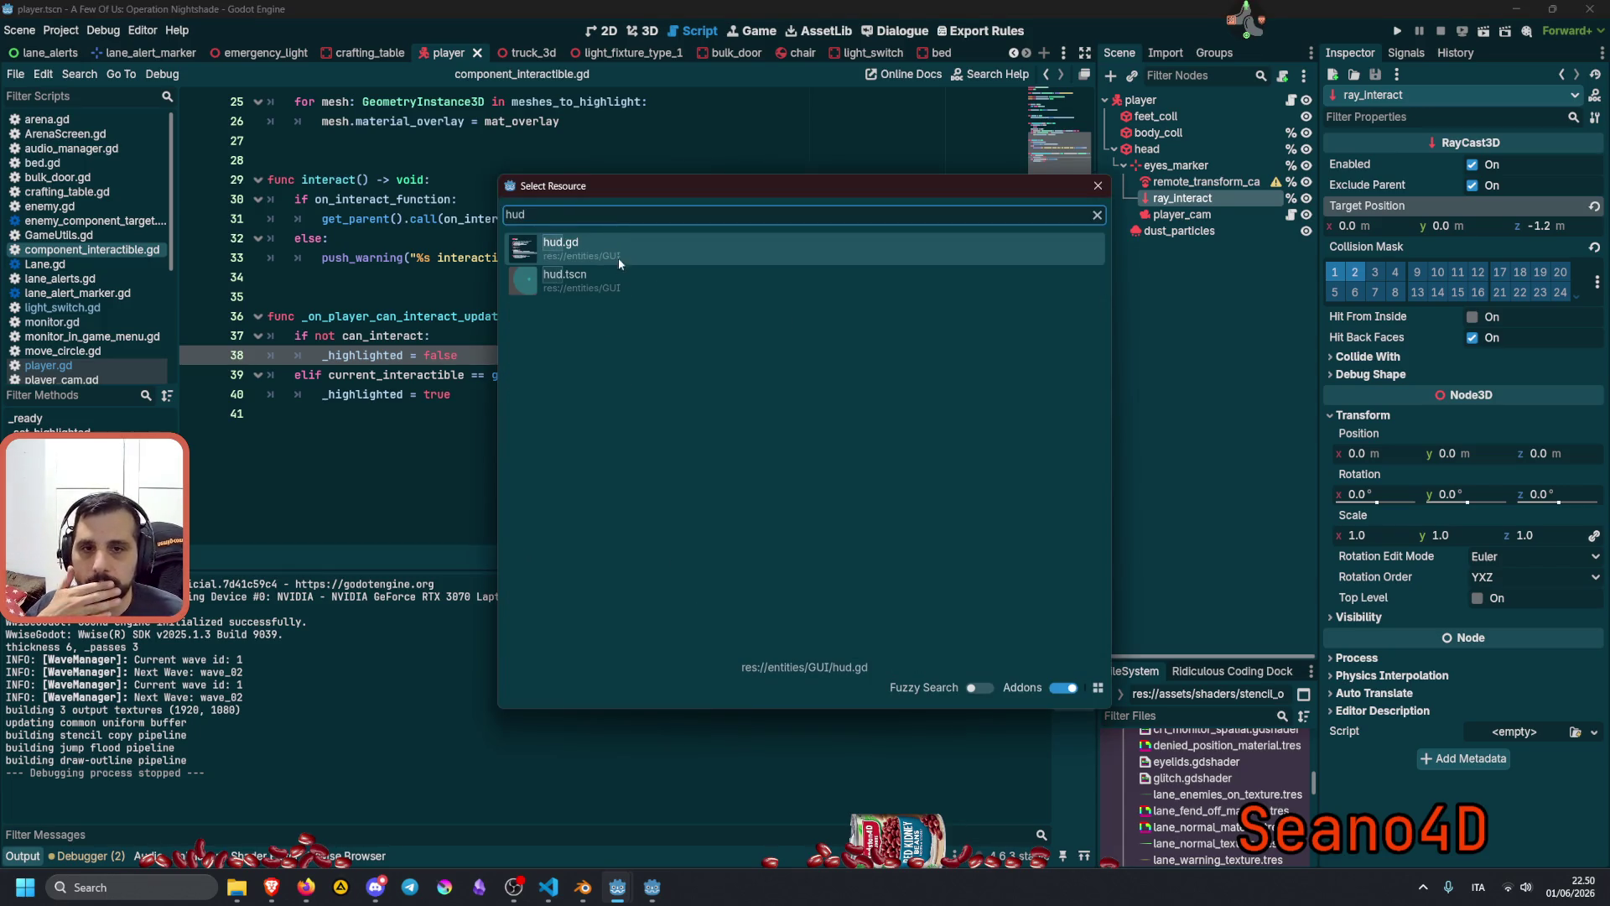
double_click(604, 278)
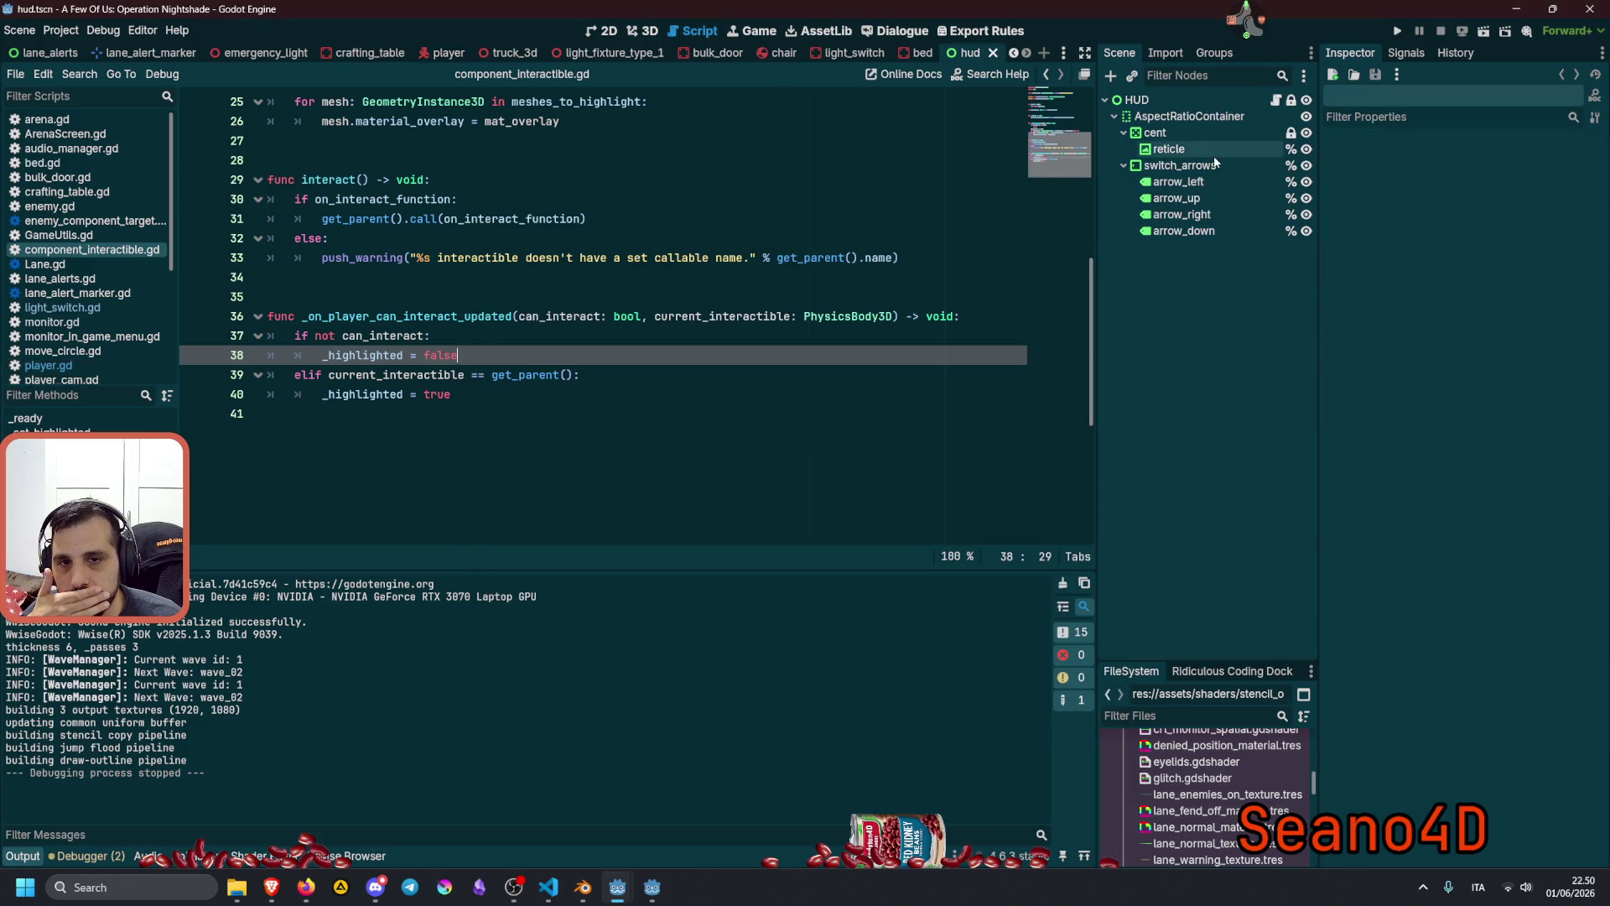
left_click(1187, 149)
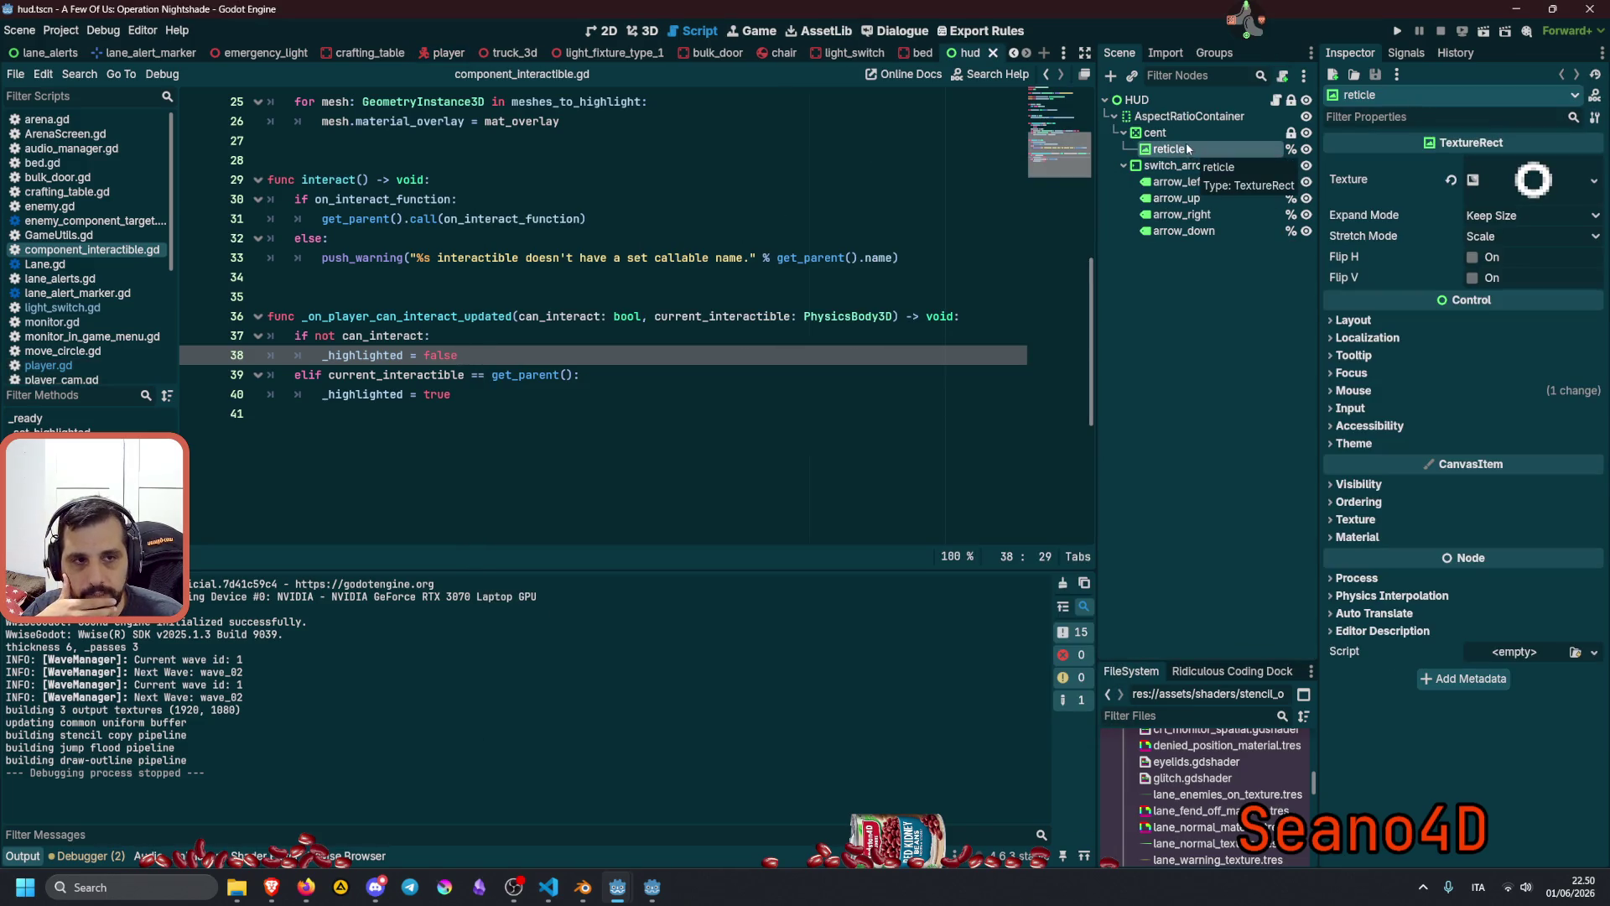
left_click(1275, 99)
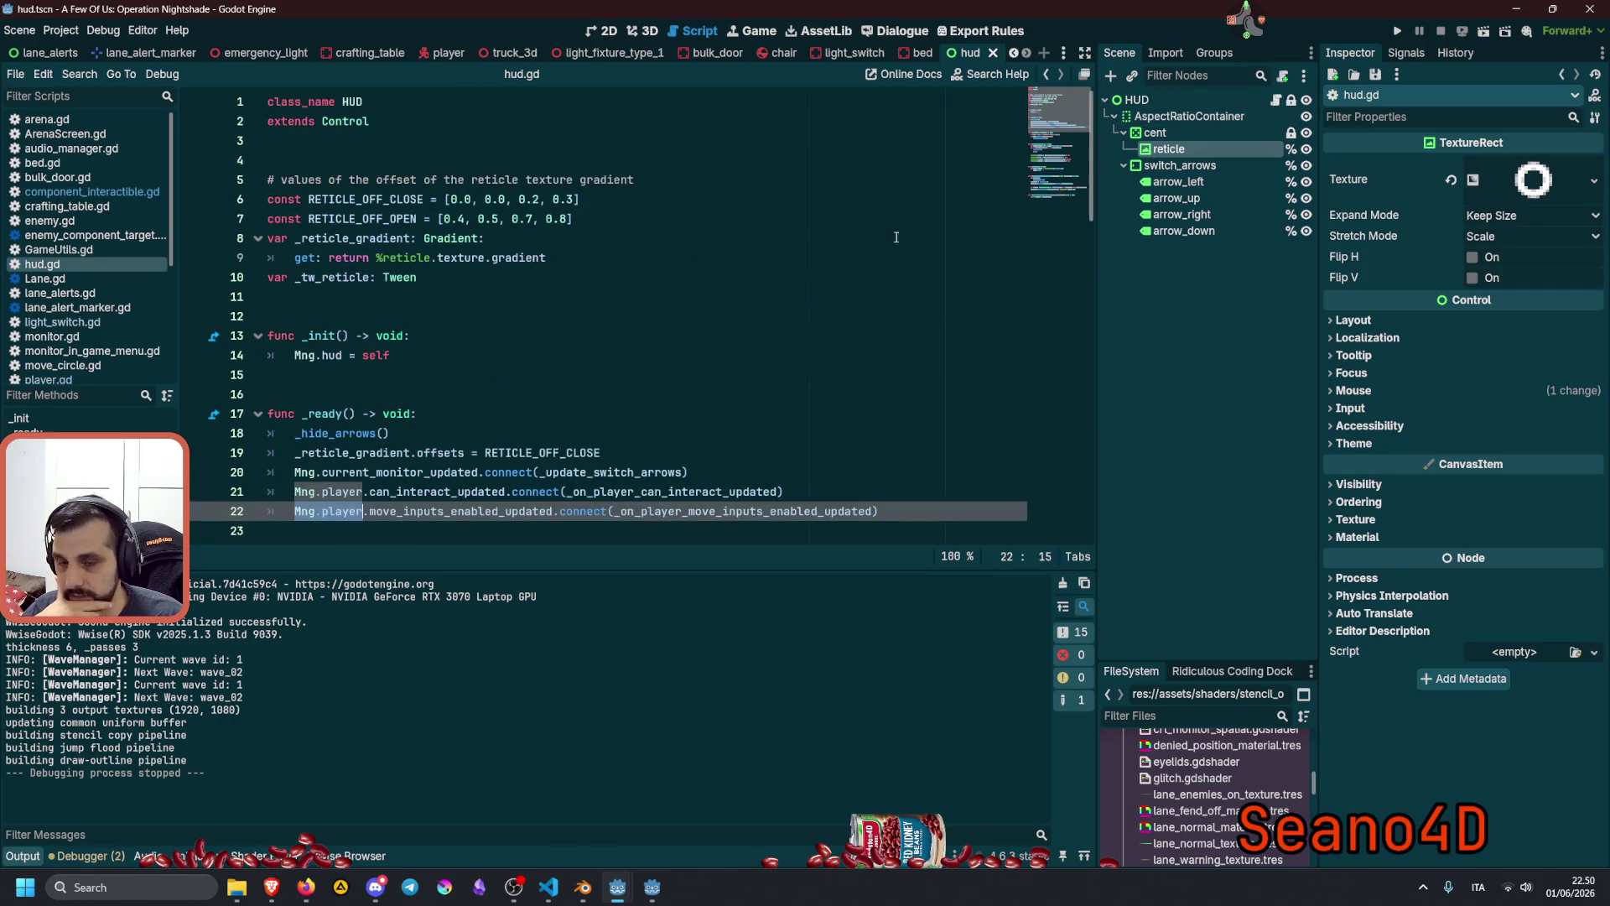
scroll(633, 377, "down", 2)
scroll(625, 376, "up", 1)
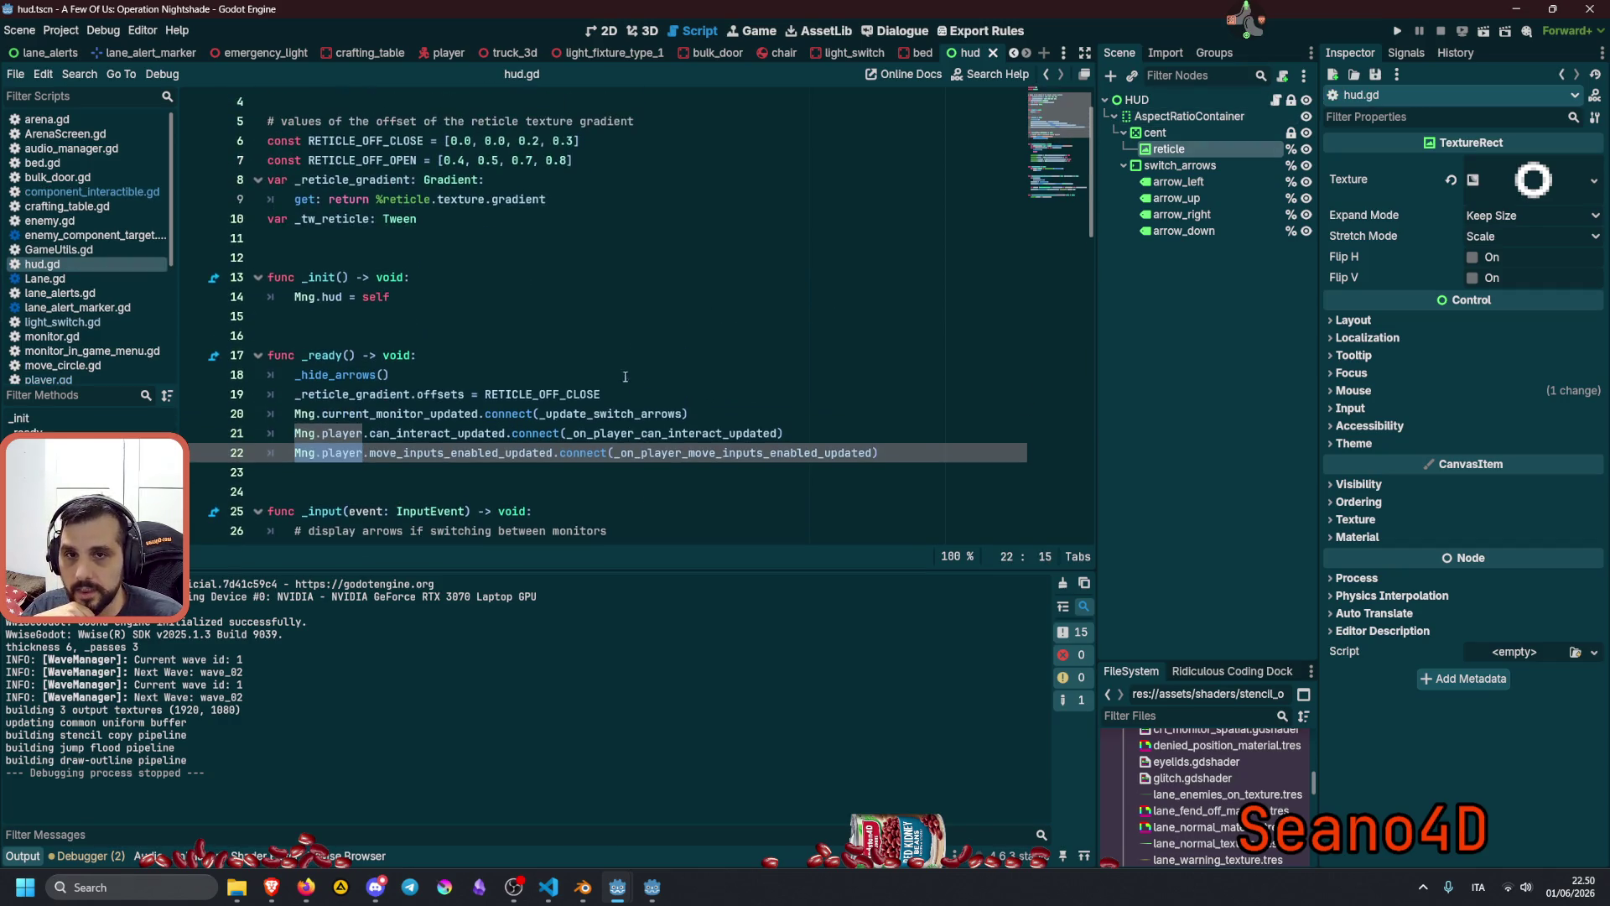
double_click(369, 160)
scroll(618, 355, "down", 9)
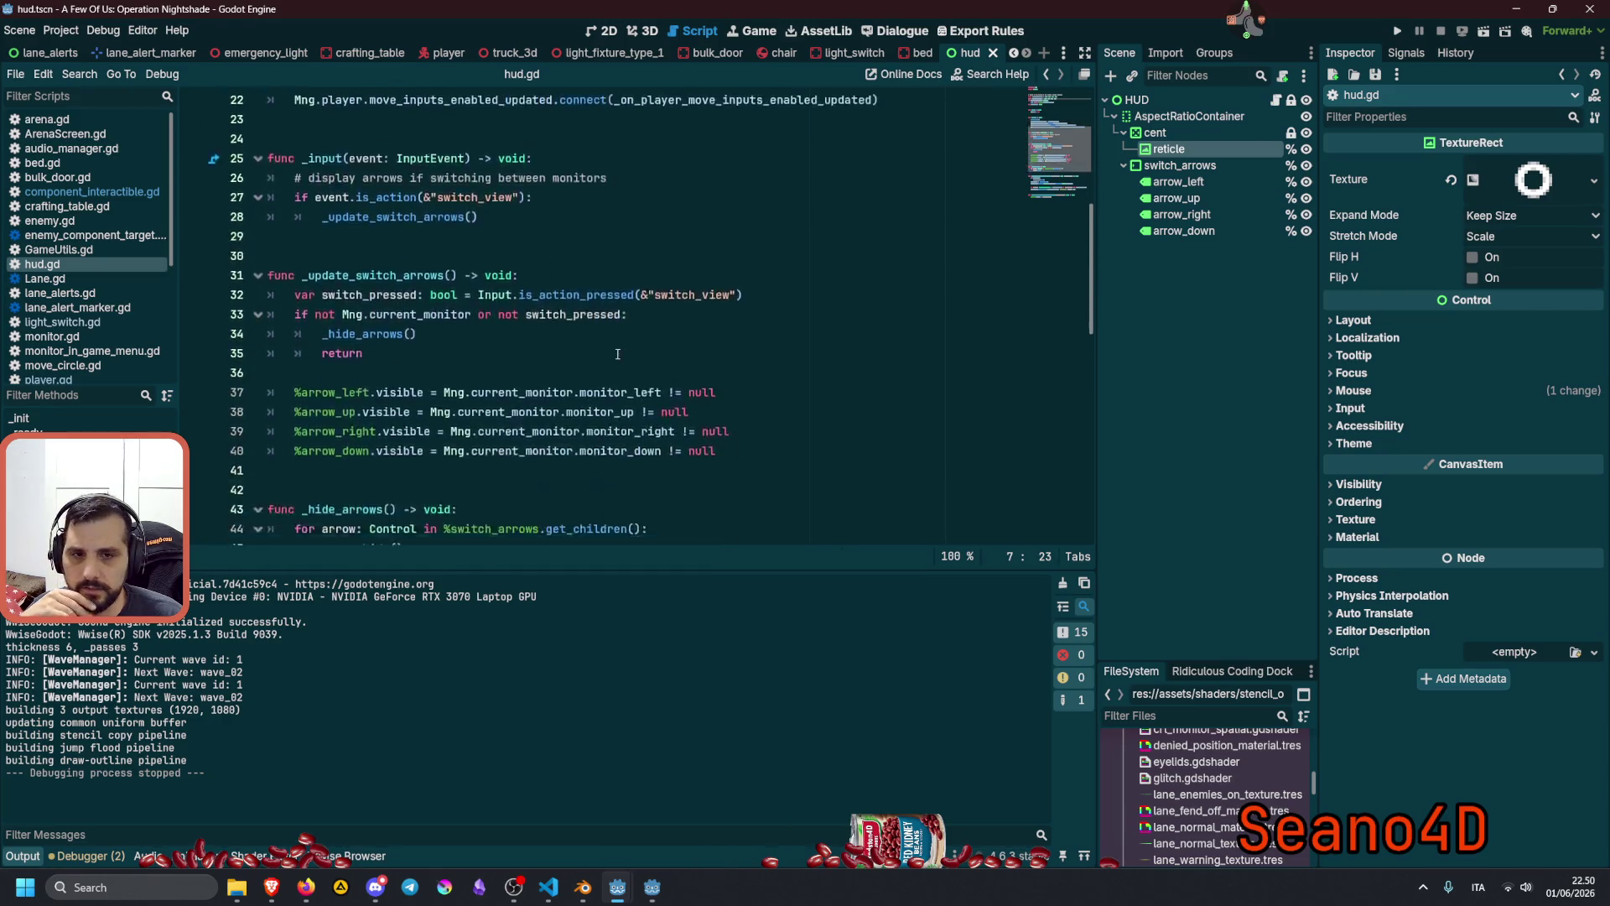
scroll(619, 354, "down", 4)
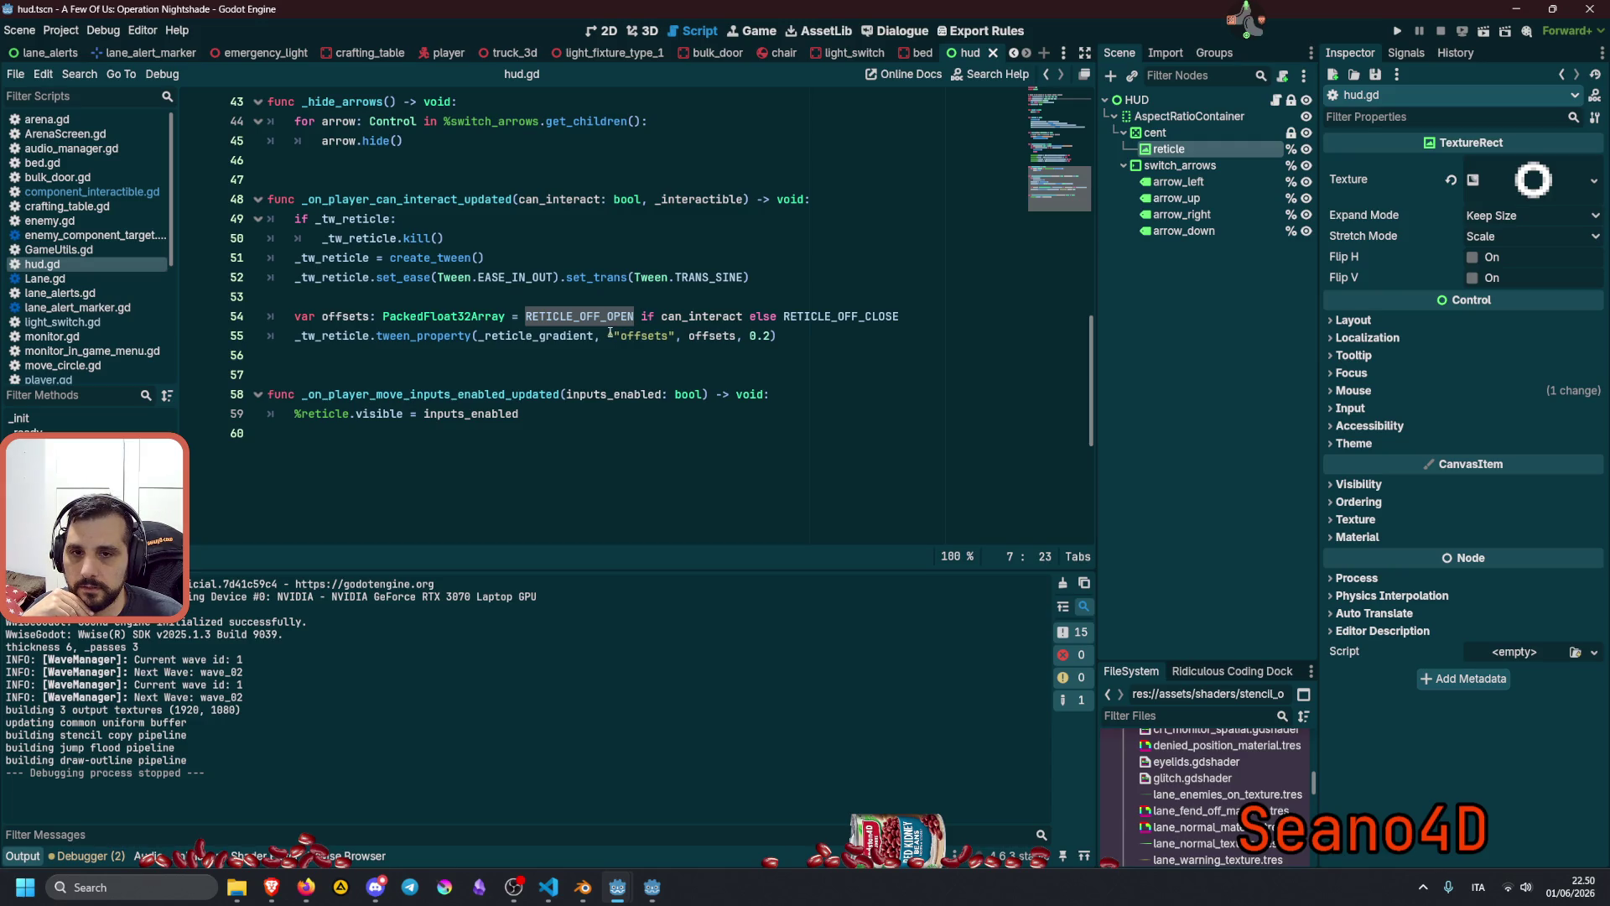
double_click(363, 237)
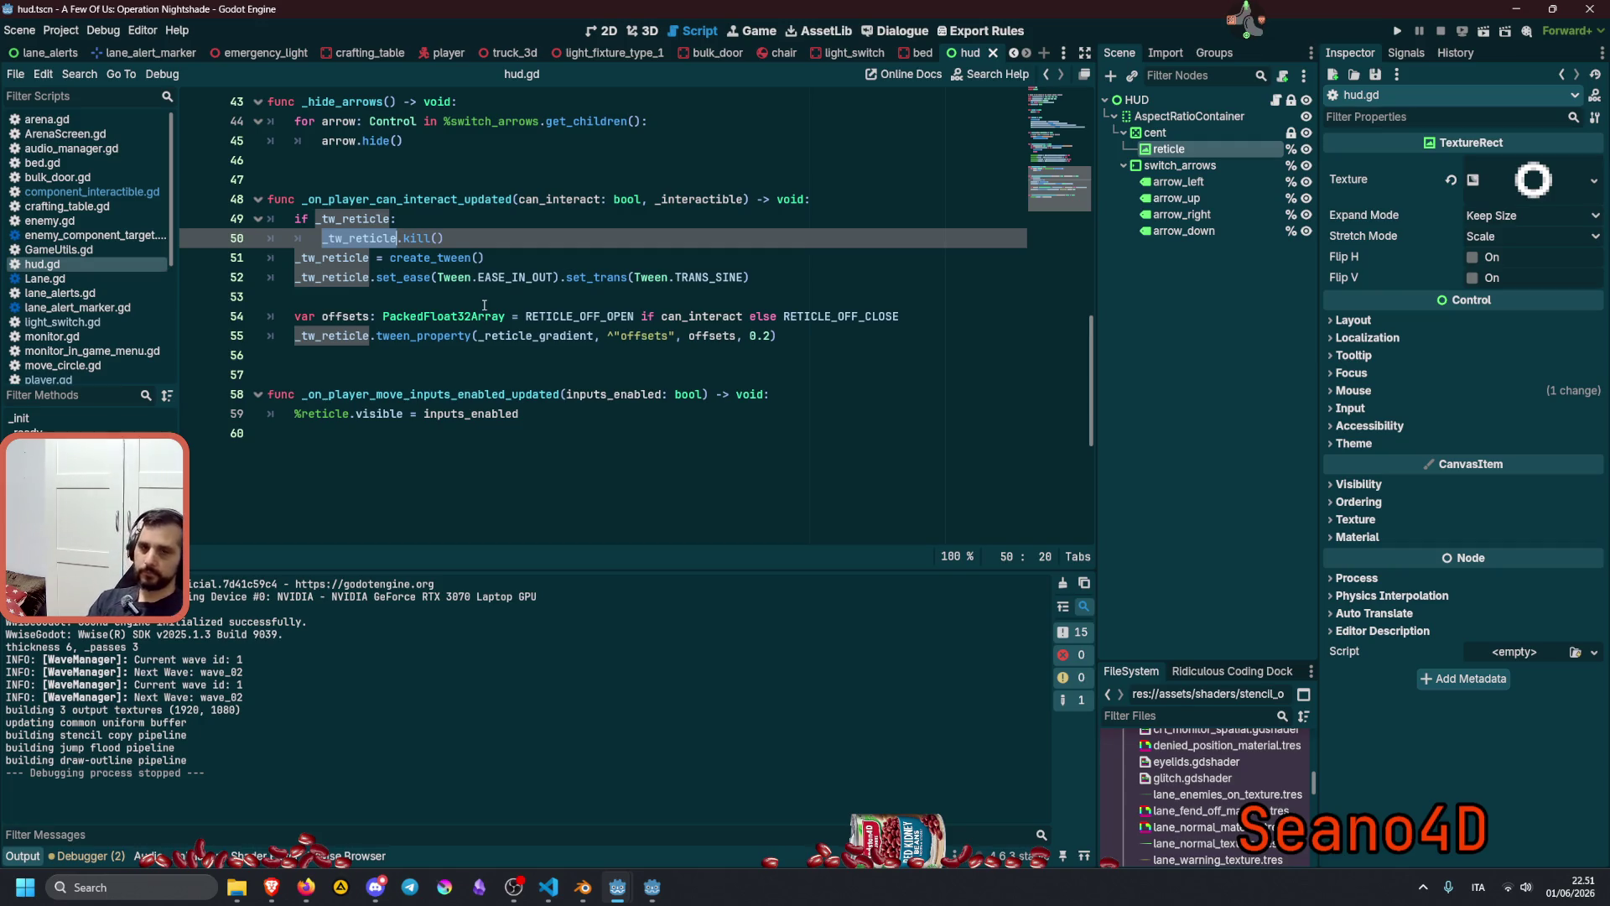
scroll(484, 305, "up", 2)
double_click(361, 336)
scroll(416, 334, "up", 12)
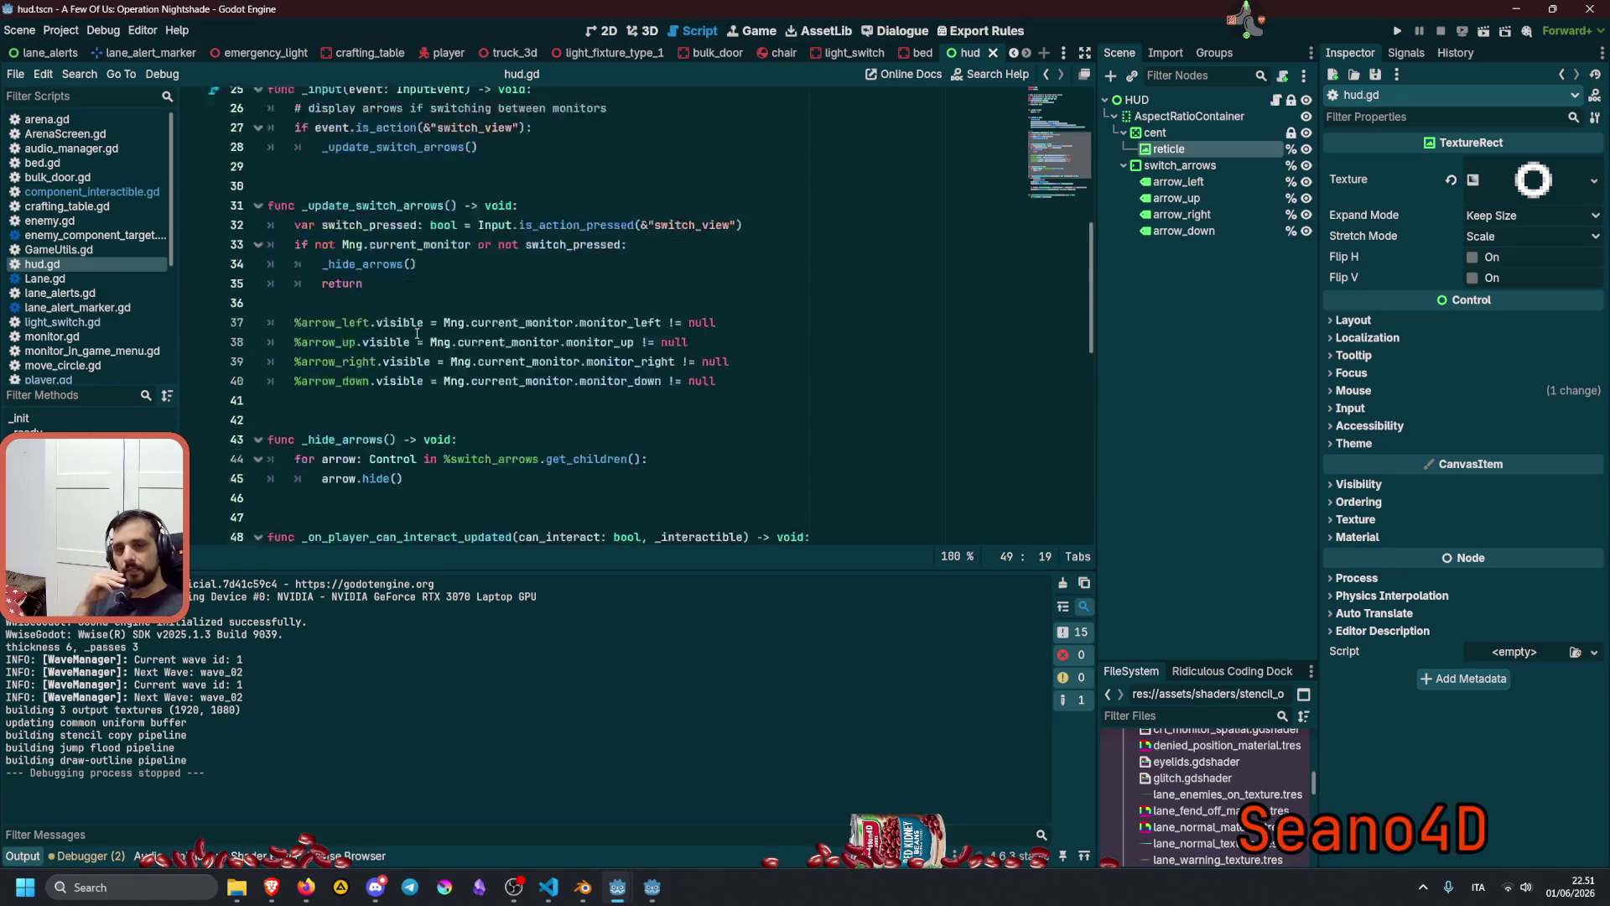
double_click(336, 276)
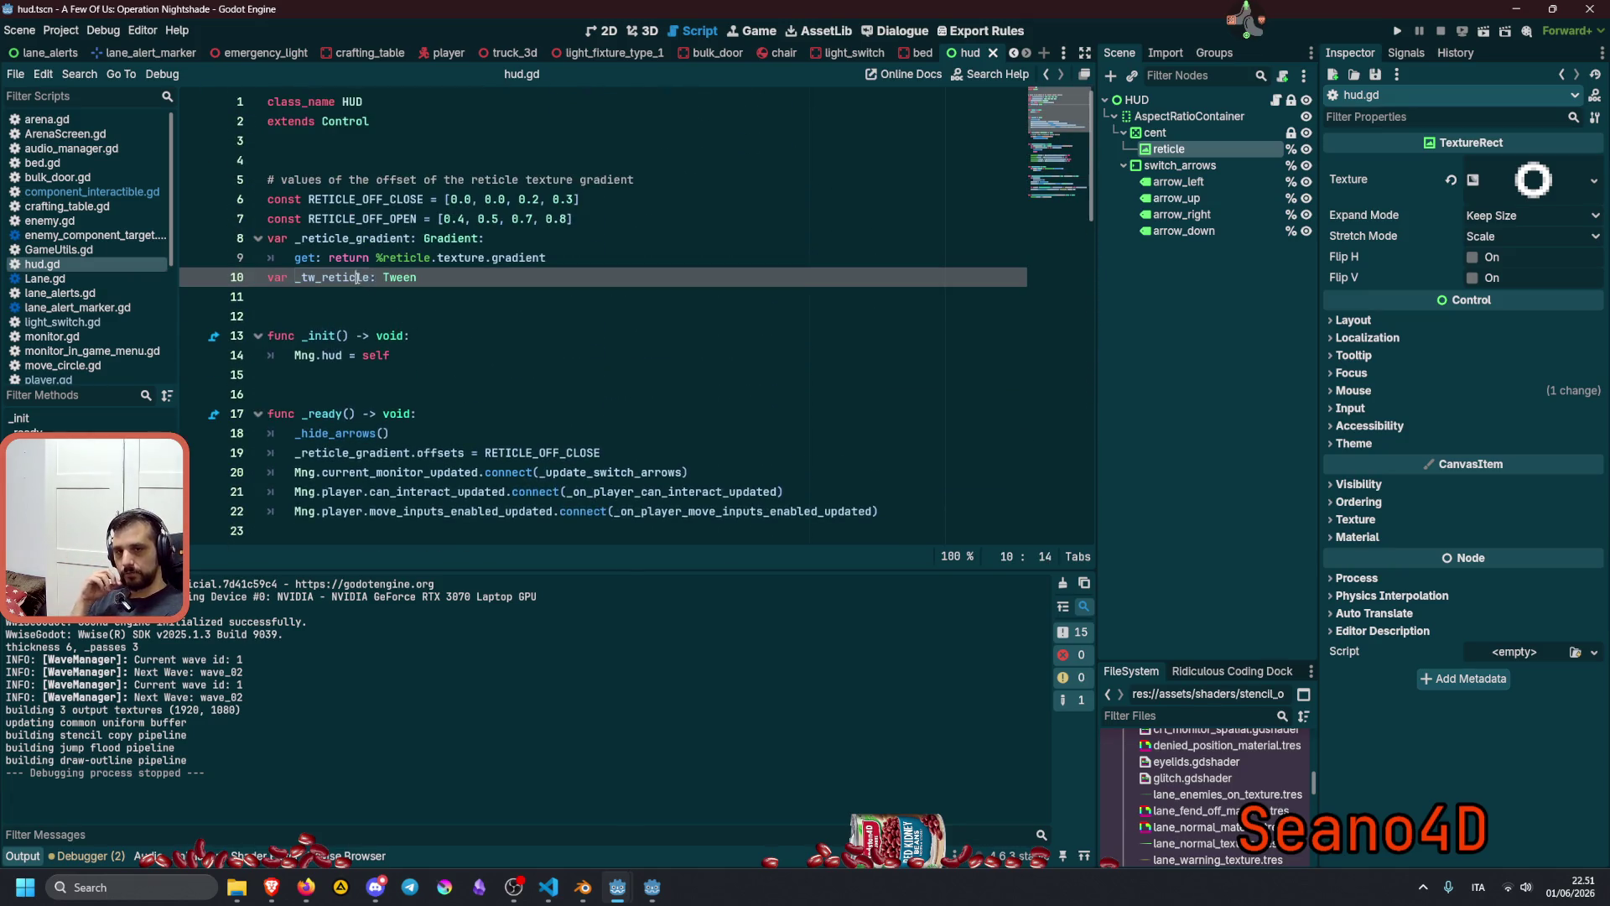
scroll(416, 335, "down", 13)
double_click(416, 298)
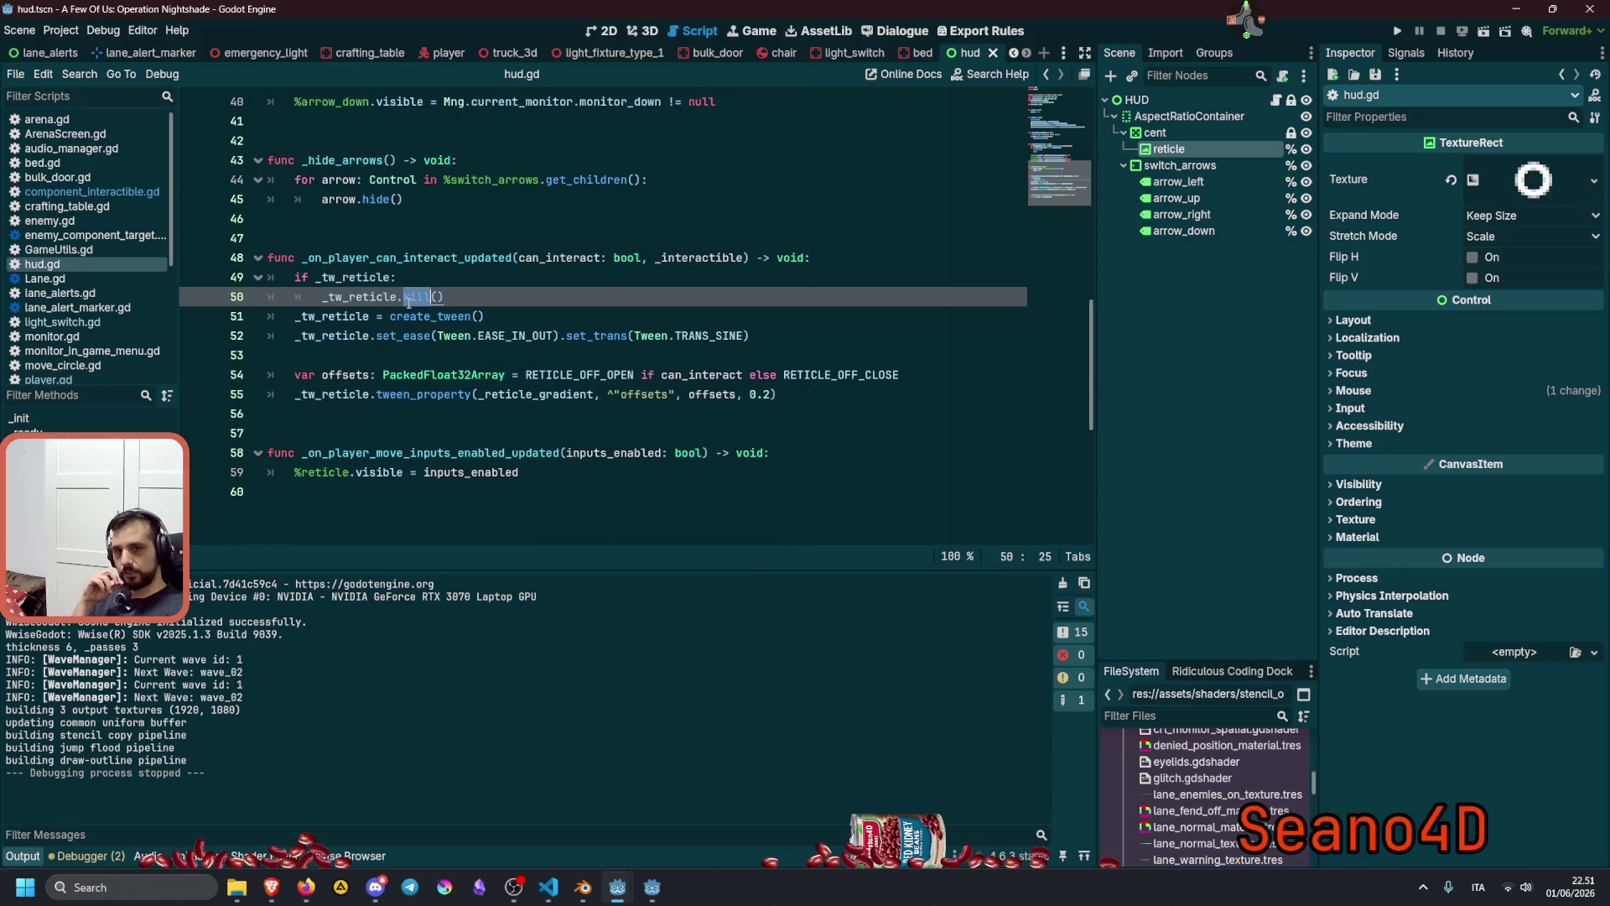
double_click(350, 317)
left_click(315, 335)
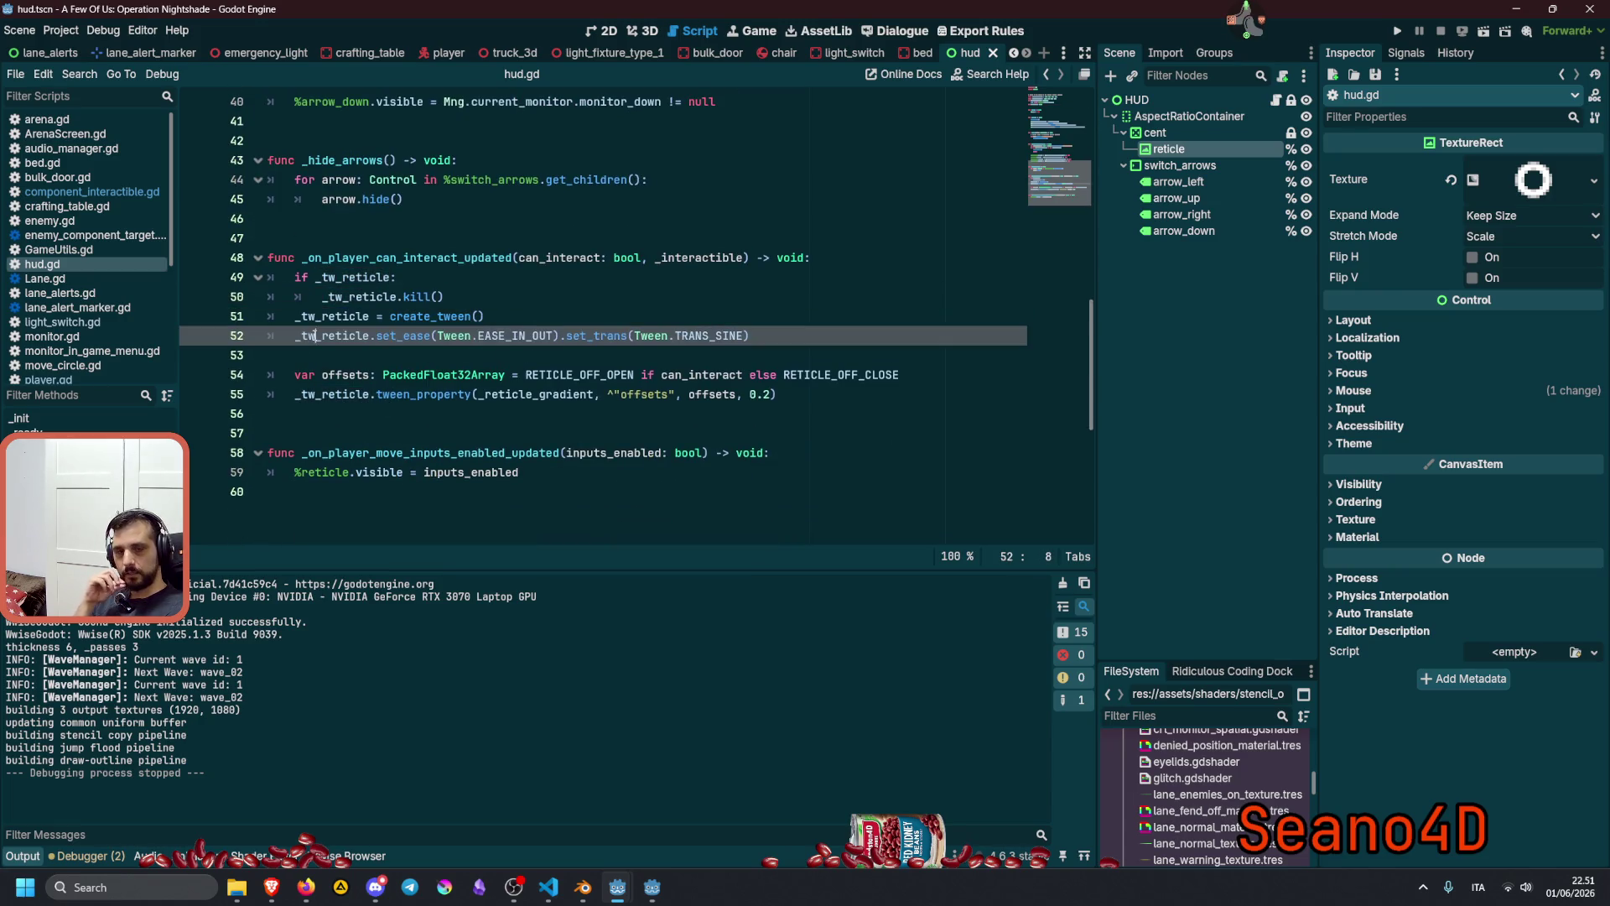
double_click(535, 337)
double_click(722, 336)
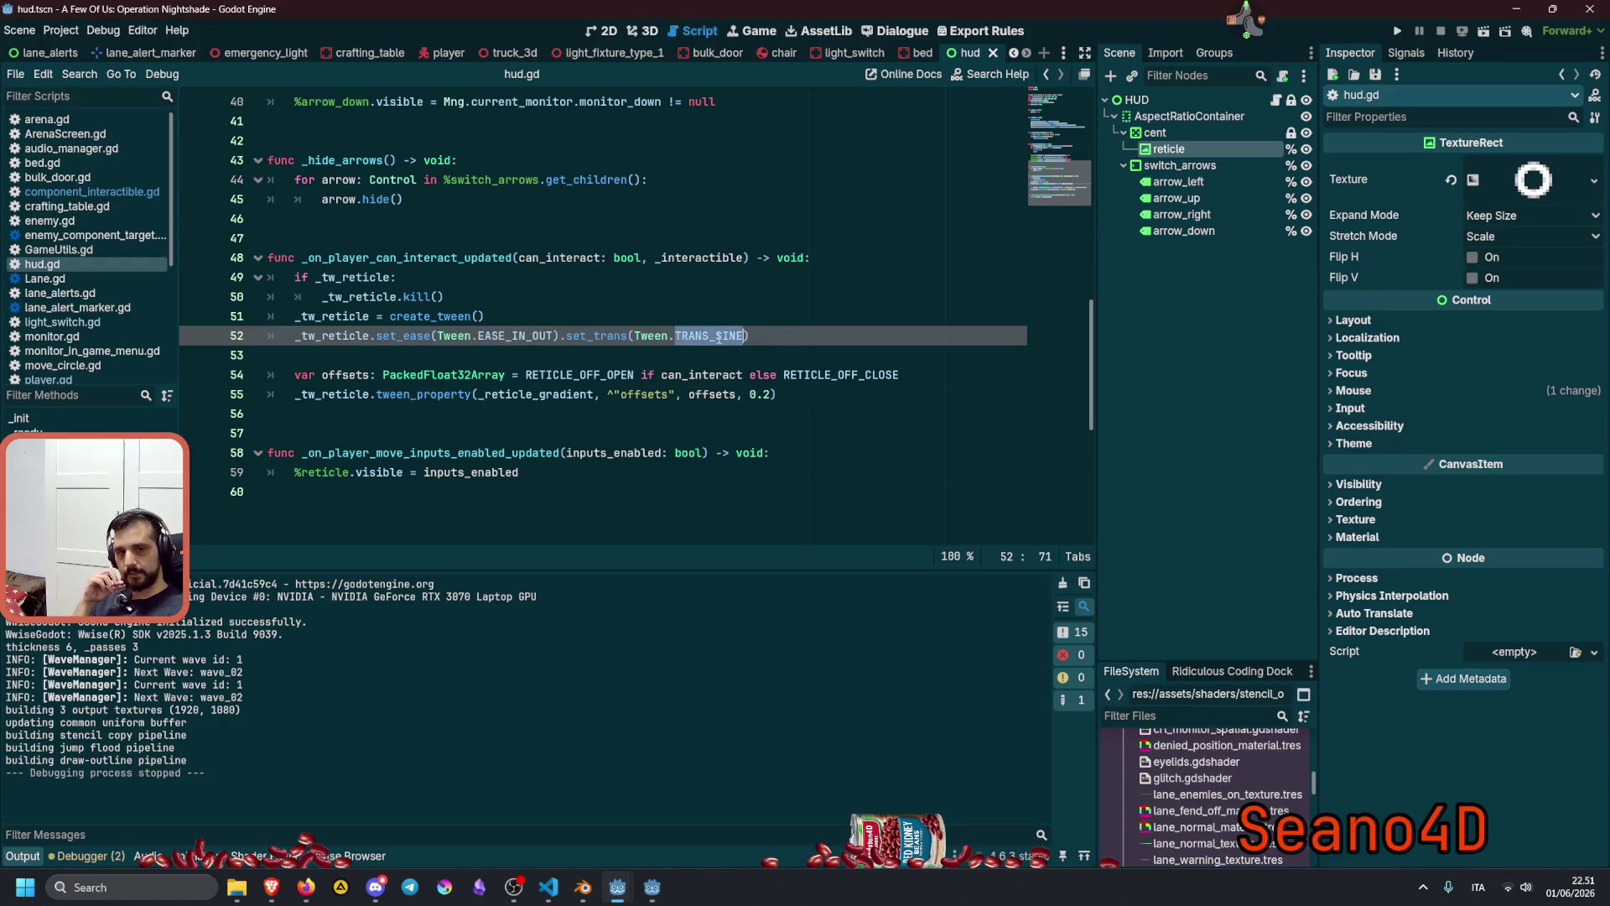
double_click(346, 375)
left_click(404, 414)
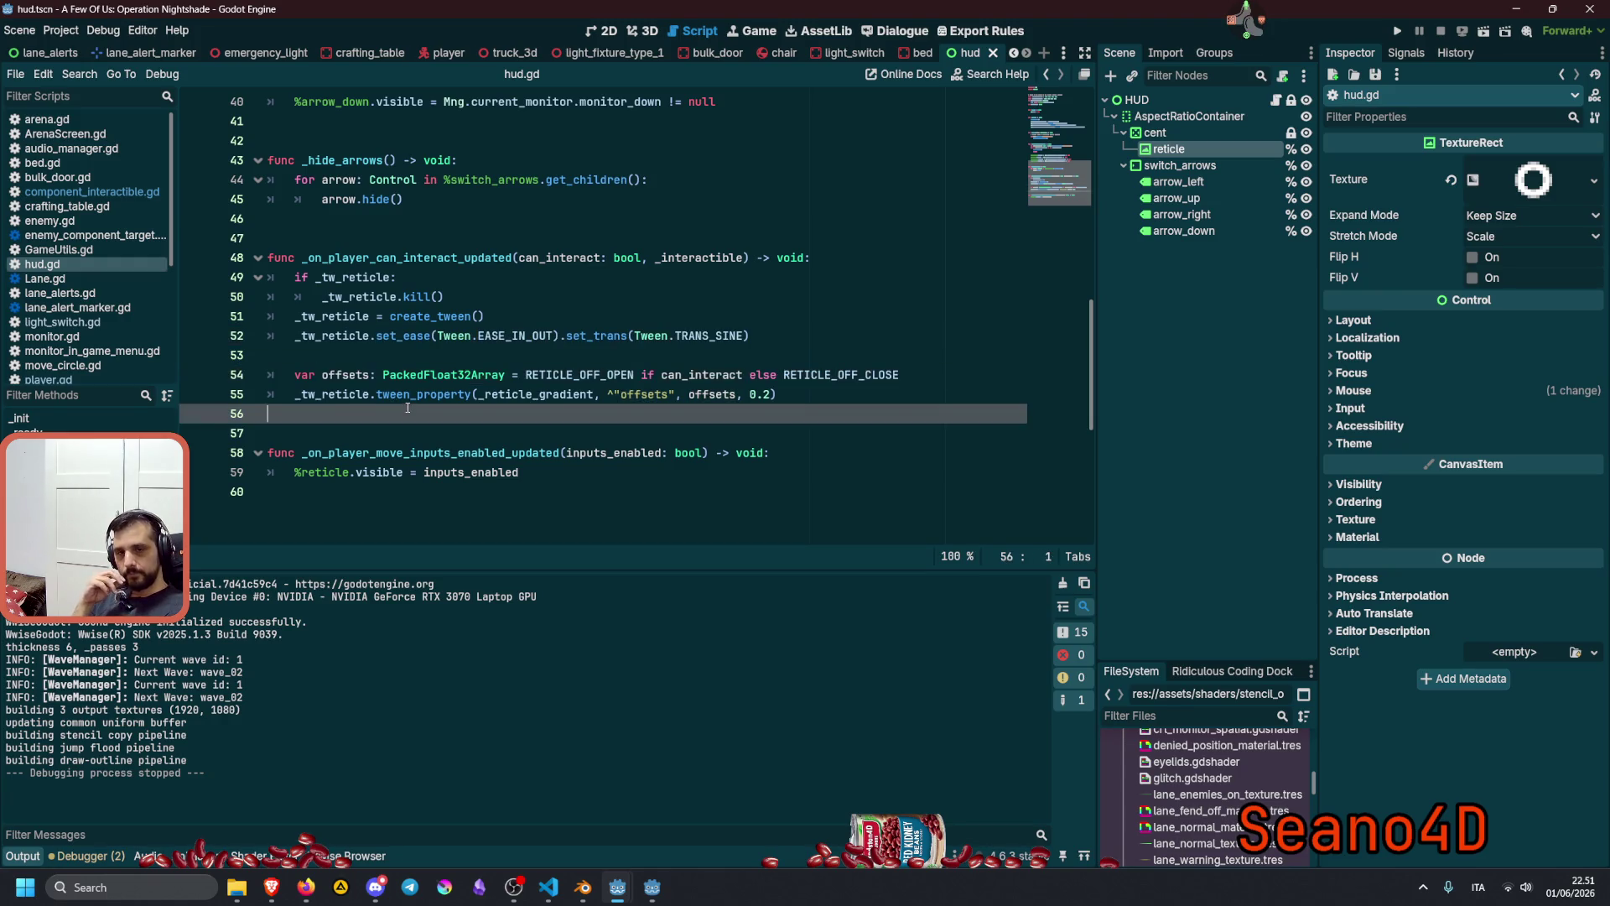
double_click(412, 395)
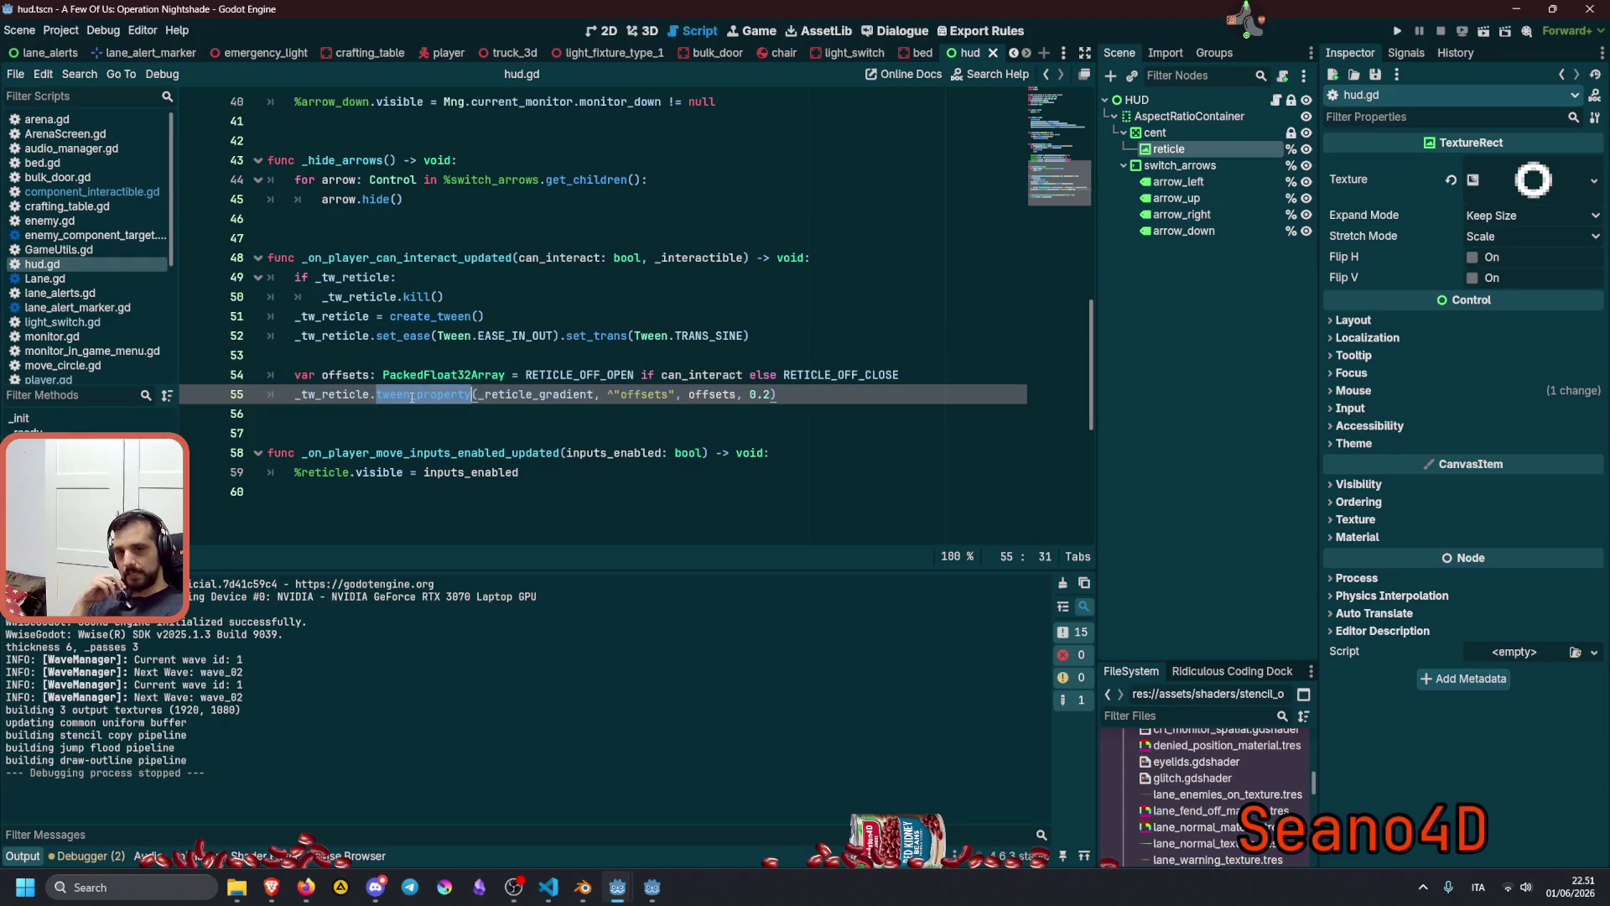
left_click(764, 395)
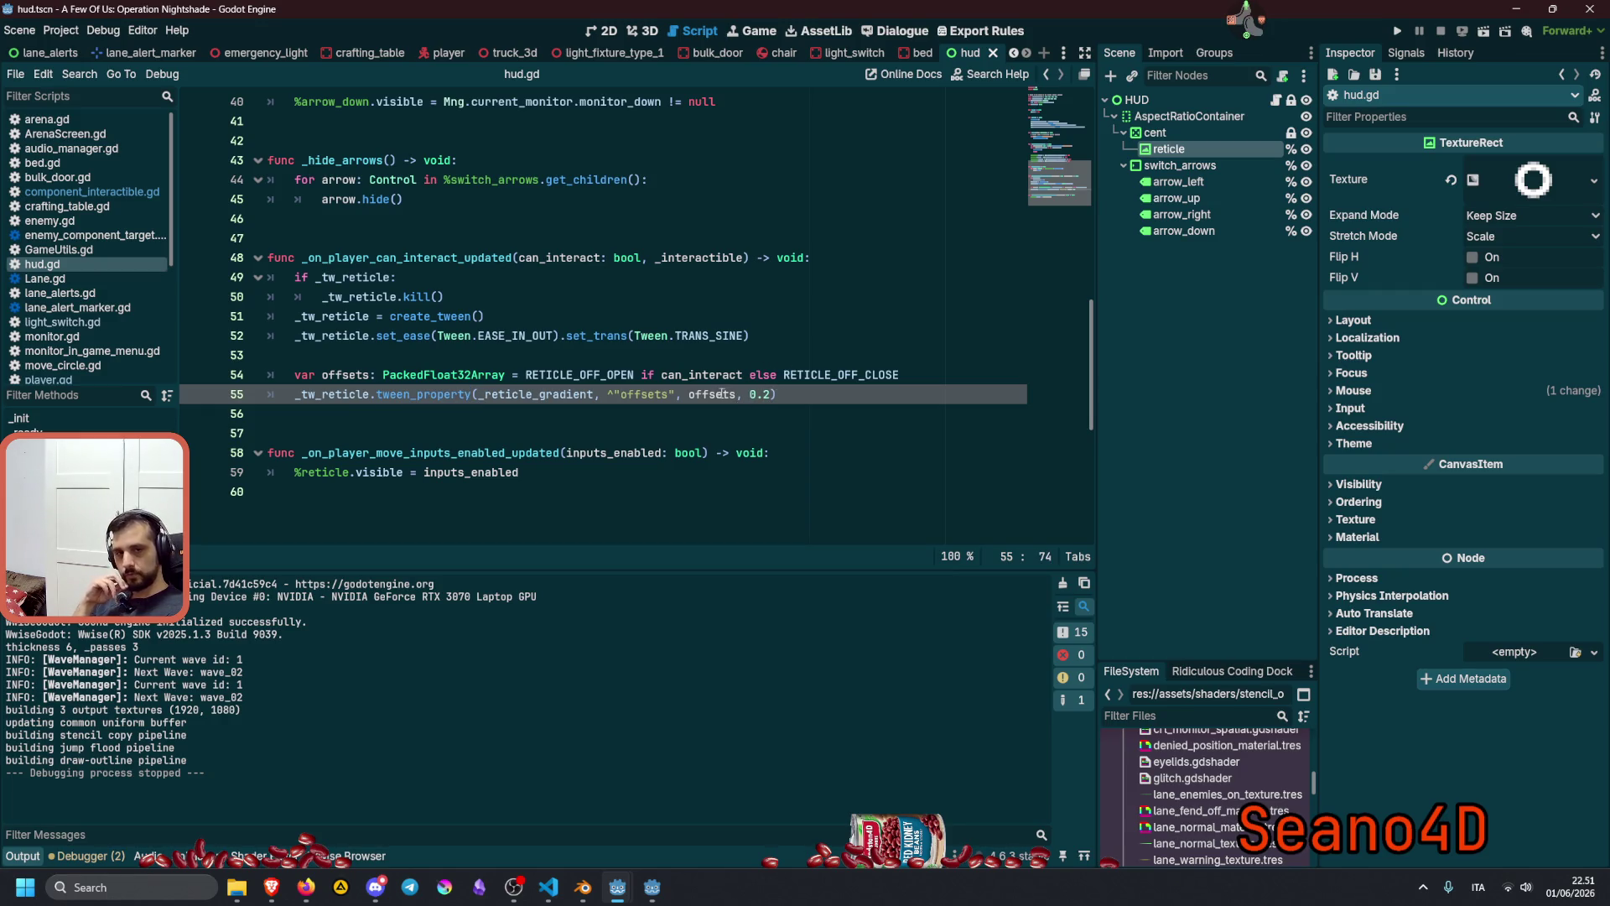
mouse_move(718, 395)
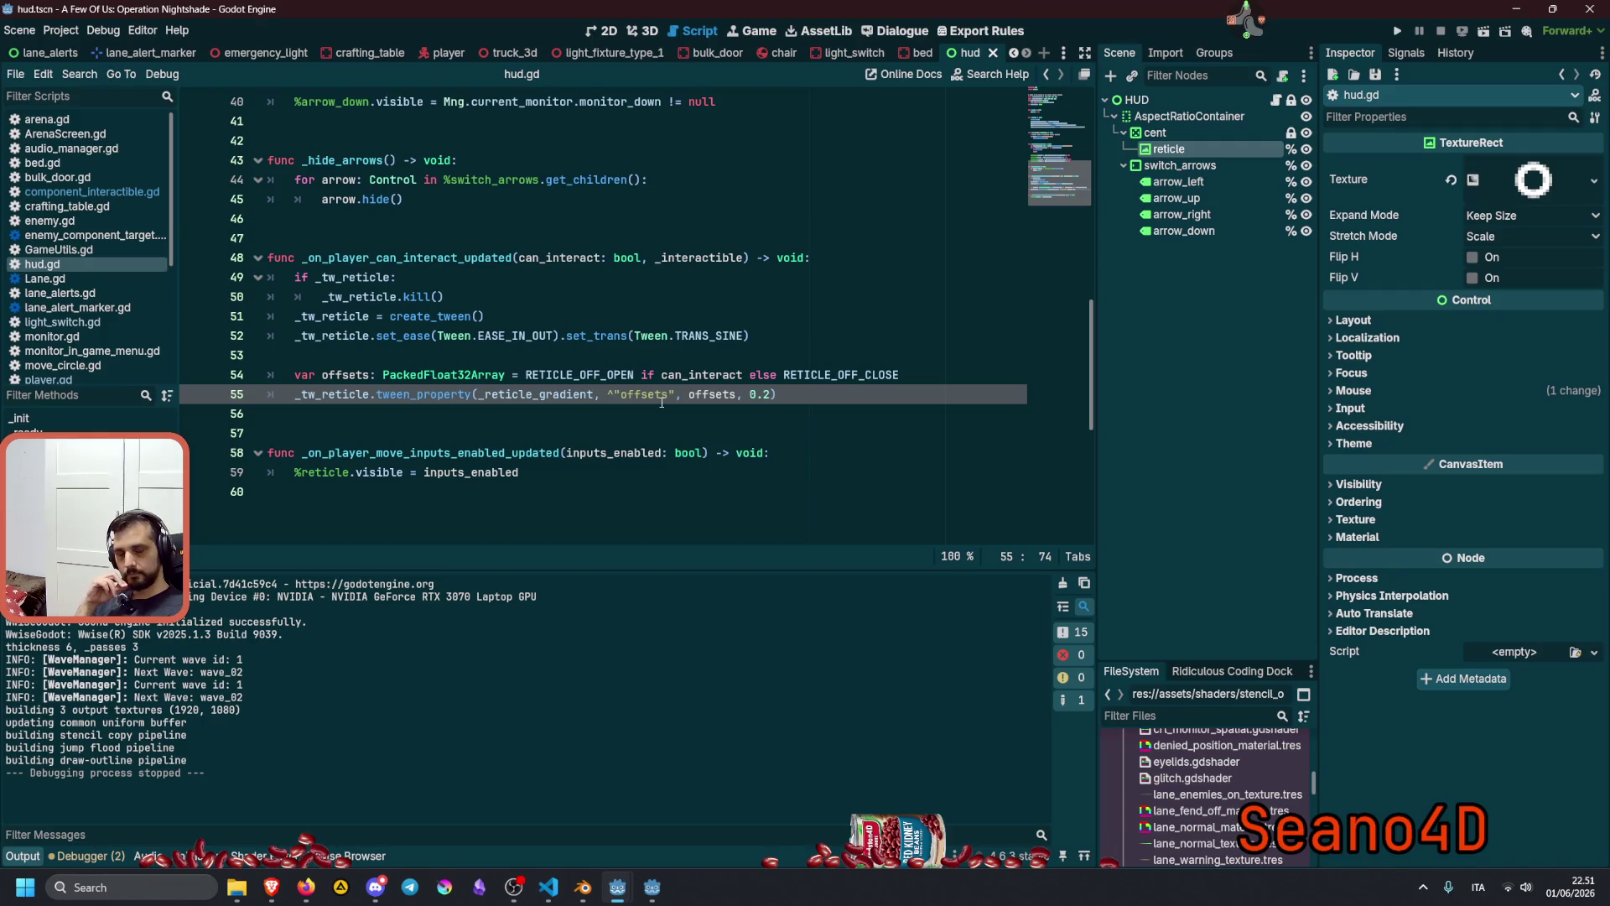
mouse_move(662, 402)
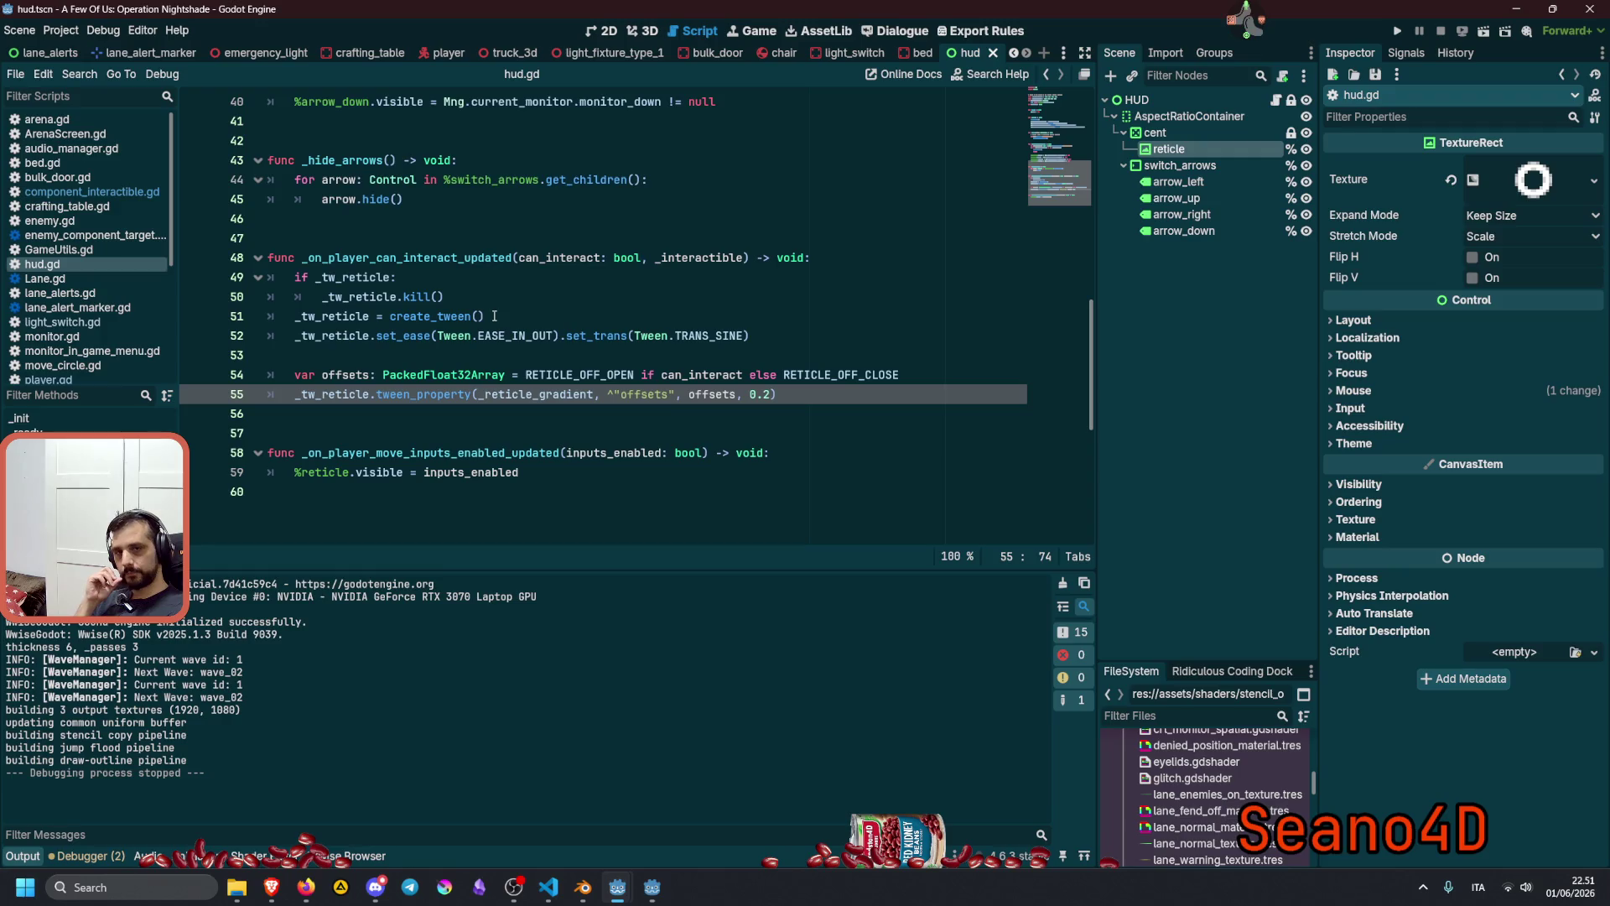
scroll(487, 308, "up", 3)
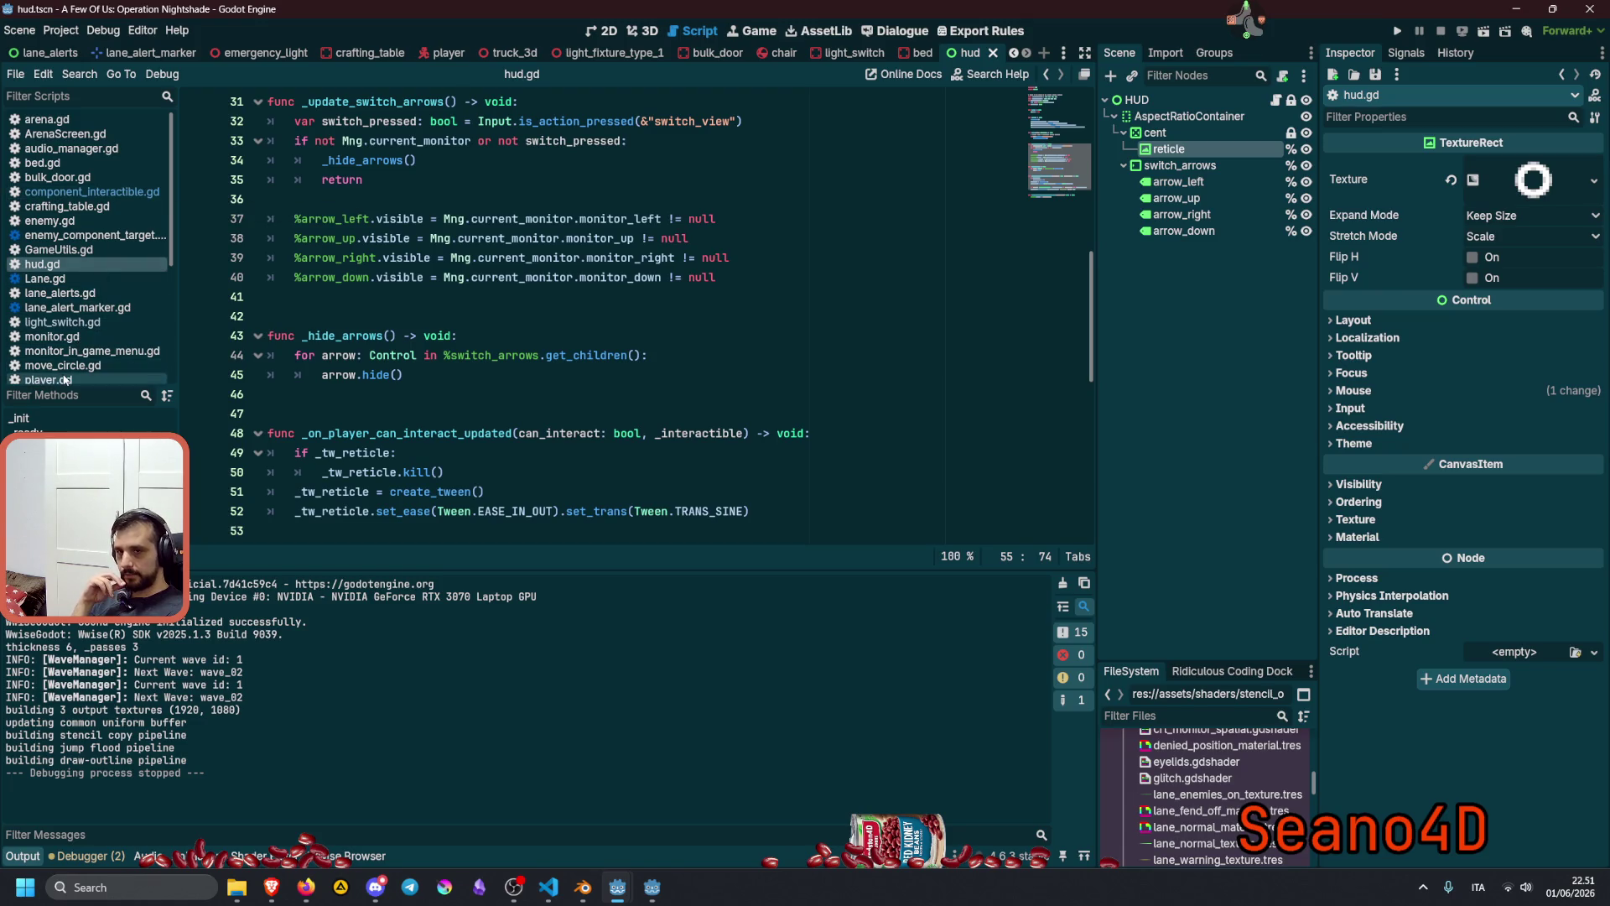
In the player scene's 3D view, set ray_interact's Target Position z to -1.5.
left_click(600, 31)
left_click(653, 31)
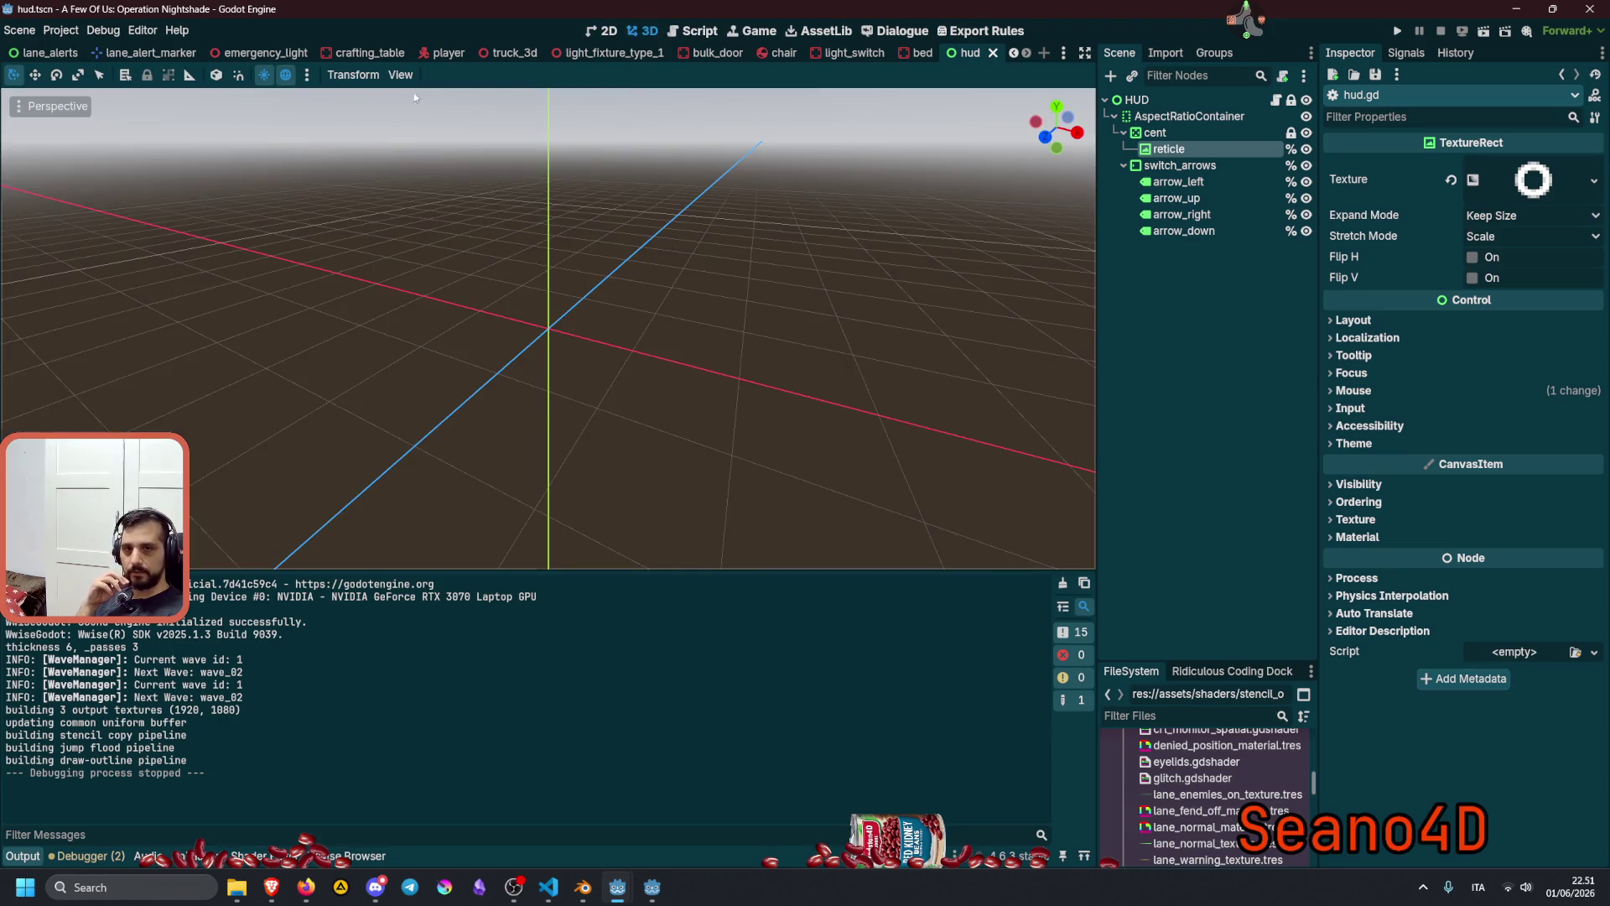
left_click(449, 56)
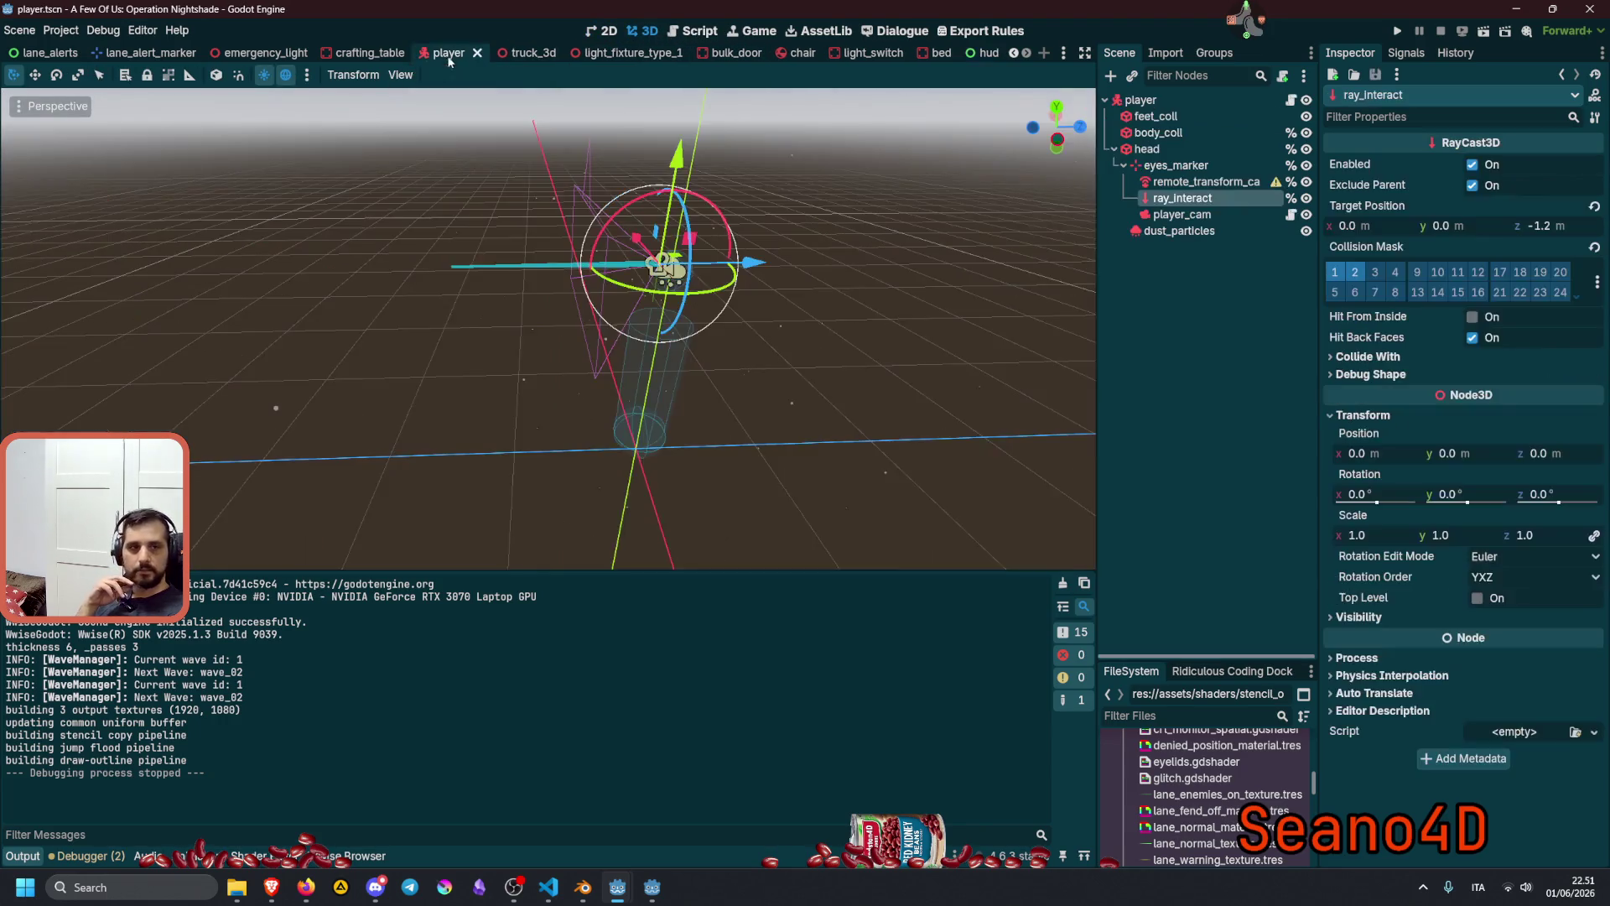
left_click(1551, 227)
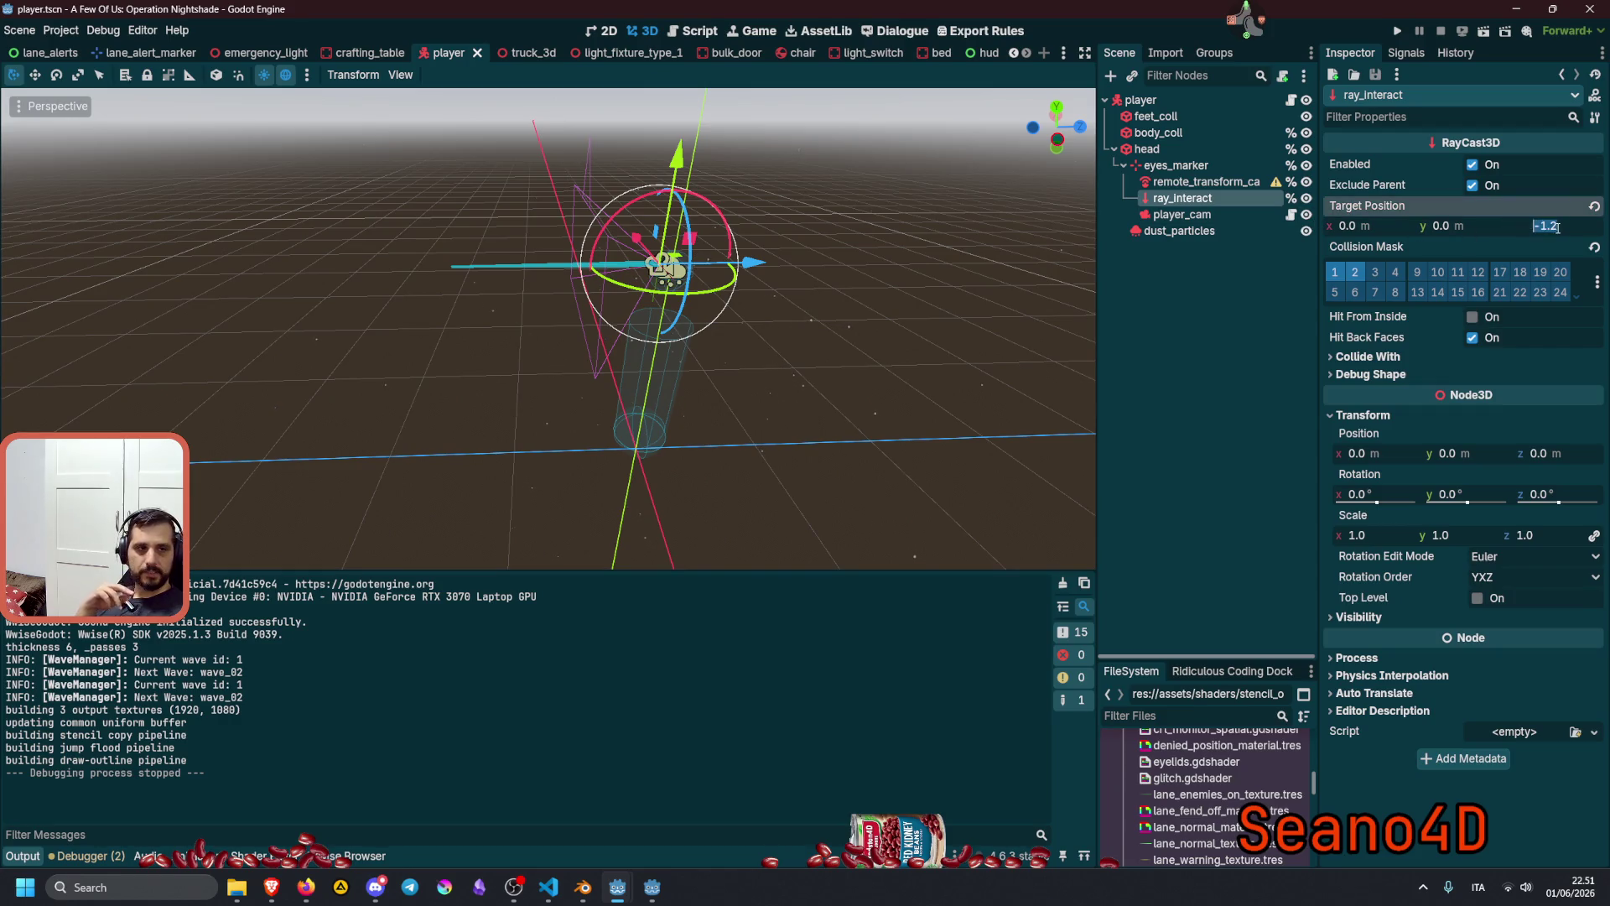
key("BackSpace")
type("5")
key("Return")
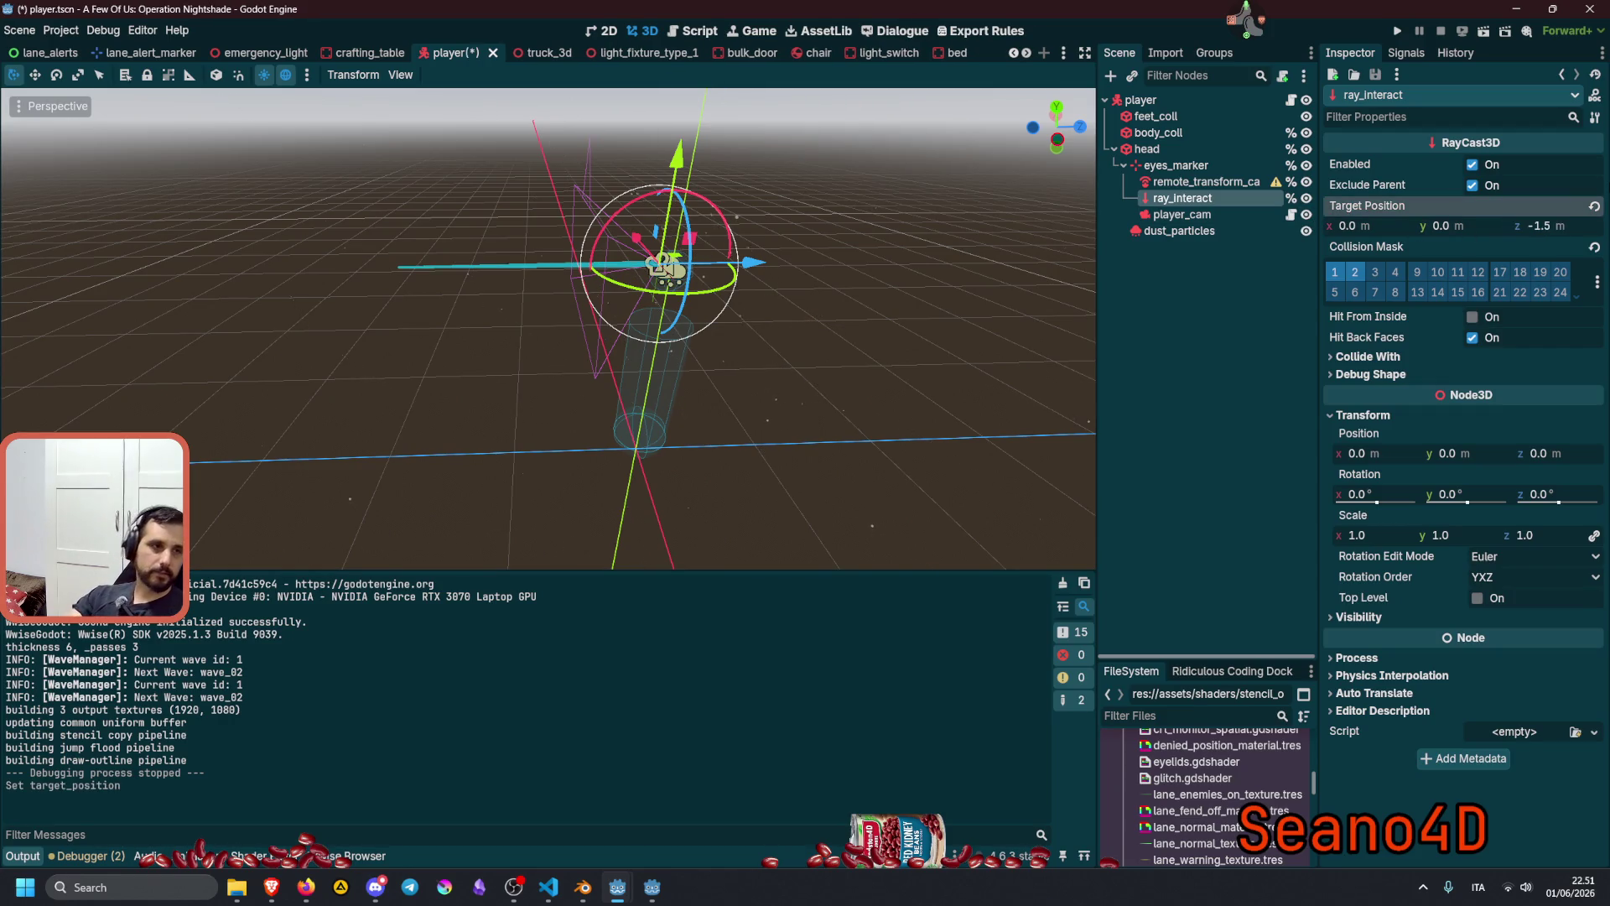
Save the player scene, open player.gd, and bring up Visual Studio Code.
left_click(1223, 332)
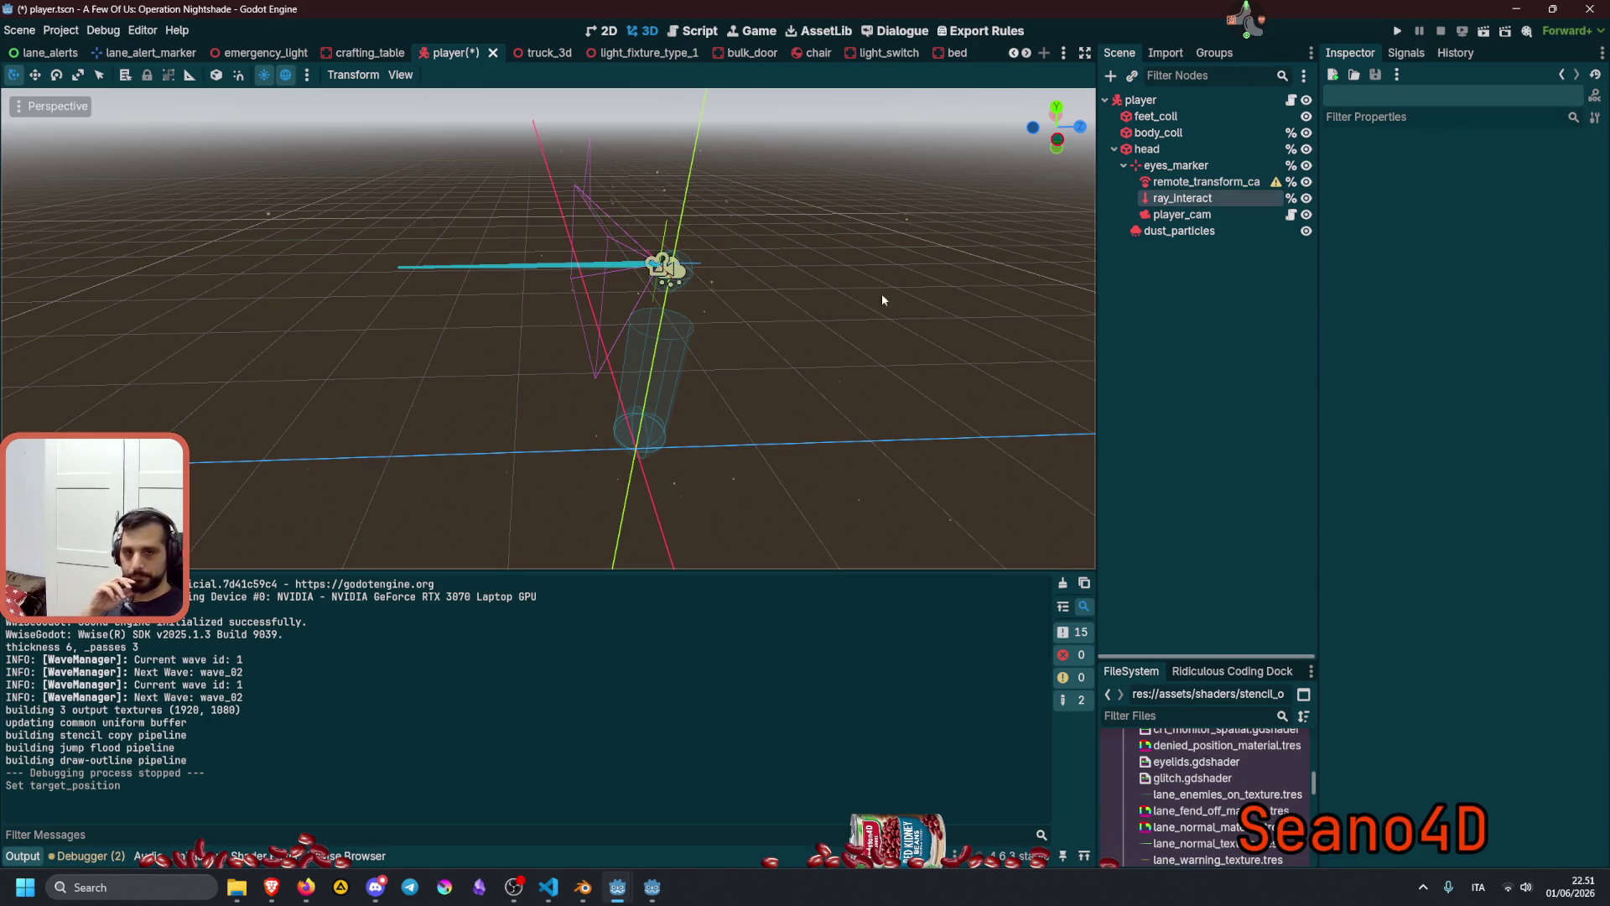
key("ctrl+s")
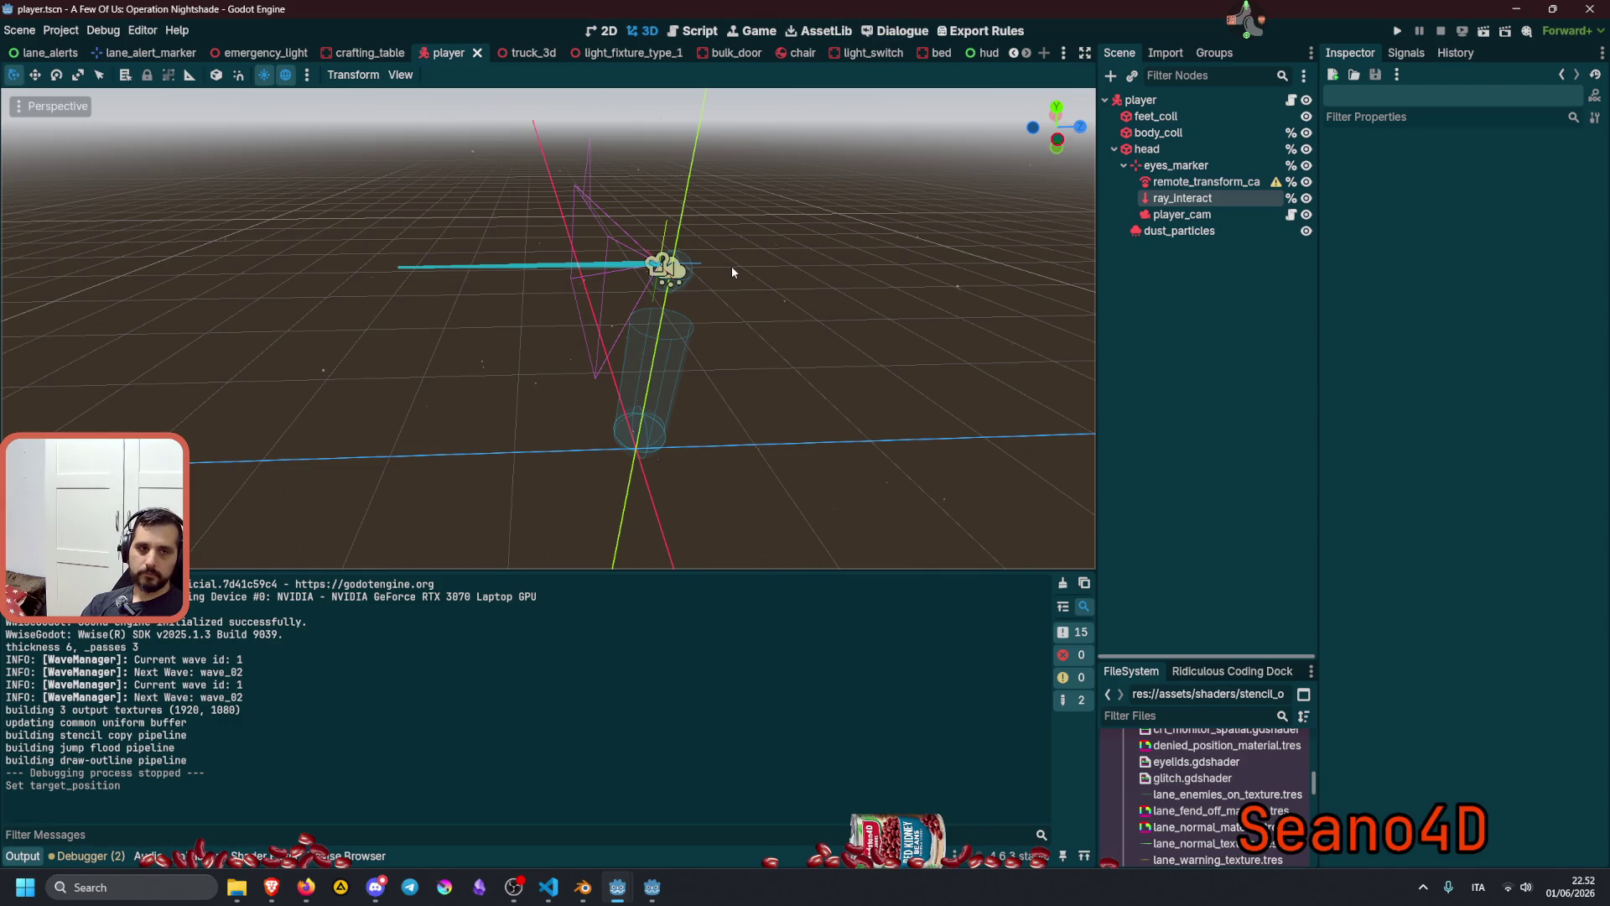
left_click(1292, 100)
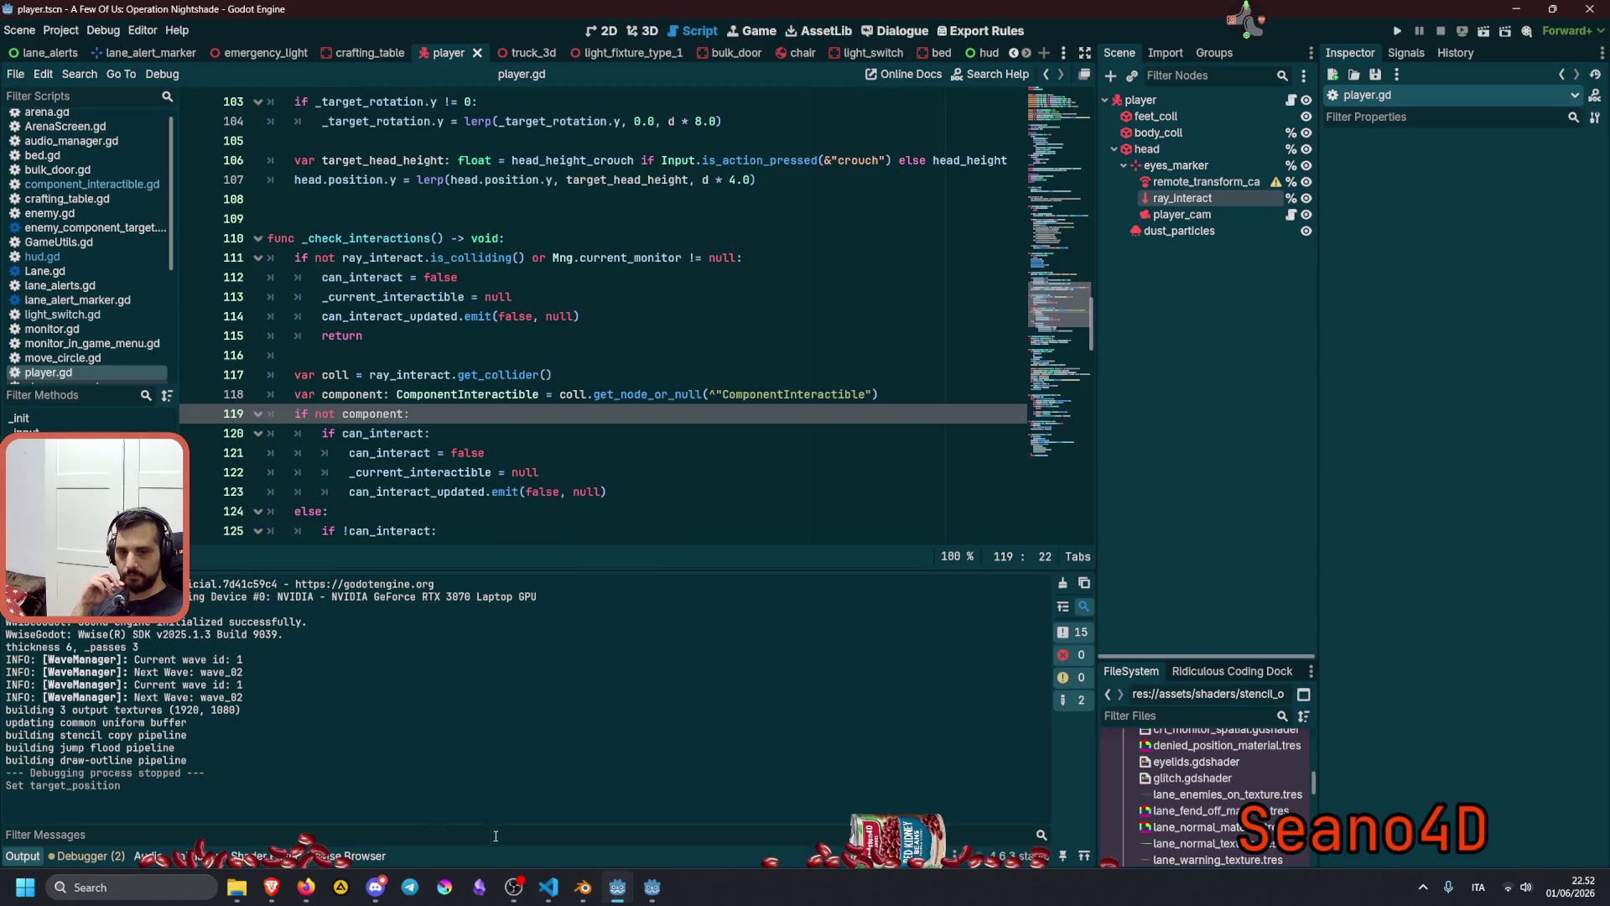
left_click(547, 887)
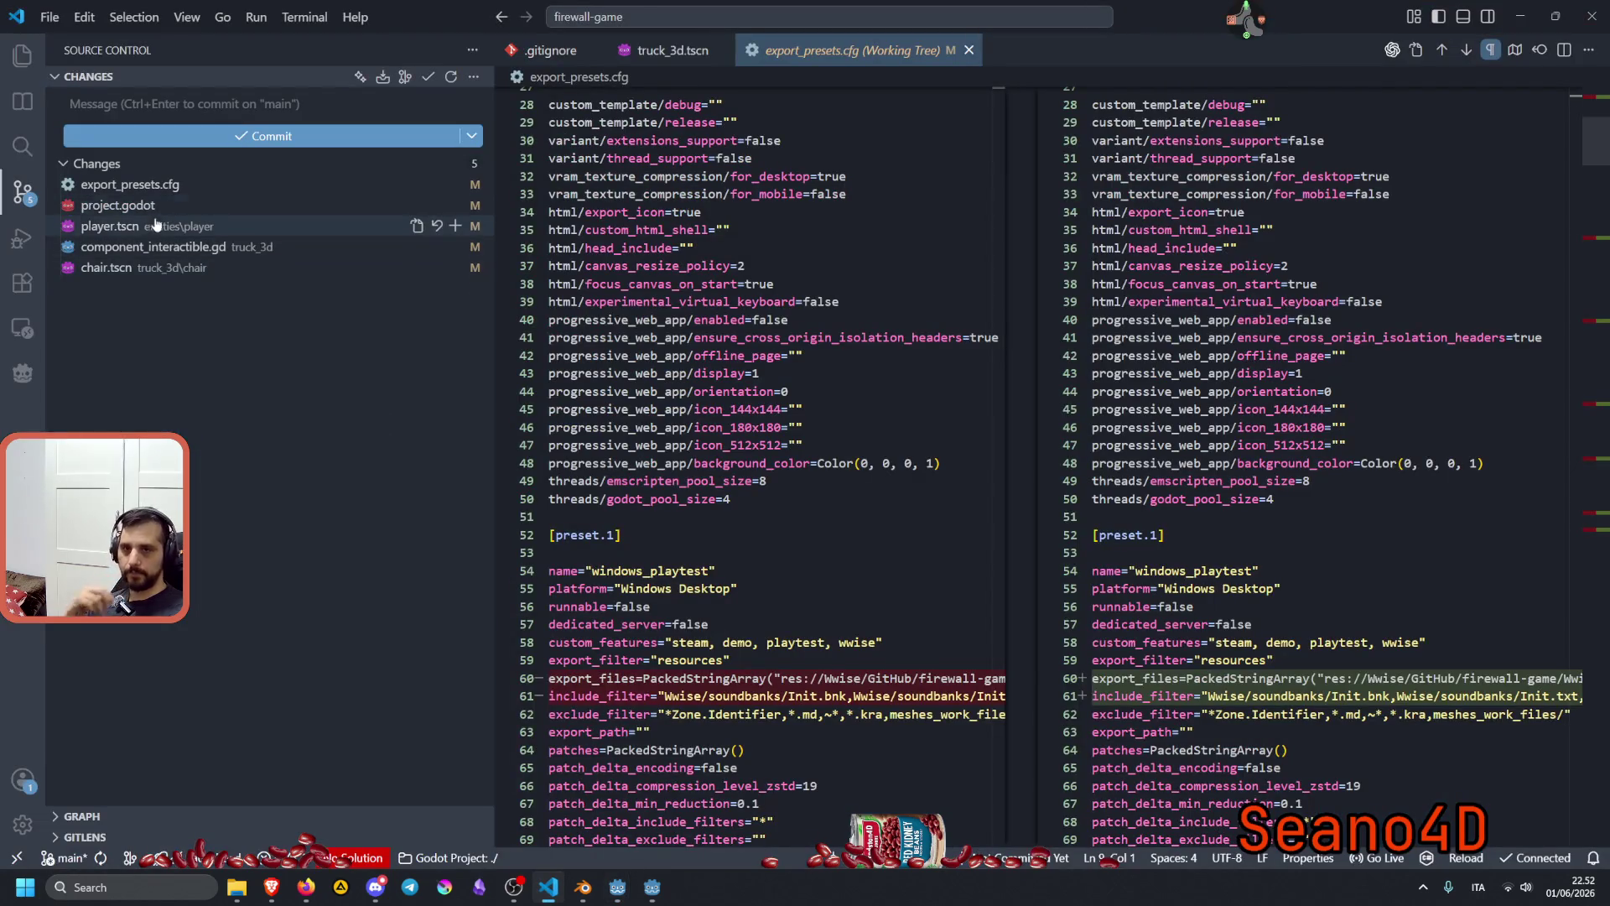
Review the player.tscn, component_interactible.gd and chair.tscn diffs, then stage all three files.
left_click(155, 225)
left_click(137, 246)
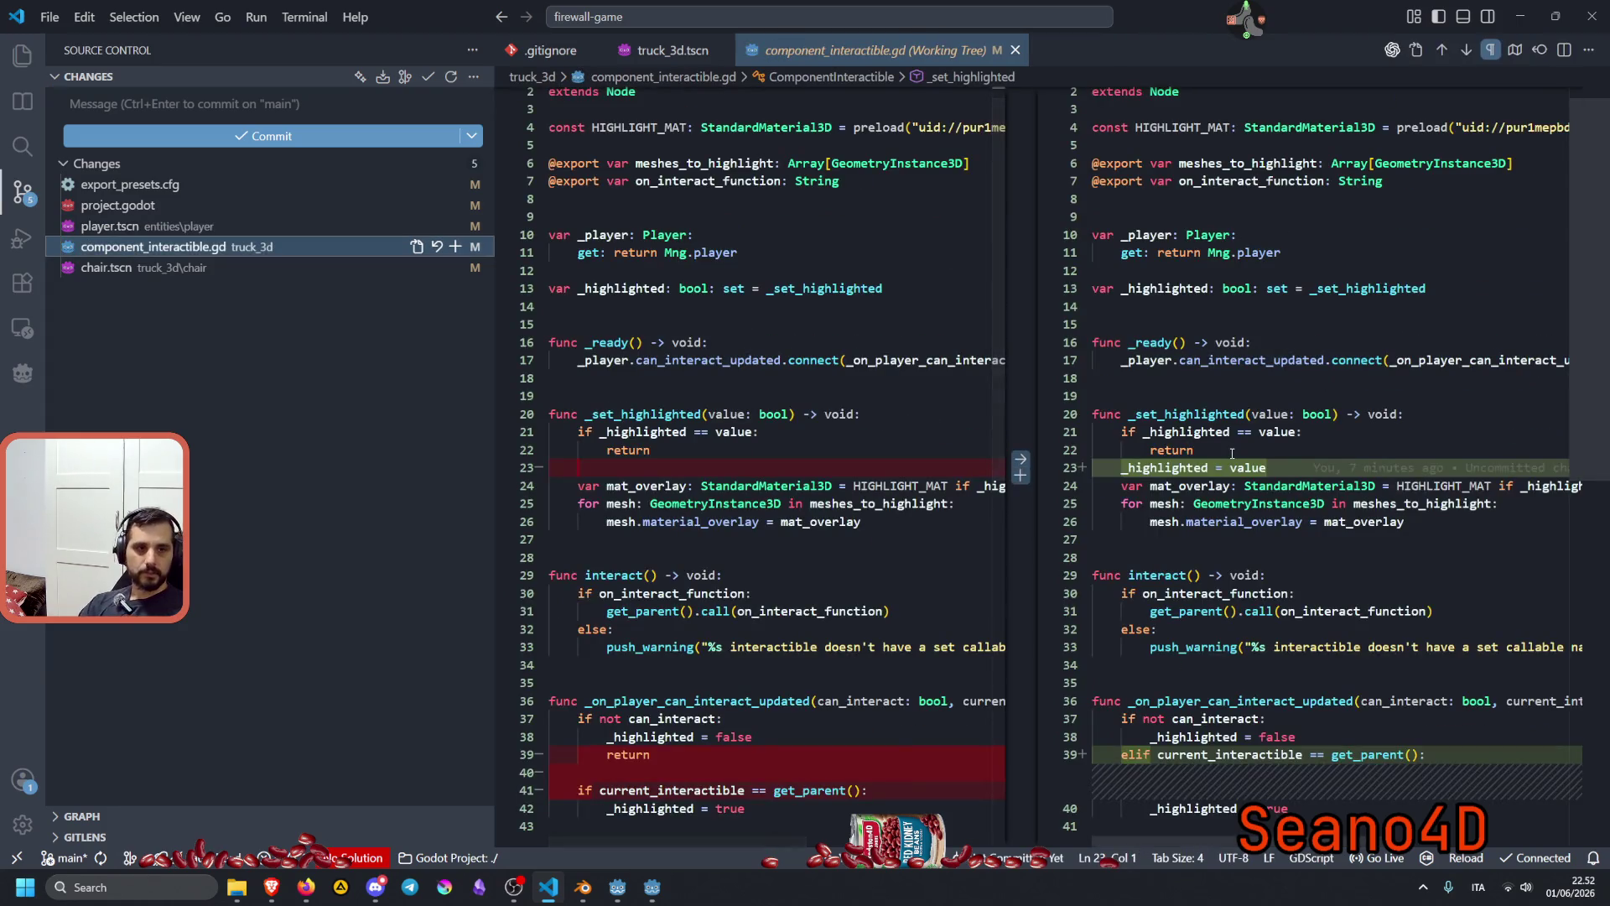
double_click(1151, 467)
scroll(1158, 461, "down", 2)
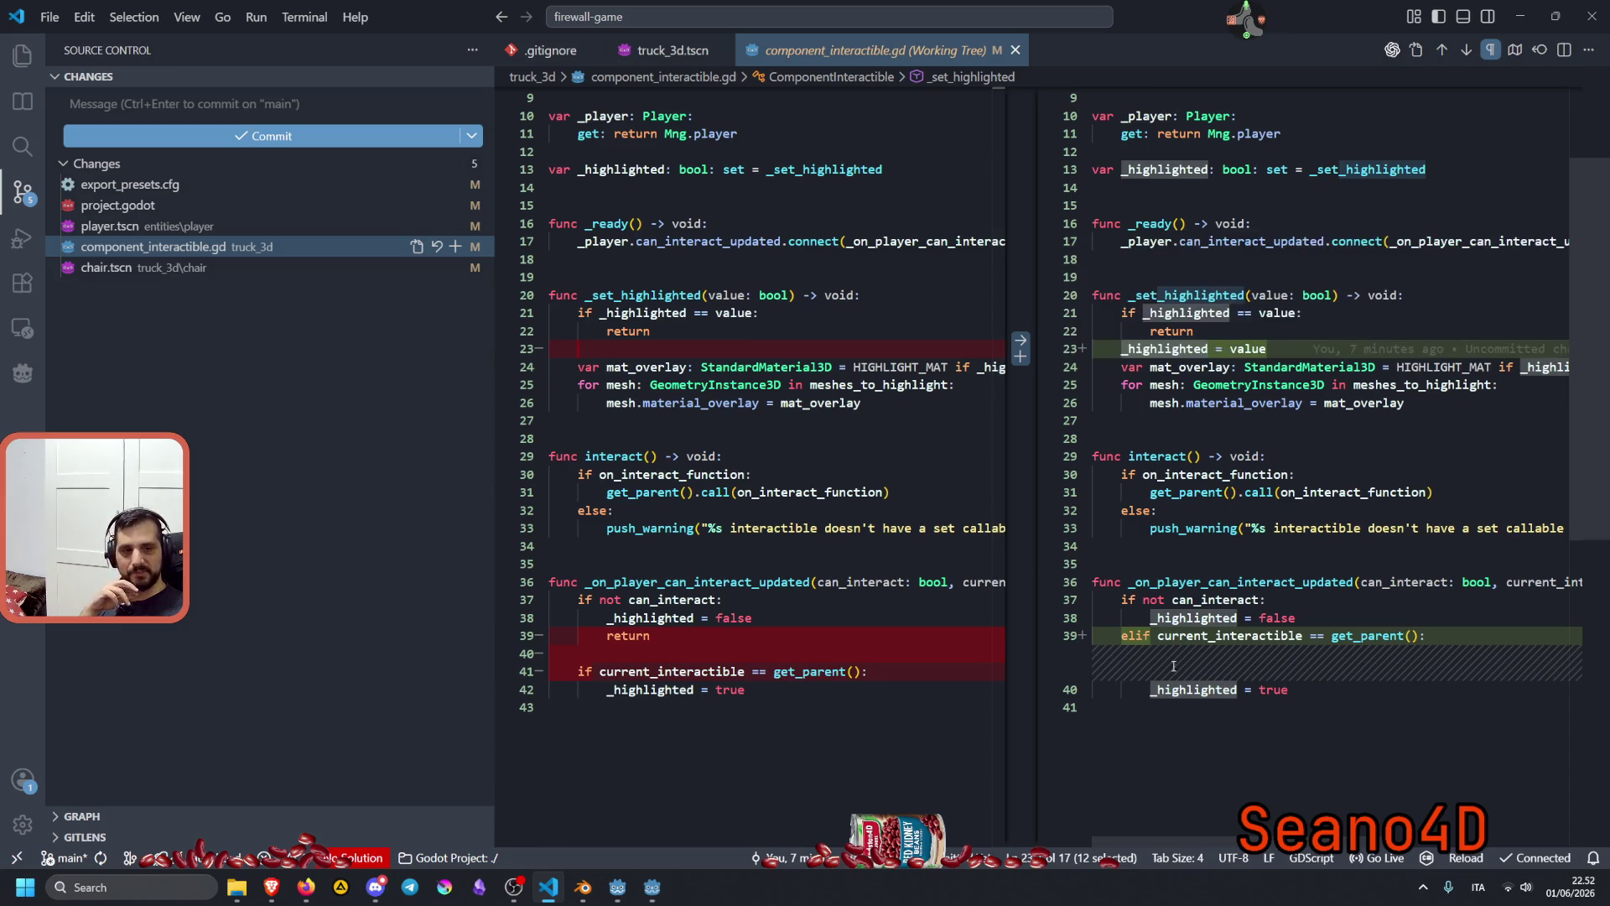
scroll(1213, 654, "up", 2)
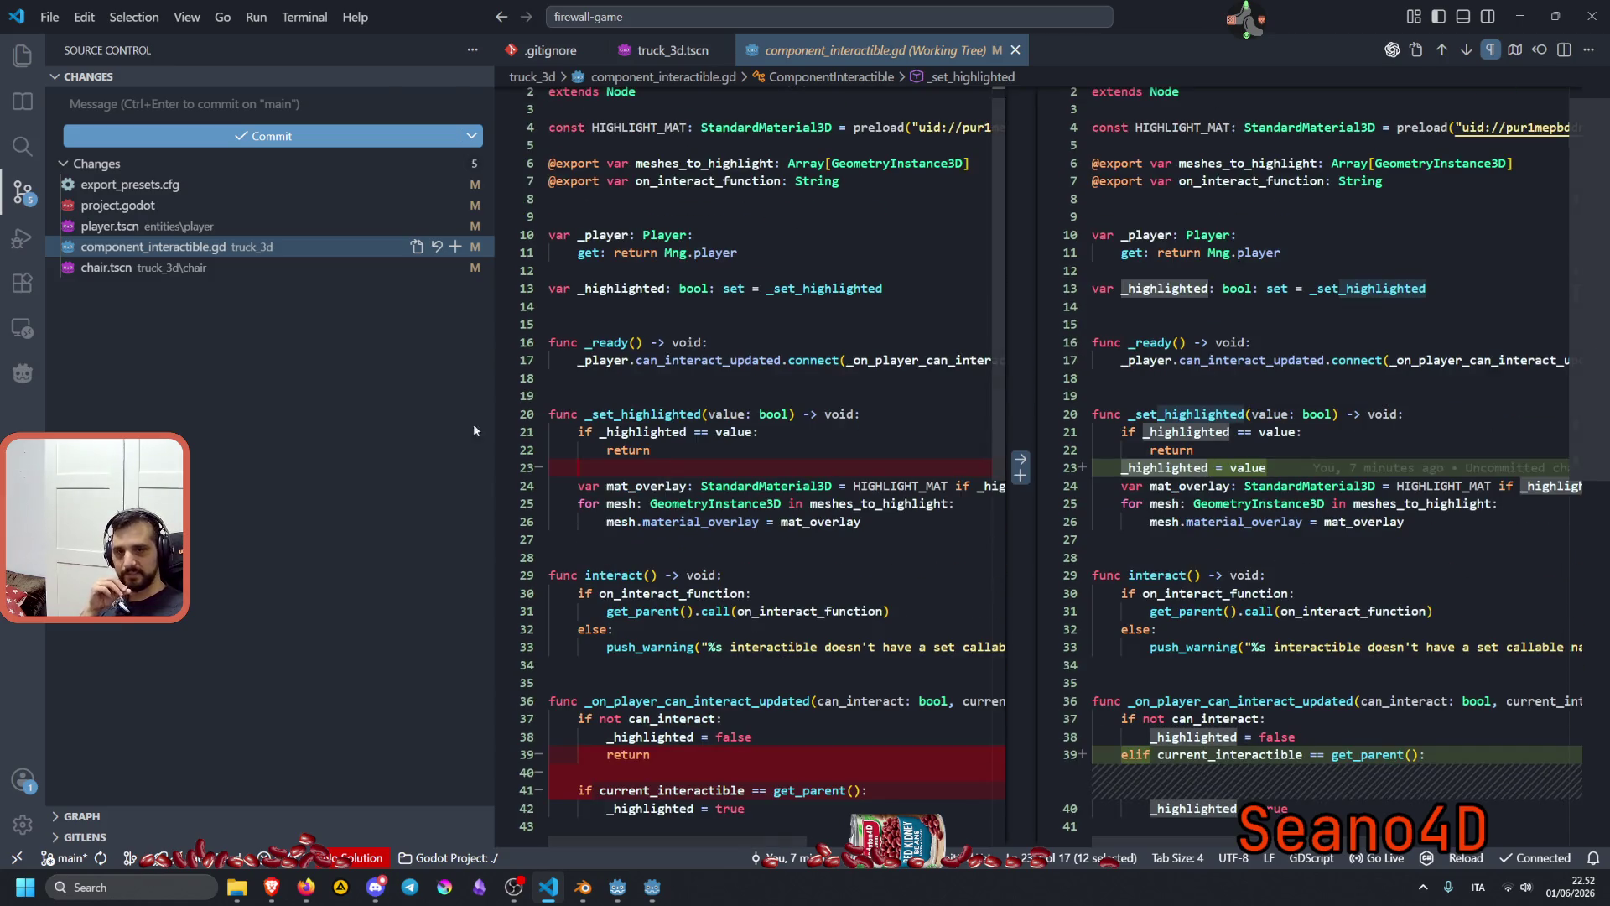
left_click(123, 268)
mouse_move(1220, 453)
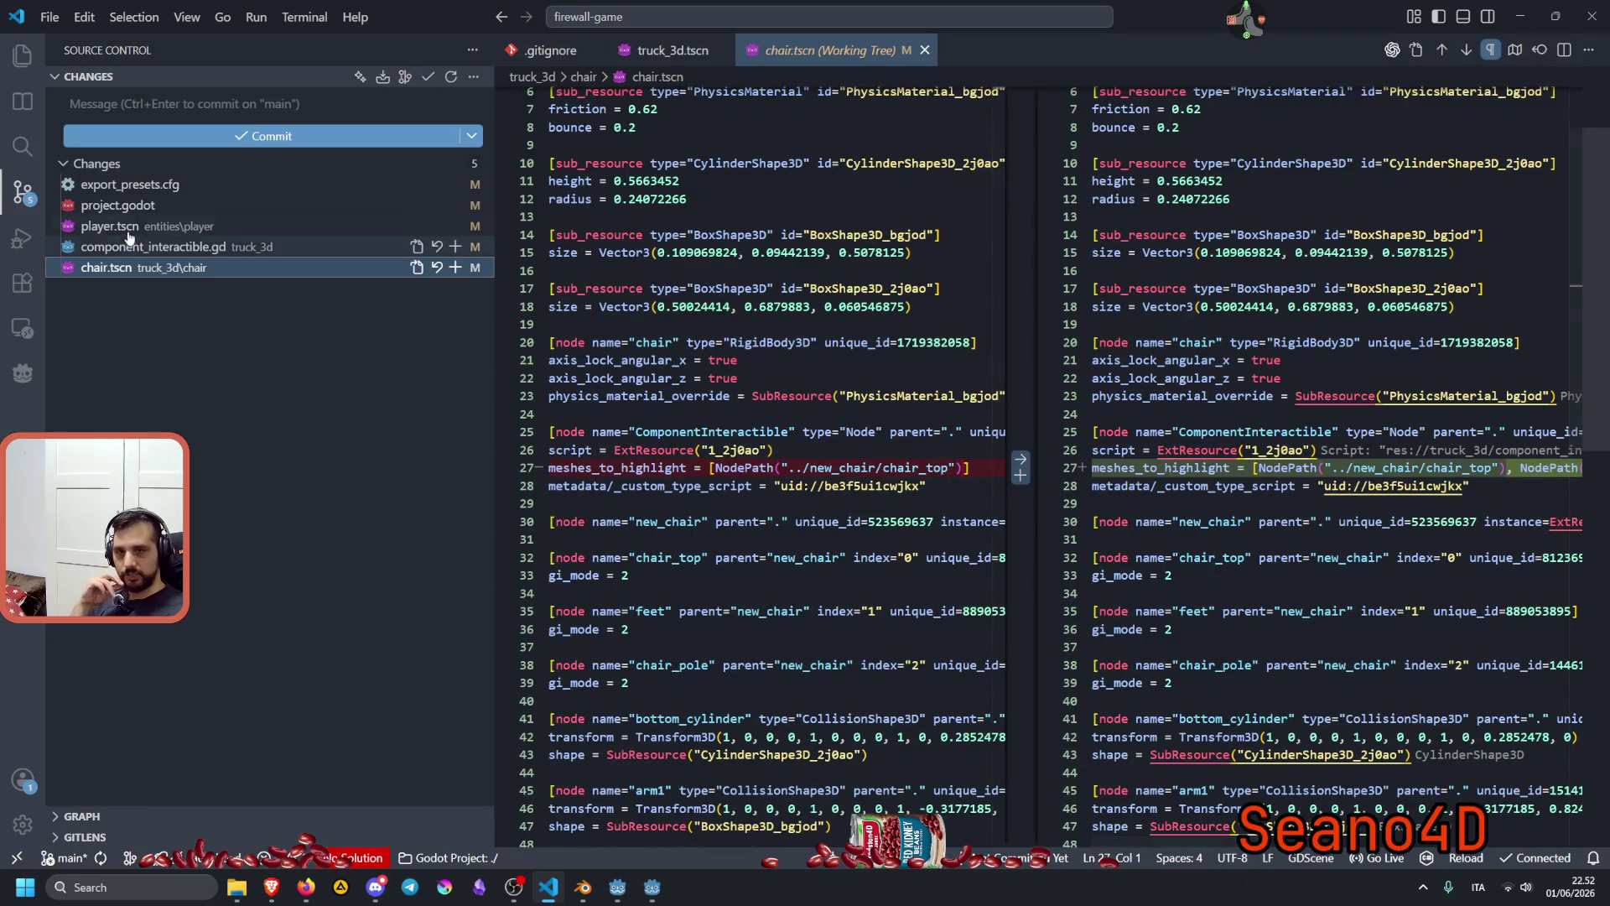
left_click(117, 227)
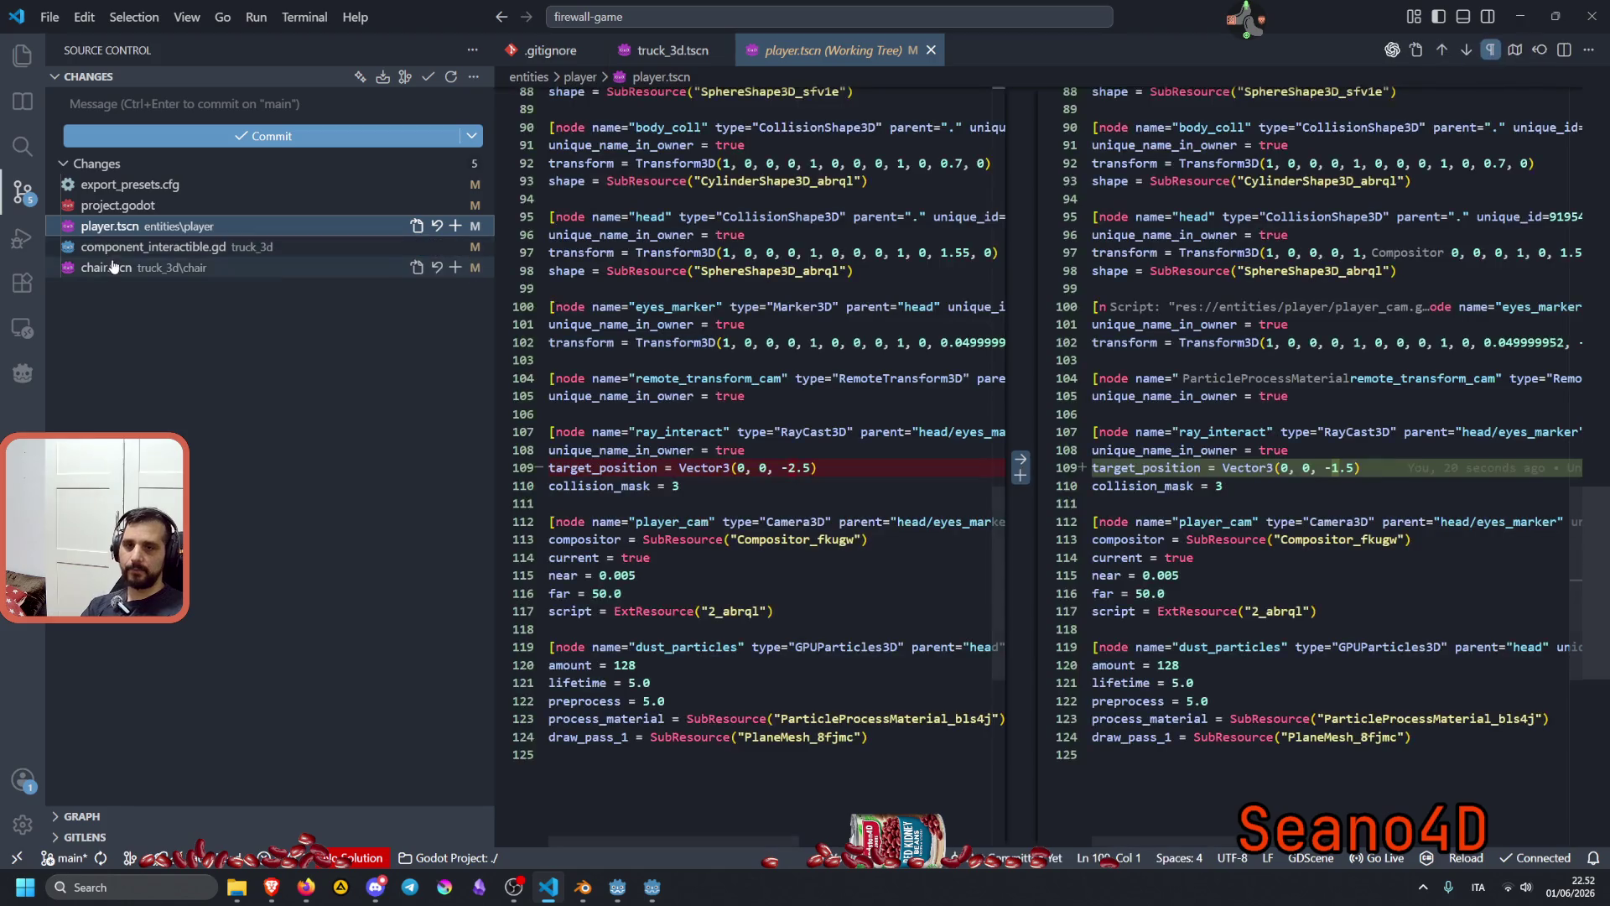
left_click(455, 226)
Write the commit message 'fix: player interact distance adjusted and highlight missing value fix'.
left_click(120, 103)
type("fix: pla")
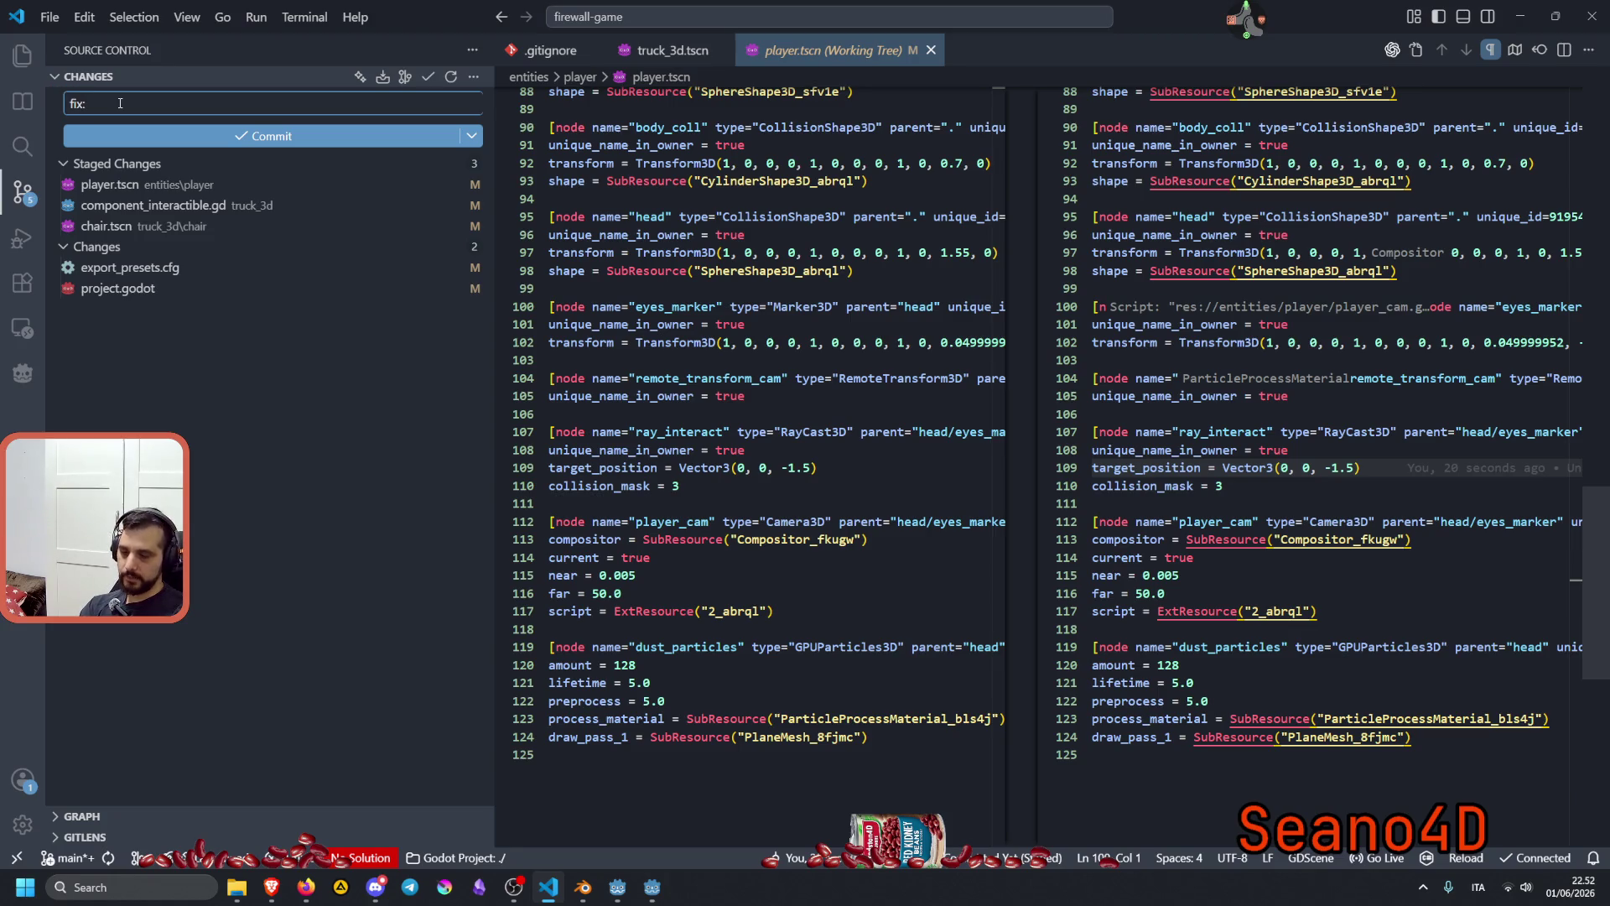
type("yer ")
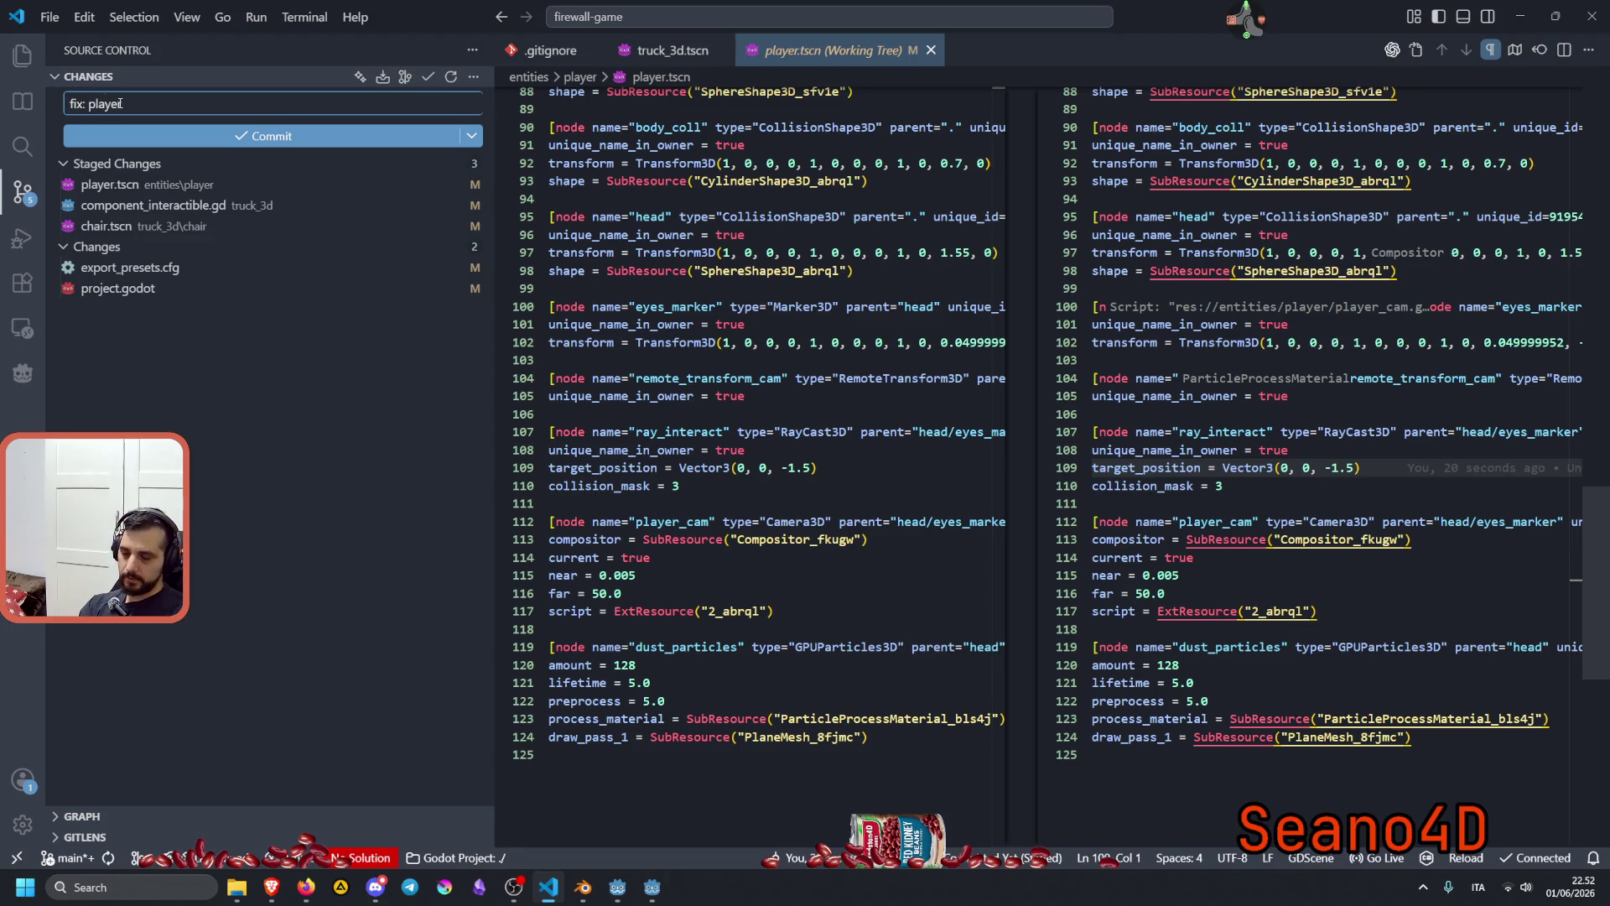
type("interact")
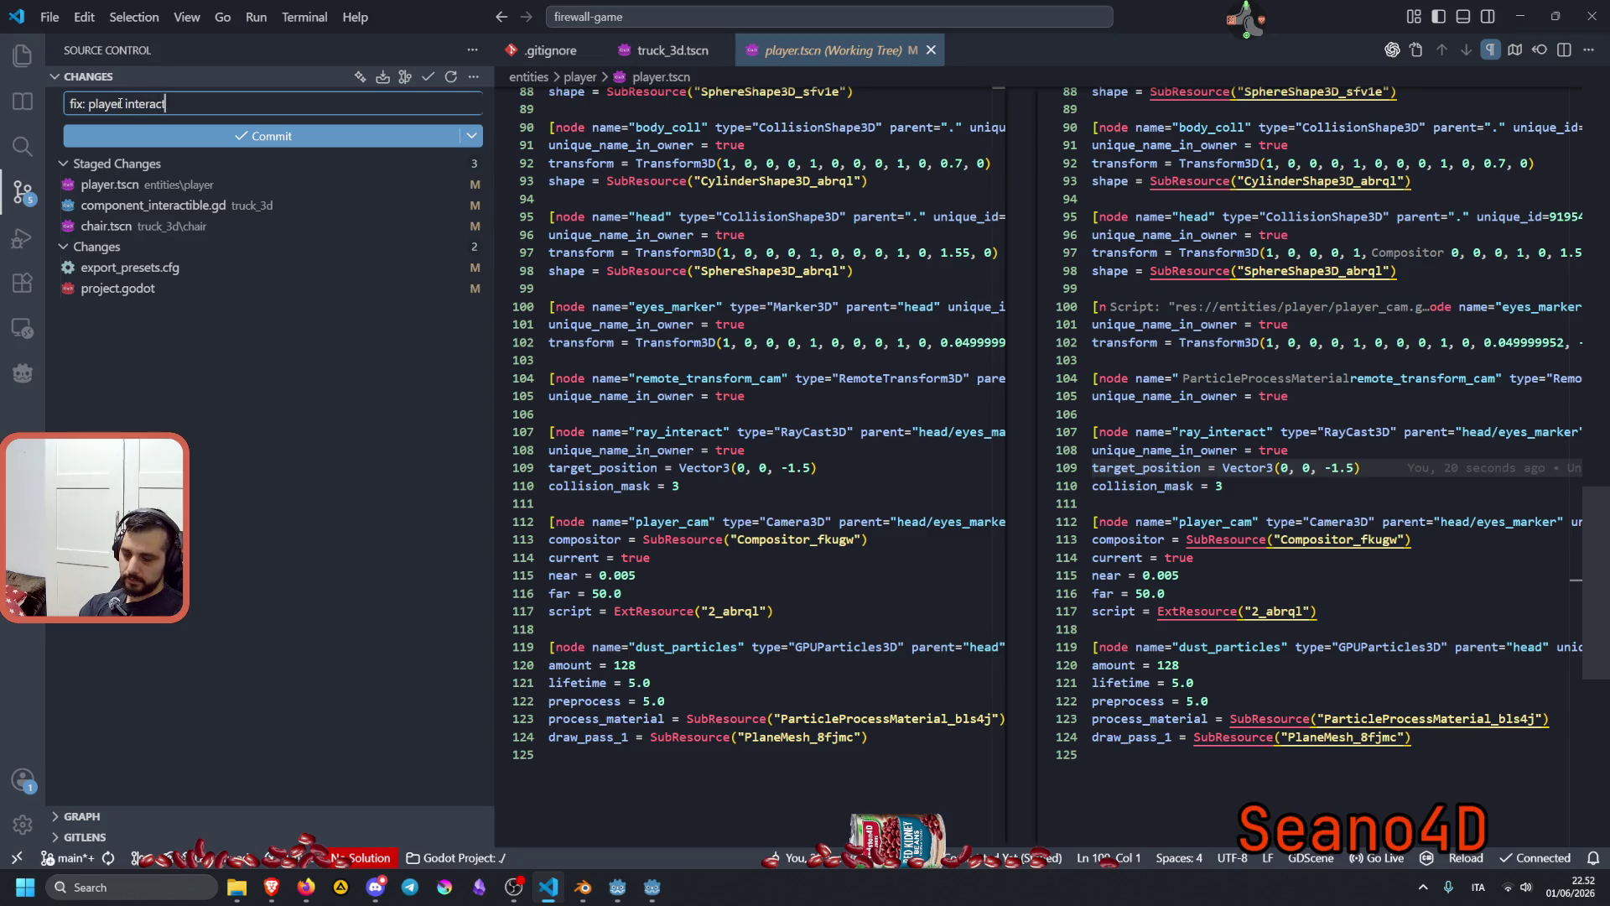
type(" distance ad")
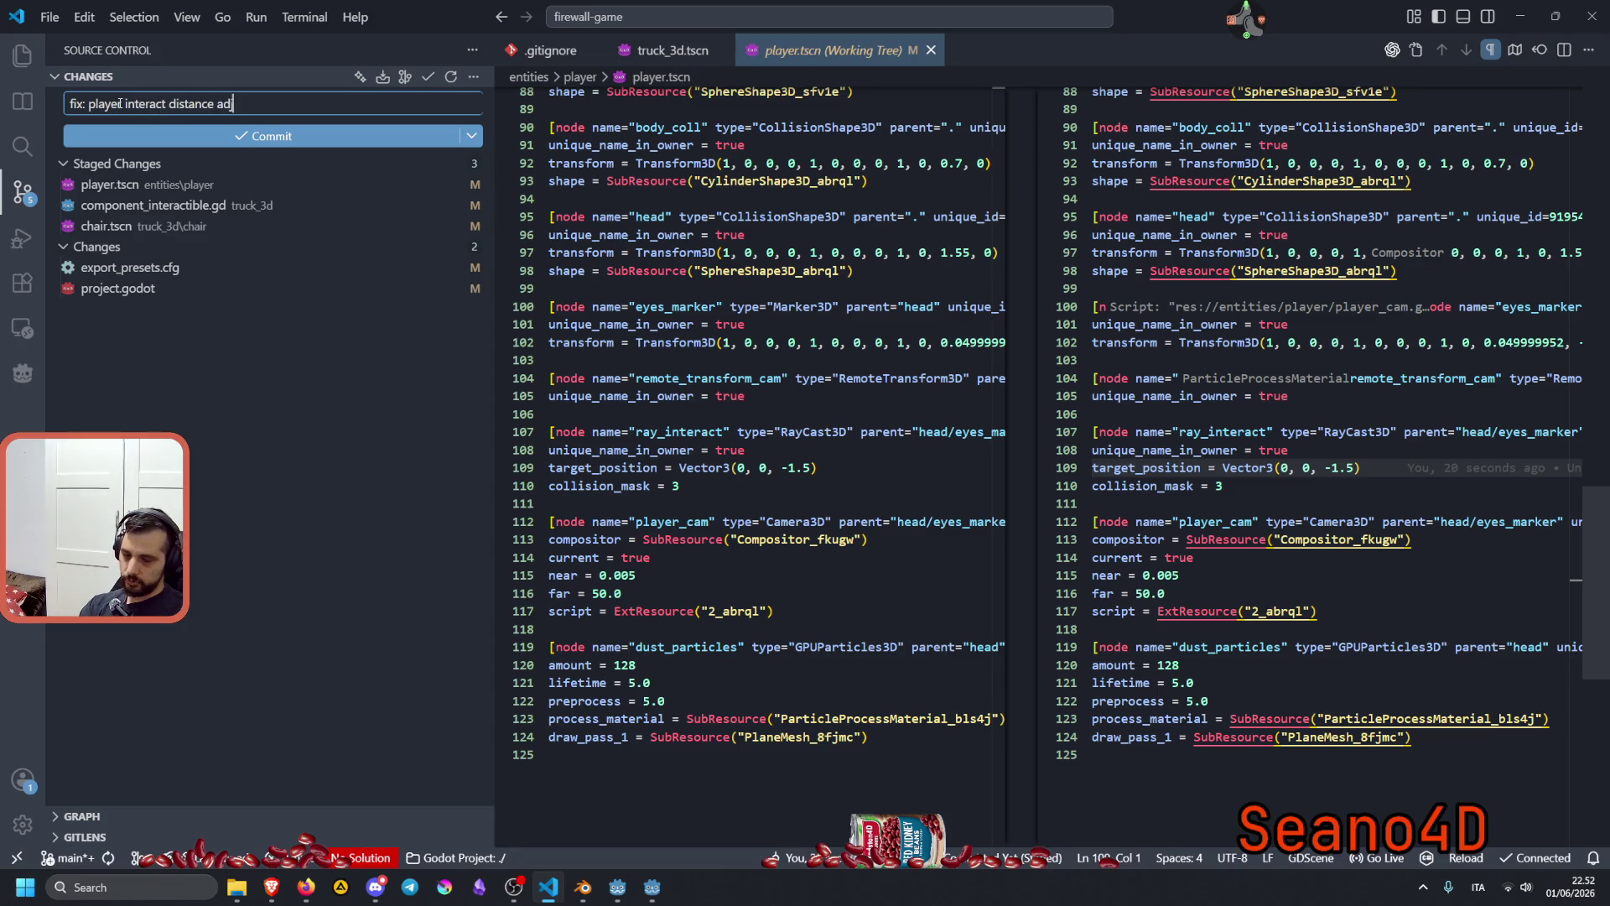
type("justed and highligh fi")
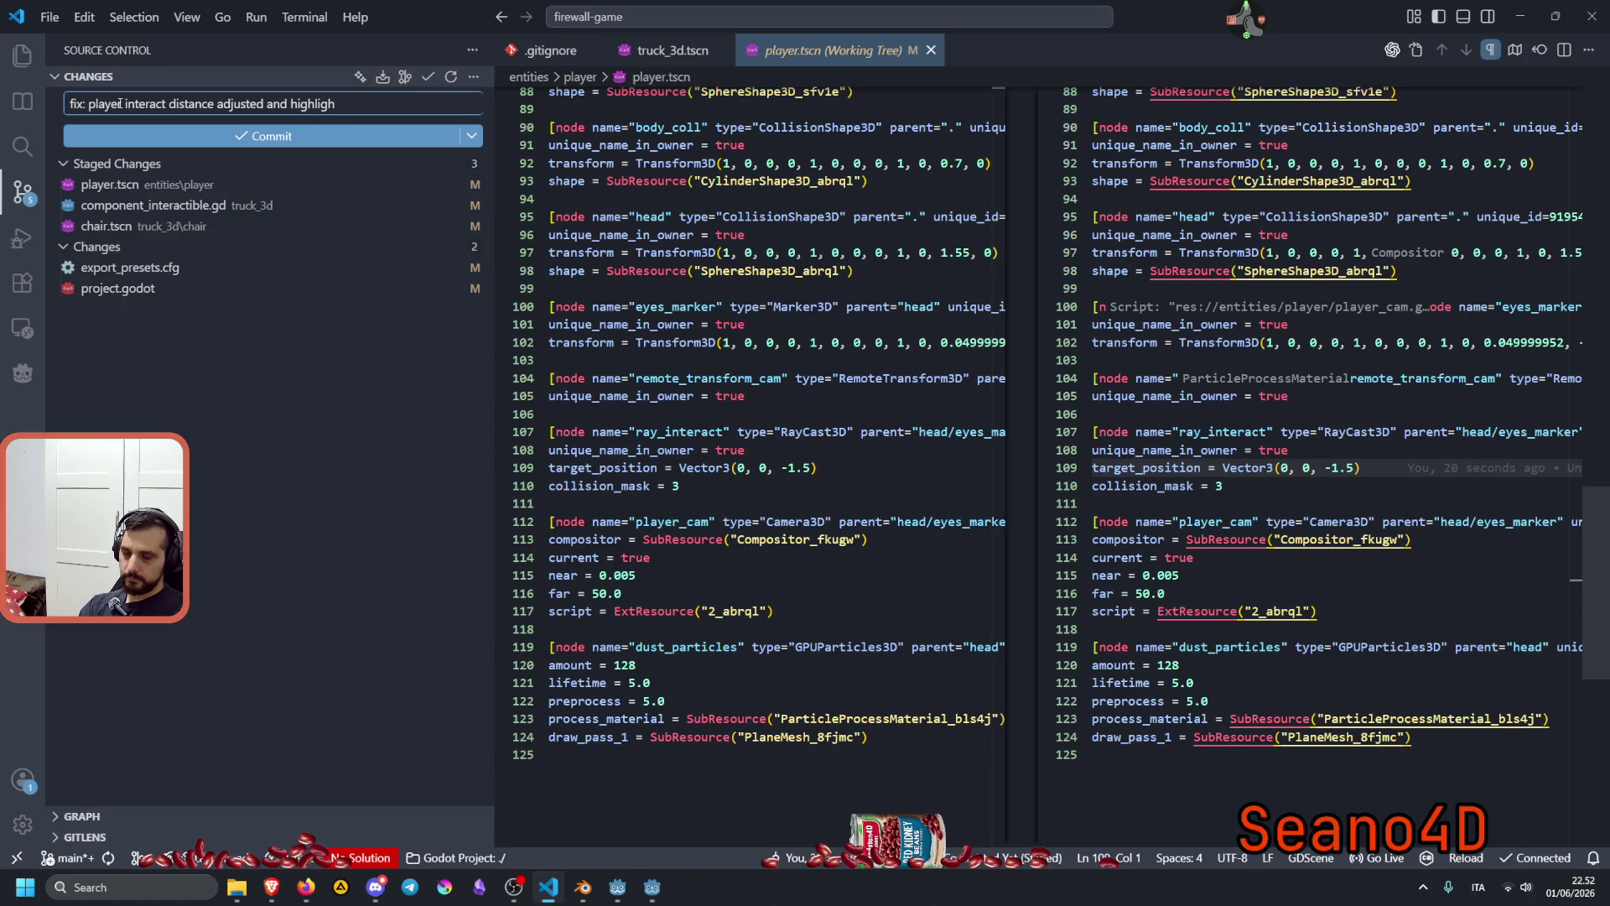
type("x")
key("ctrl+Left")
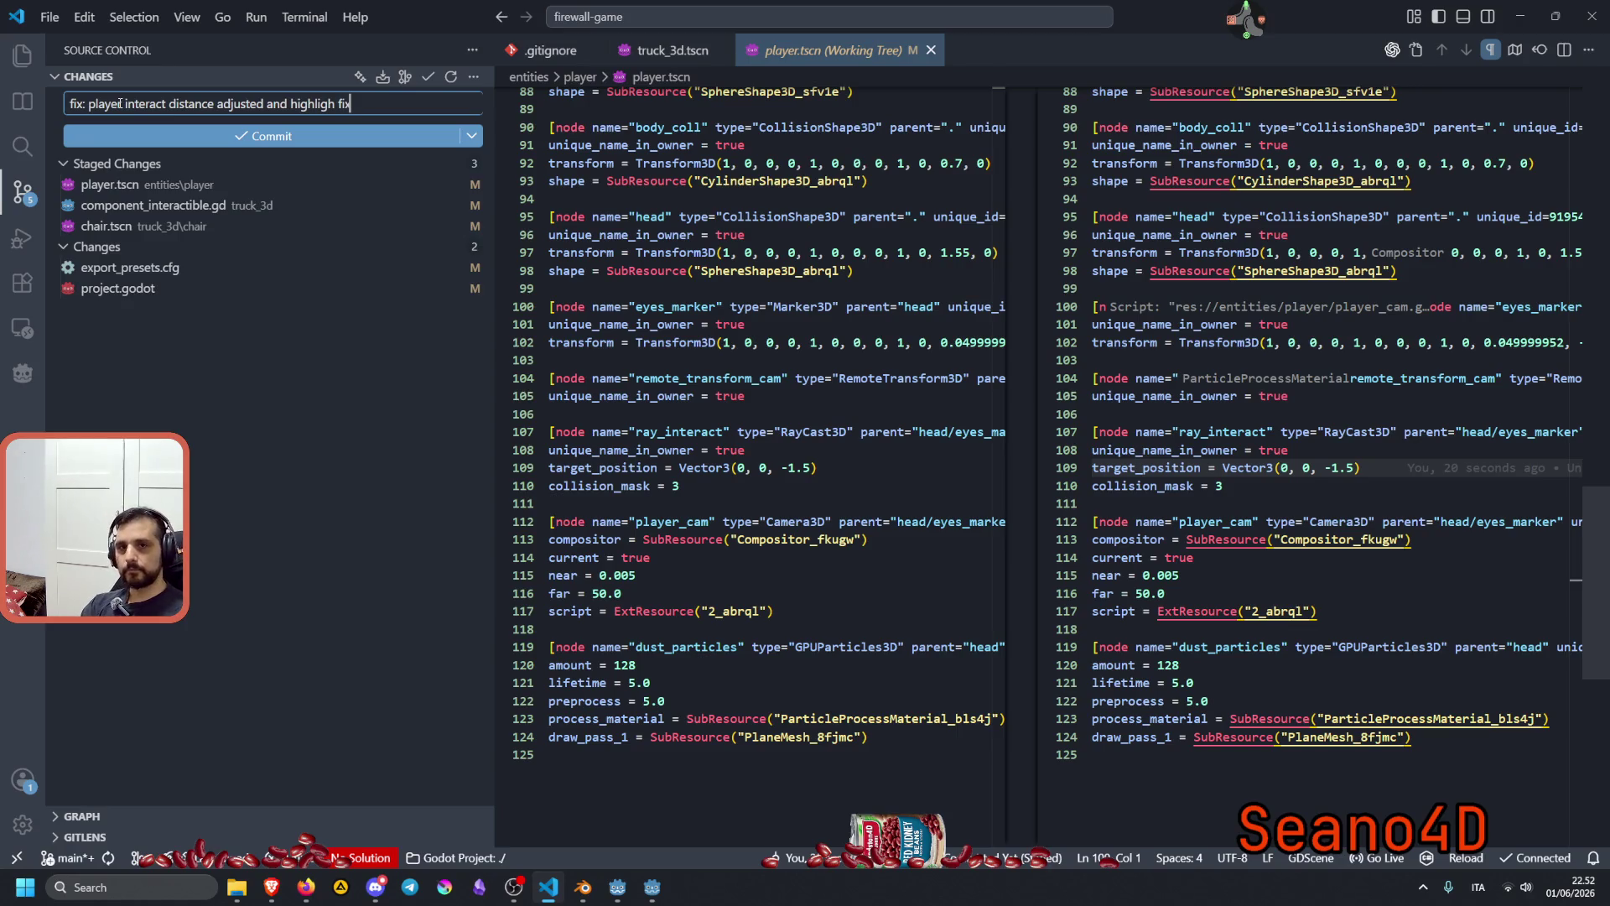
key("Left")
type("t ")
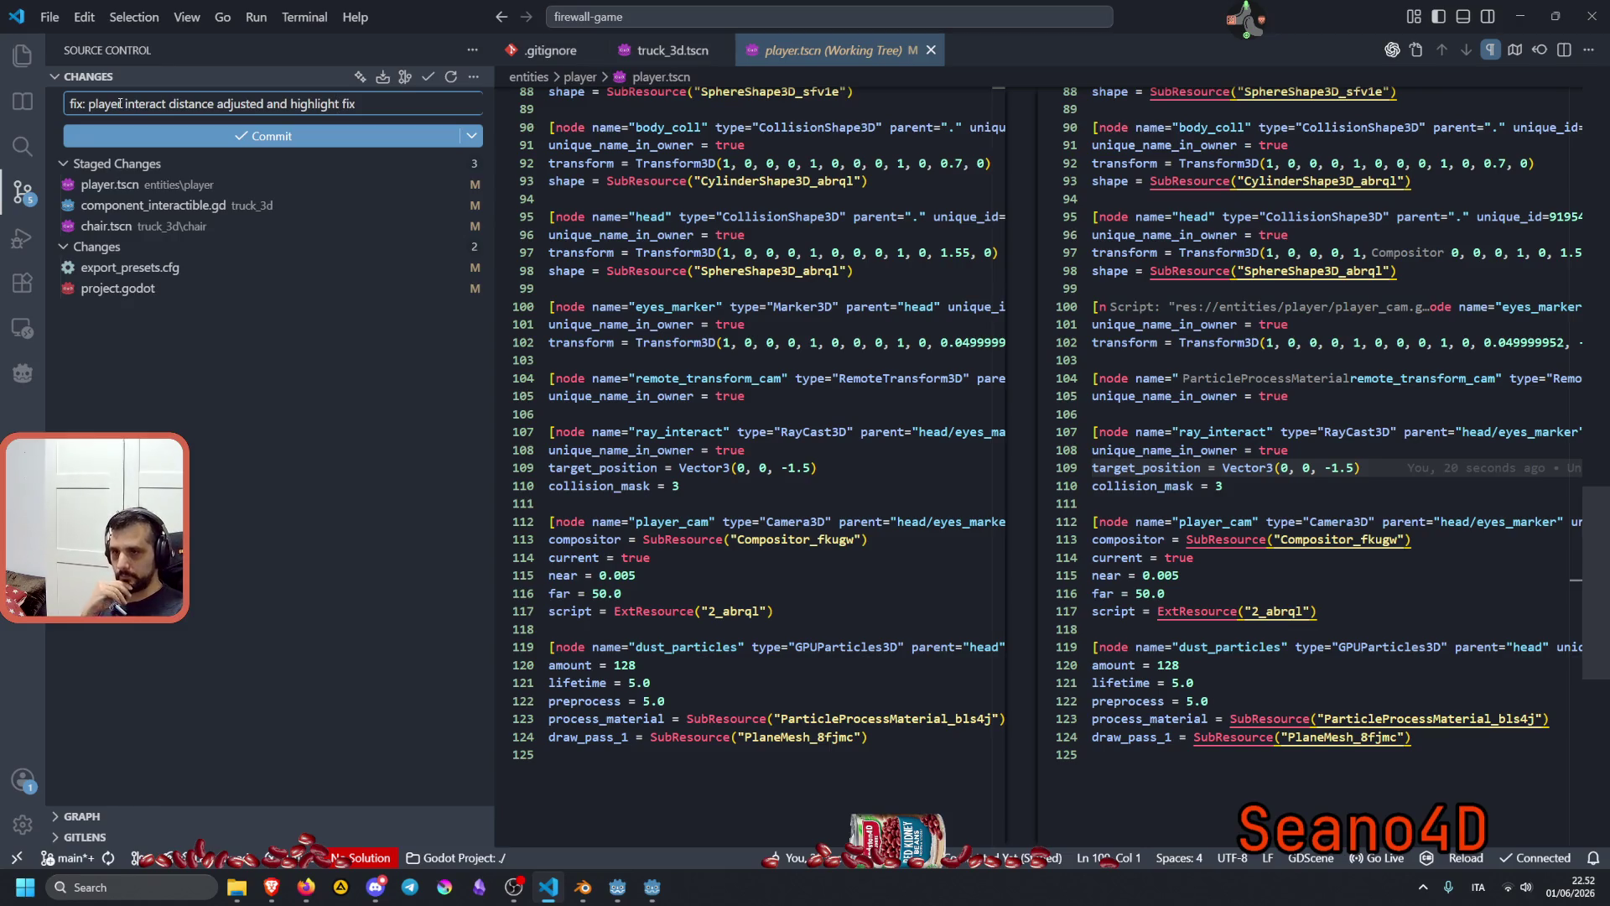
type("missing ")
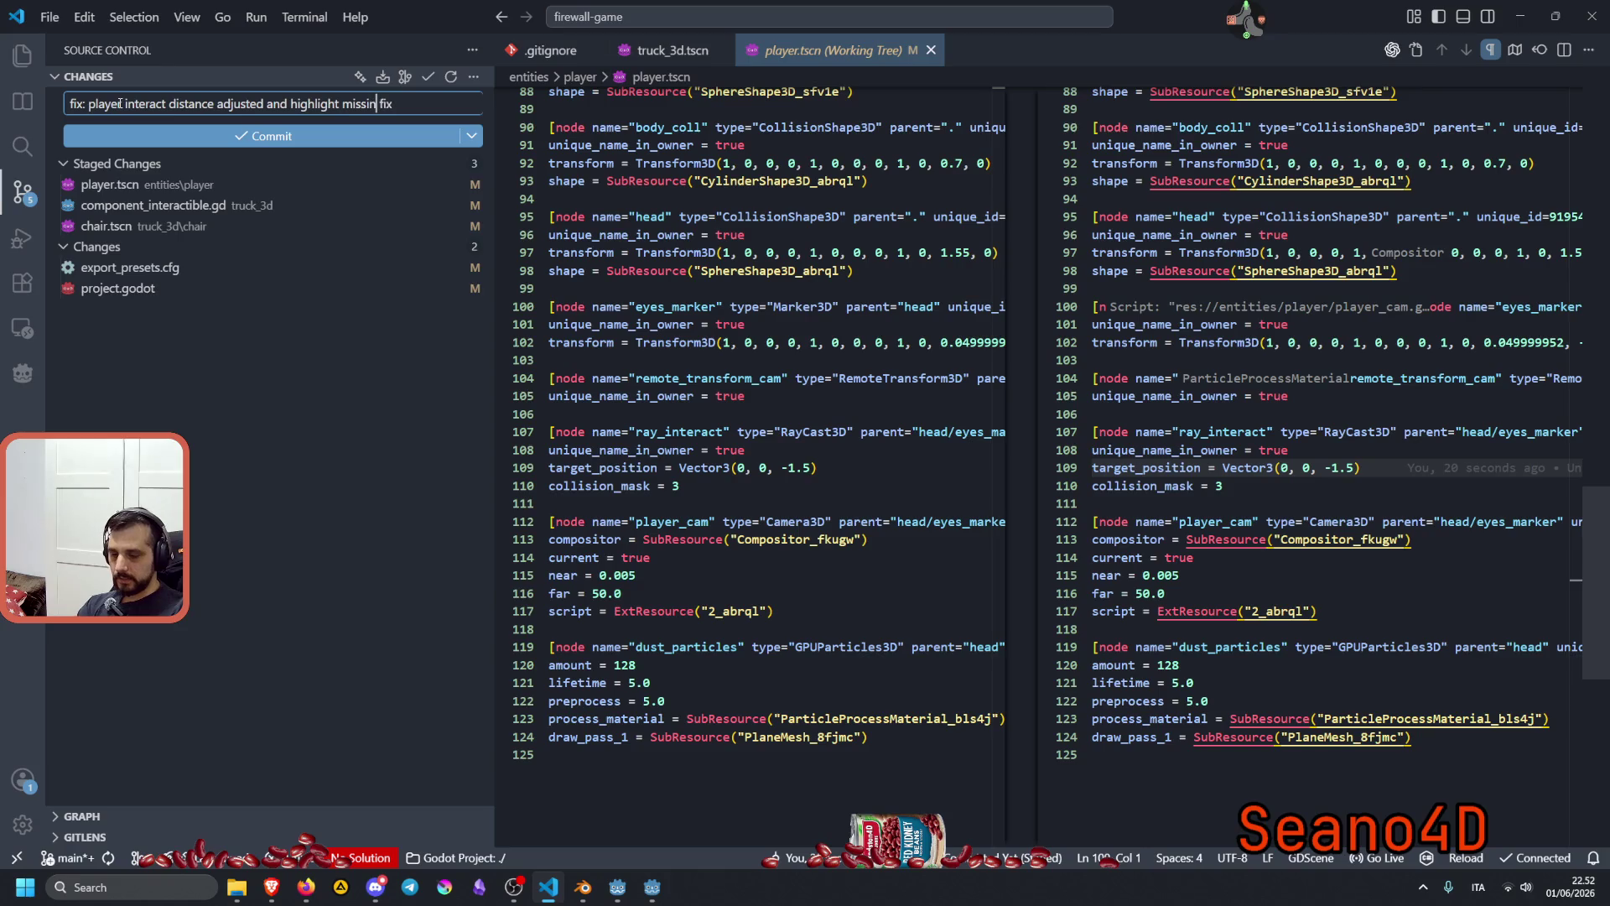
type("val")
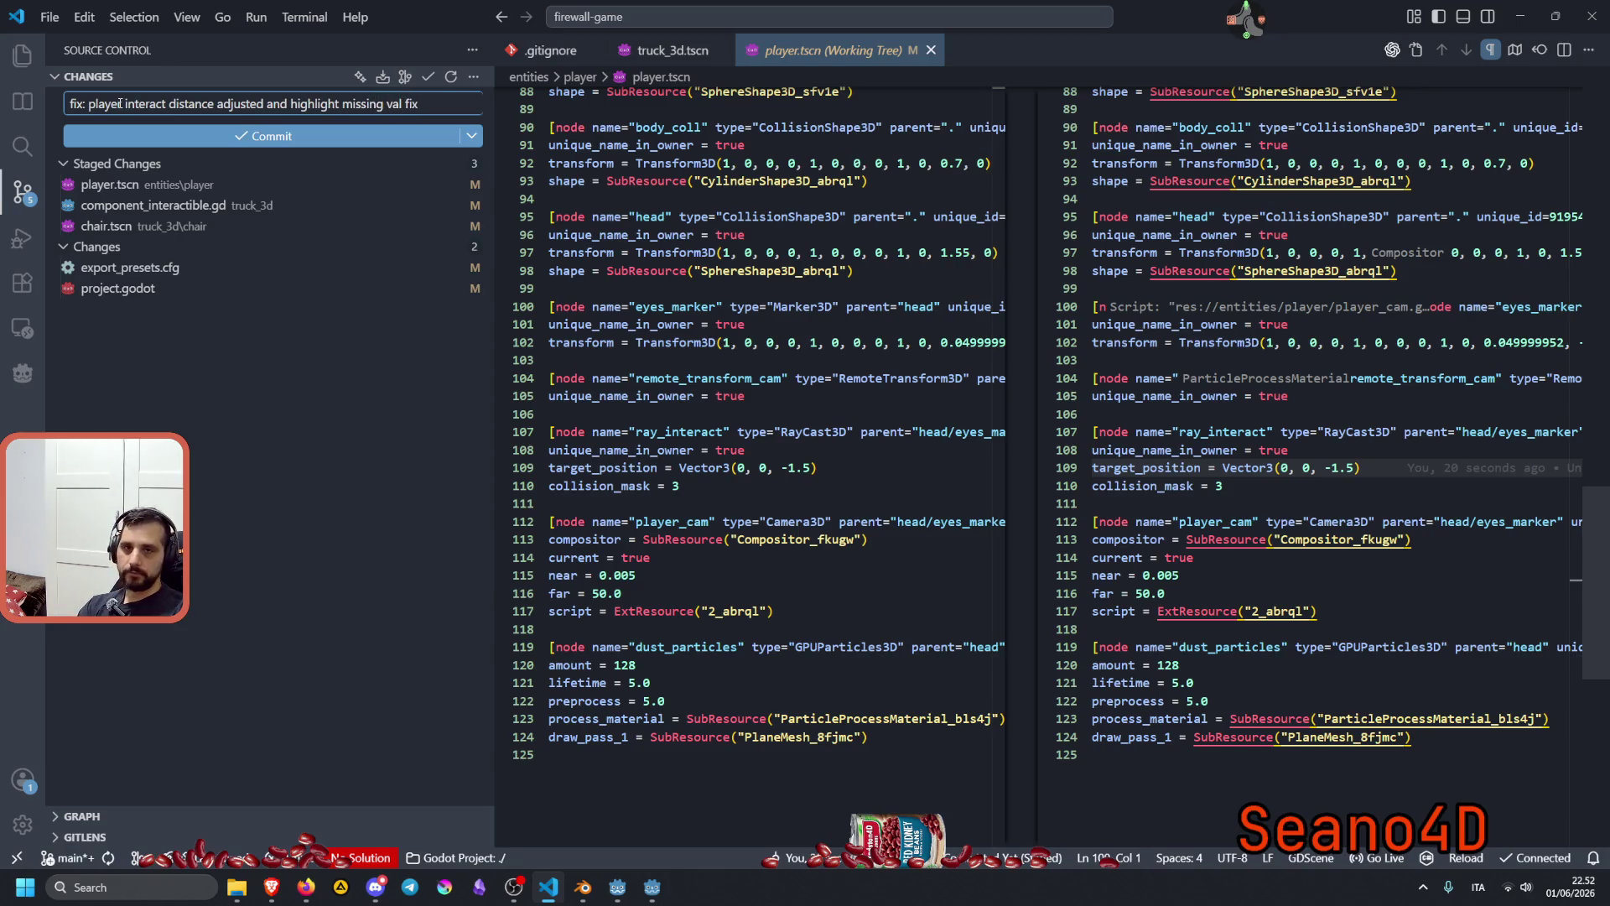
type("ue")
key("End")
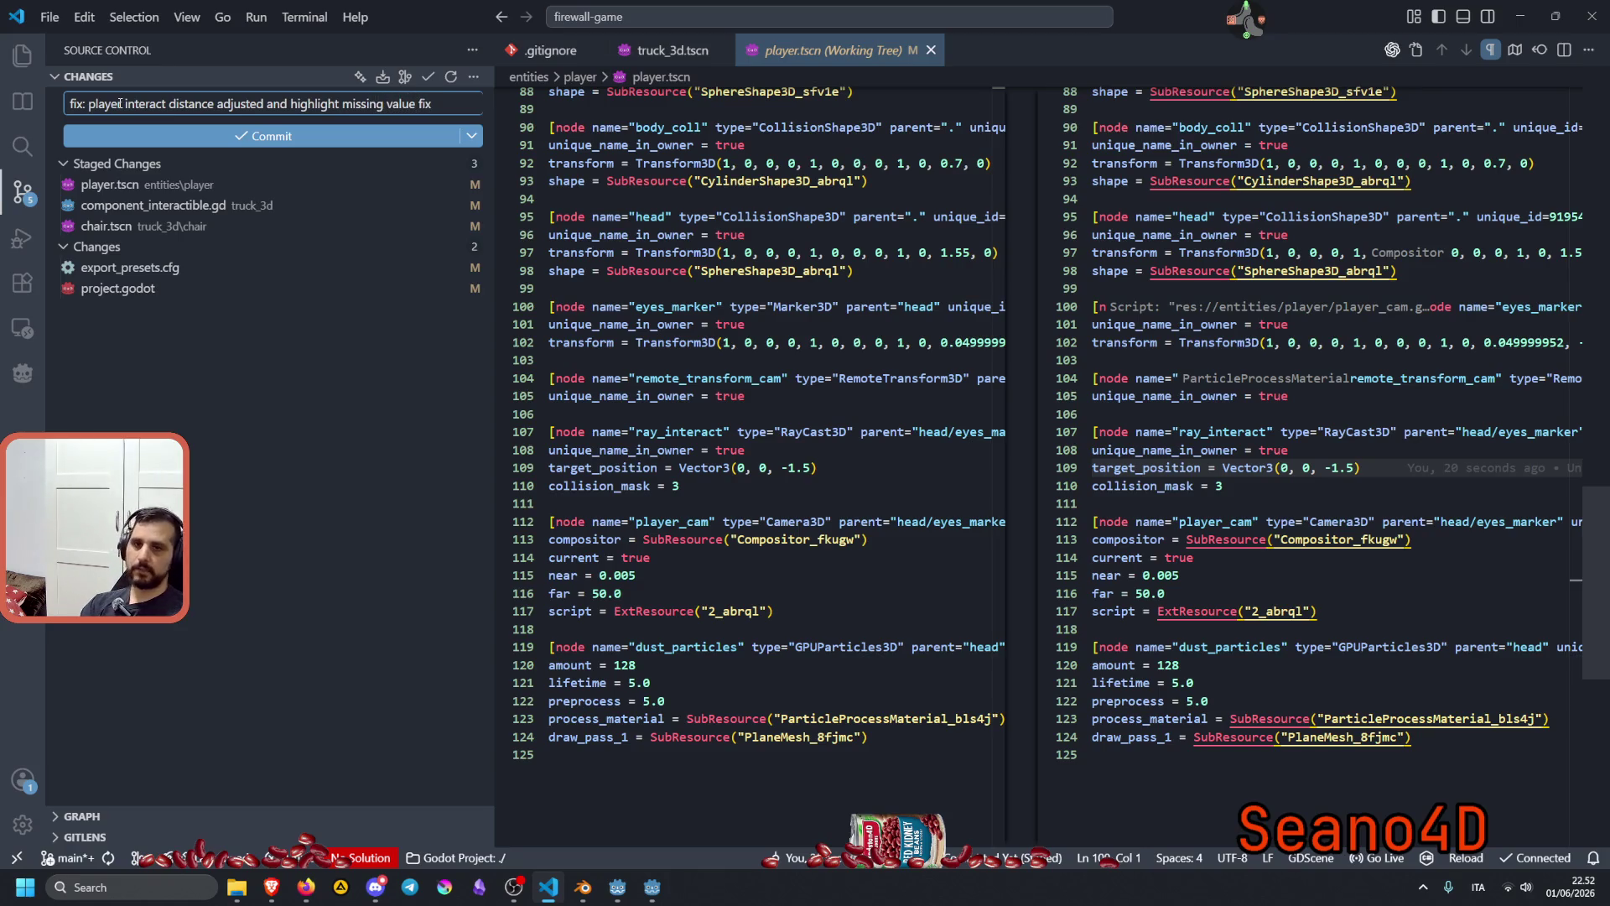
Glance at the project.godot and export preset changes, commit the staged files, and return to Godot.
left_click(134, 288)
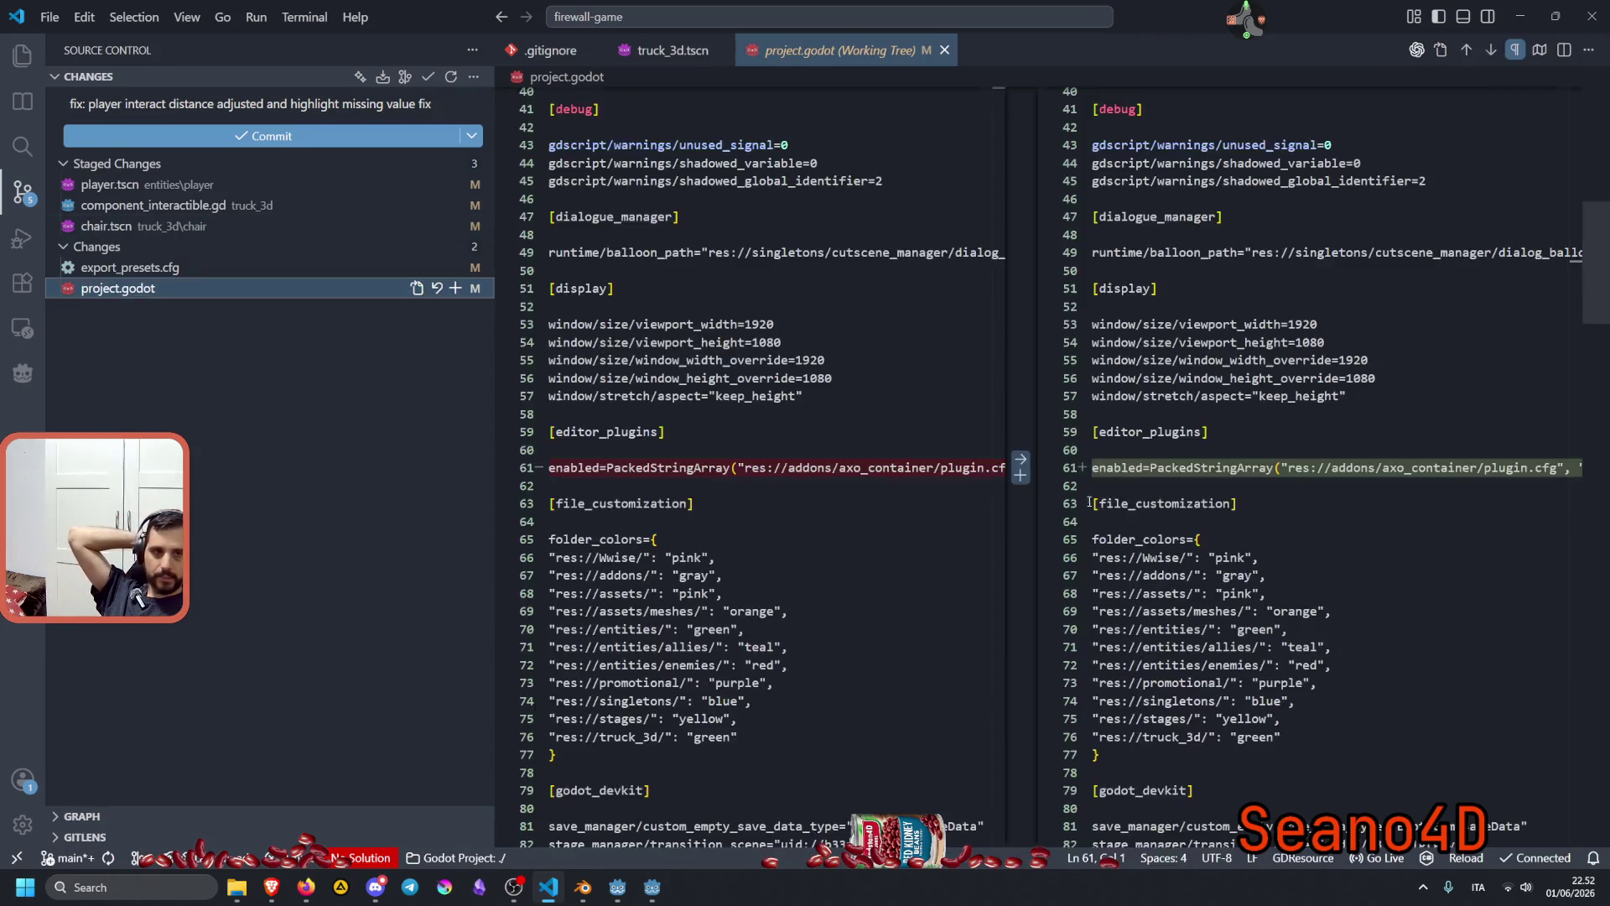
key("Up")
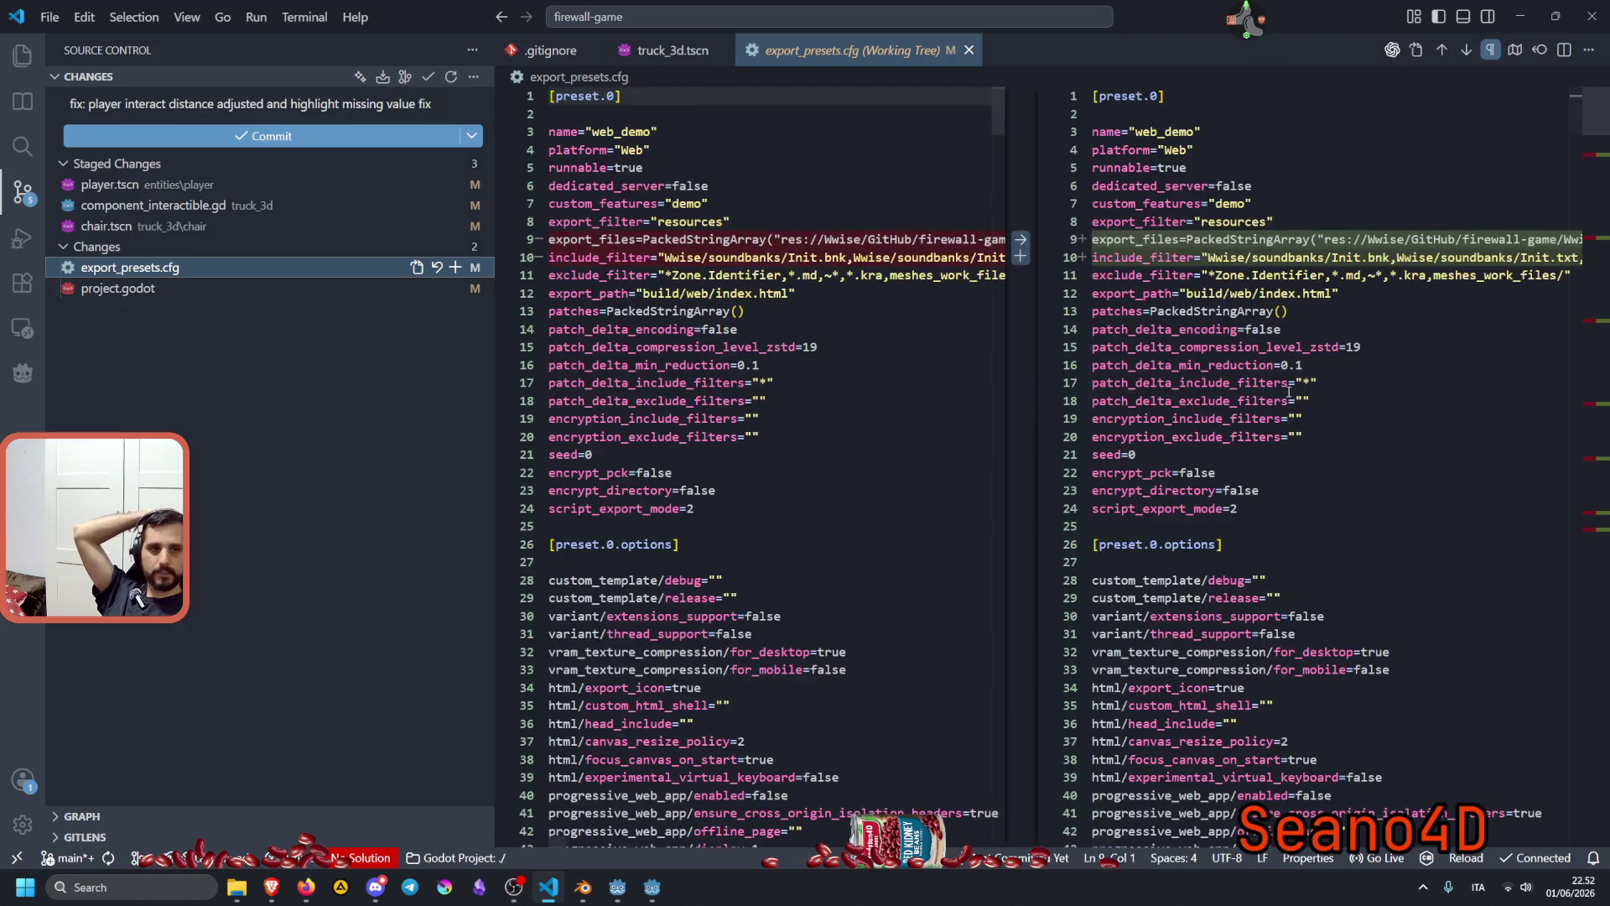
left_click(242, 137)
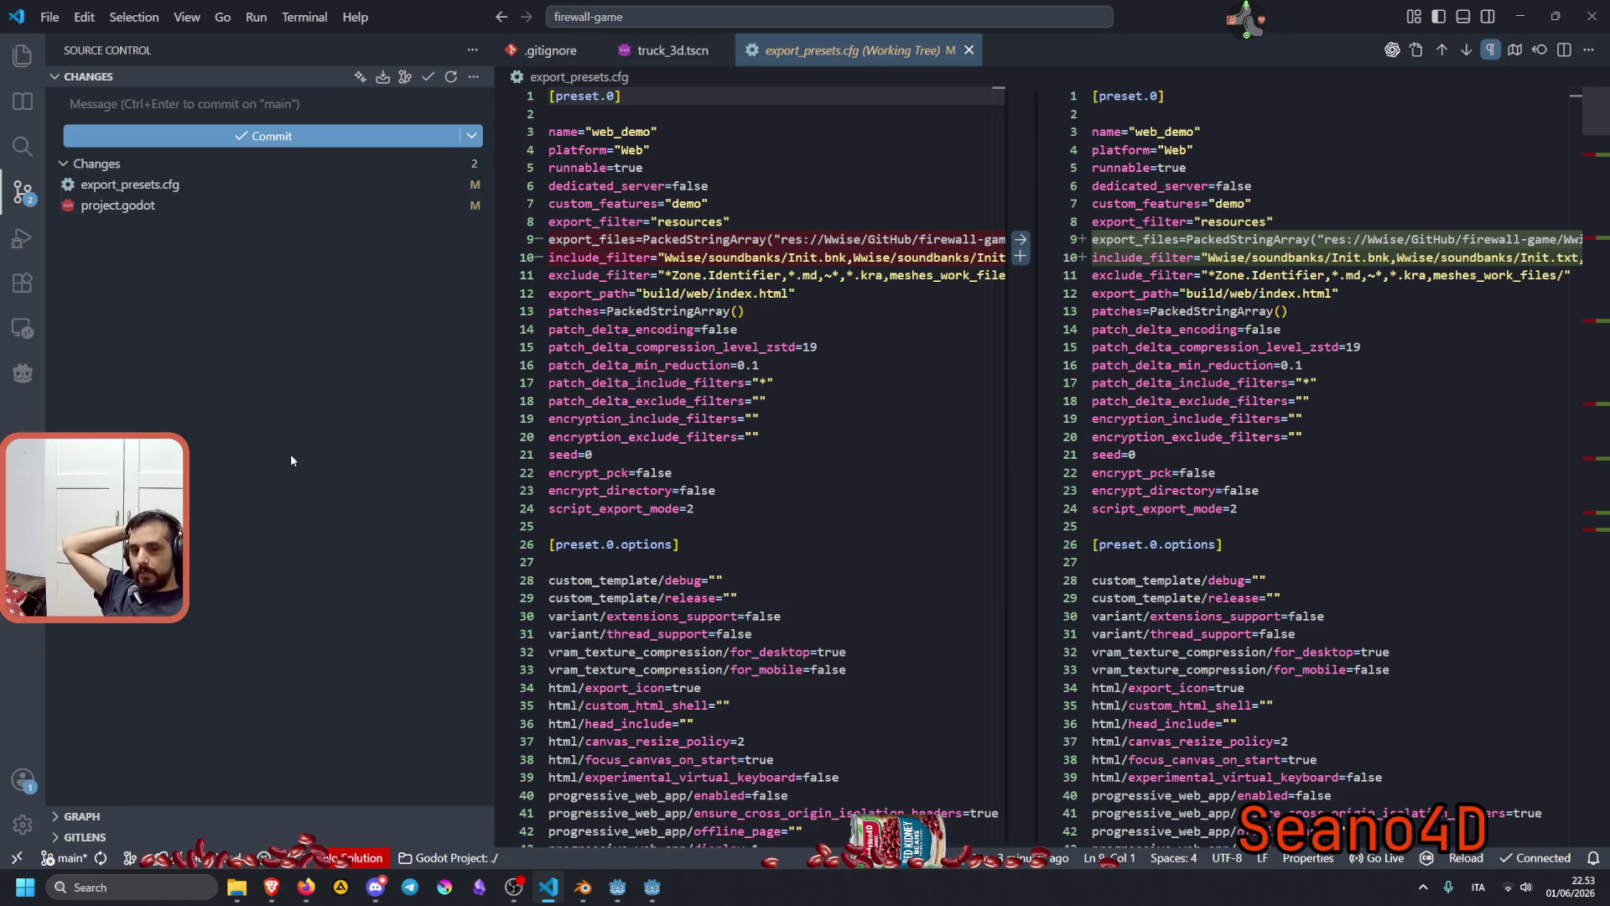
mouse_move(618, 888)
left_click(659, 817)
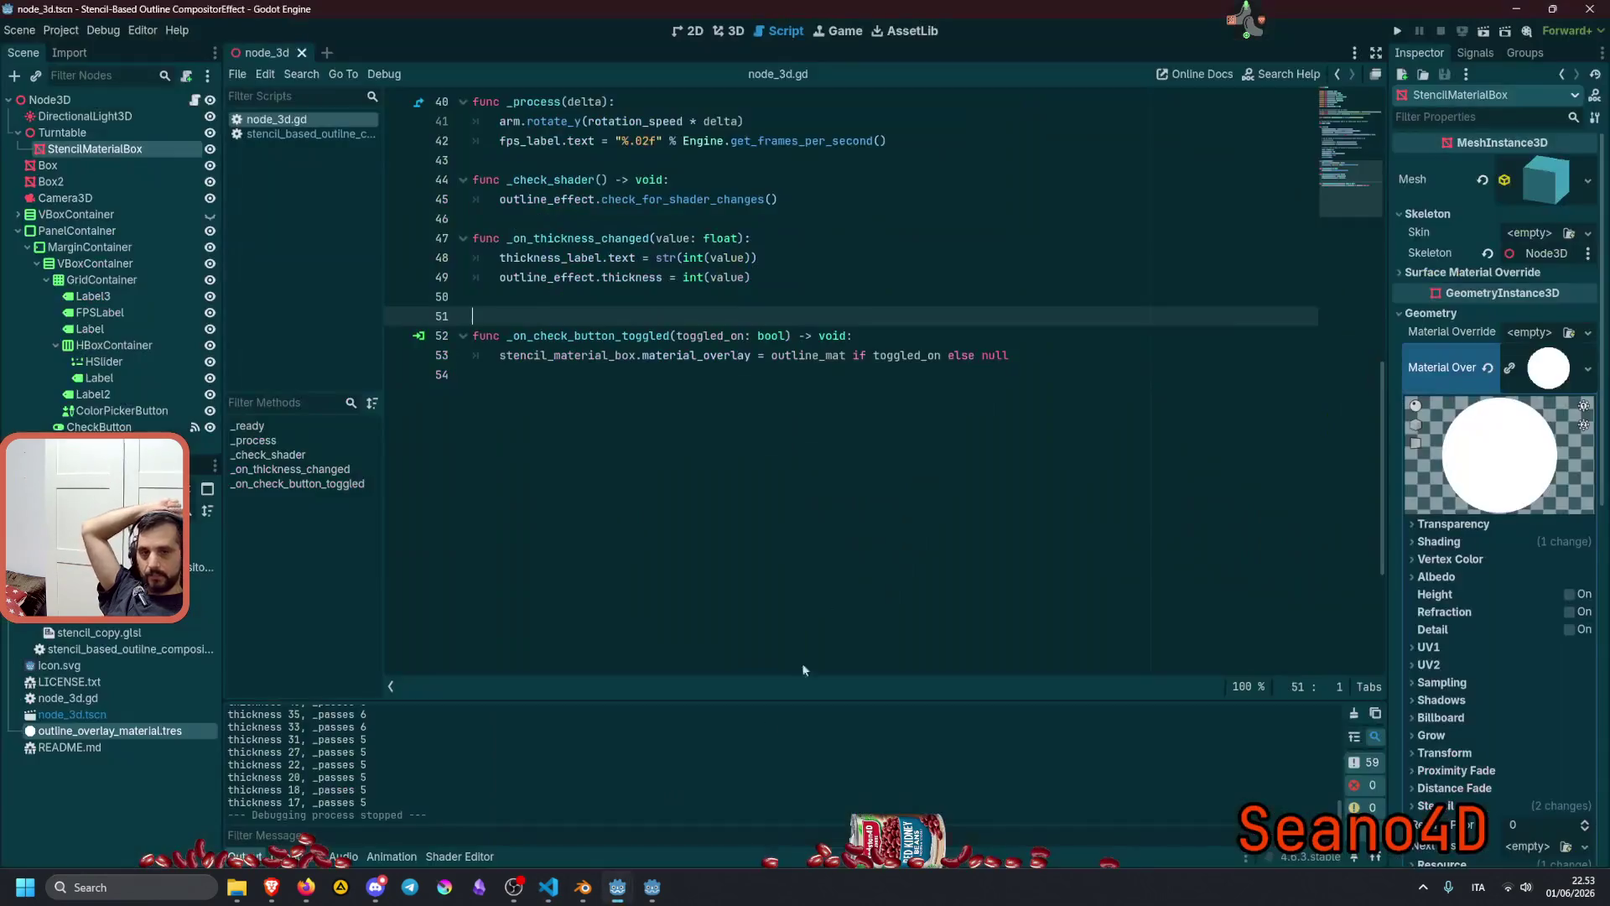
Bring the game project's Godot editor back to the front with player.gd showing.
left_click(723, 33)
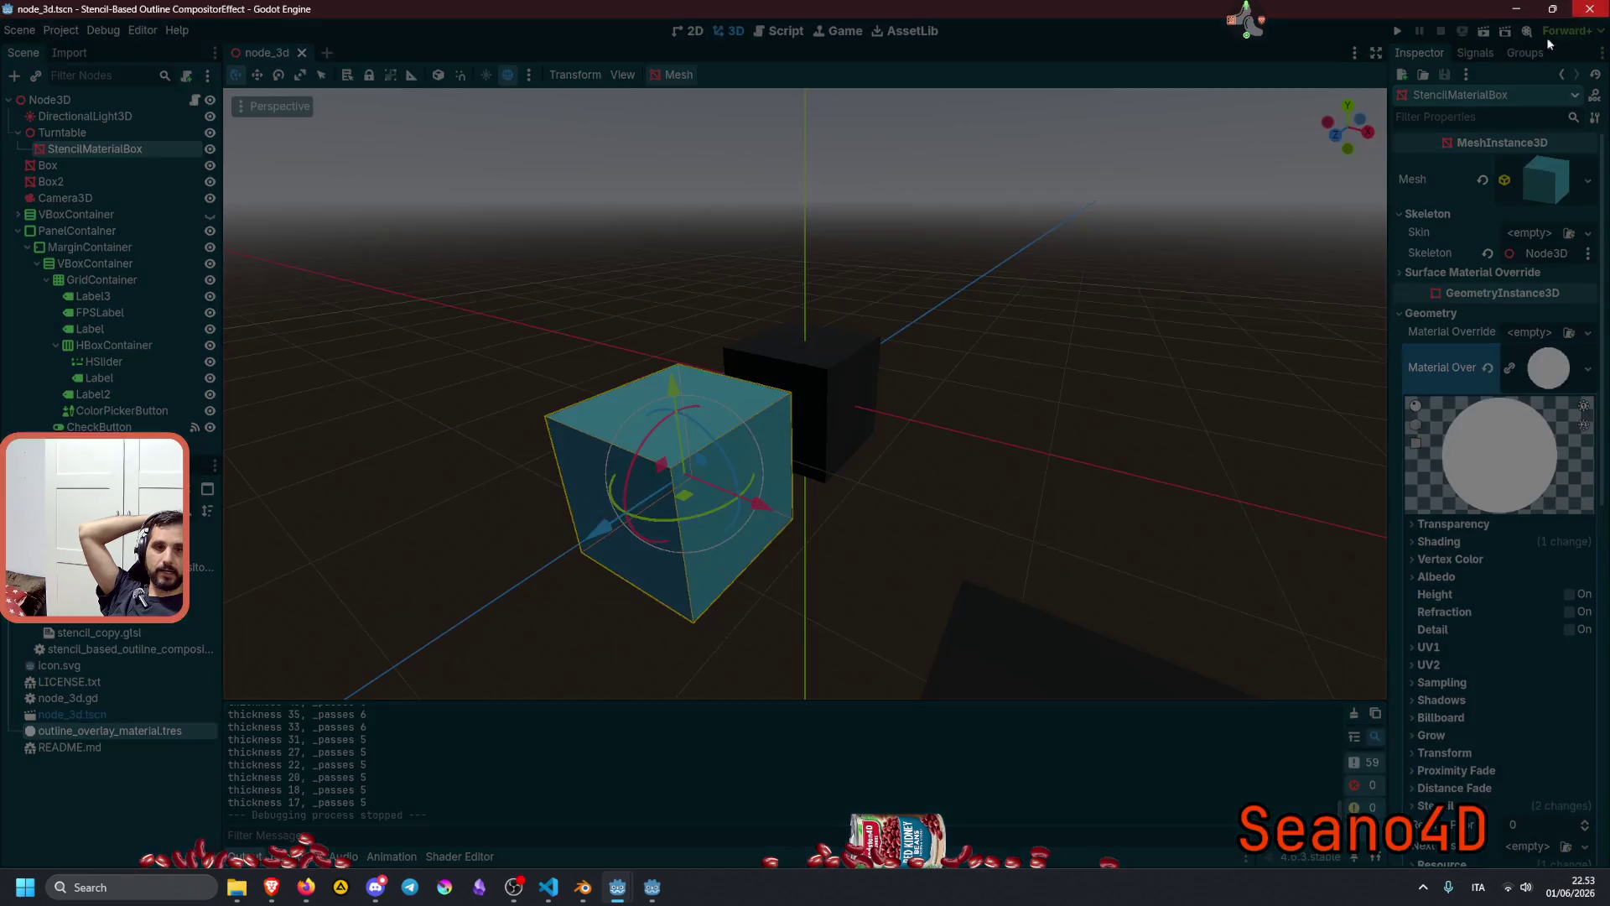
key("alt+Tab")
mouse_move(651, 890)
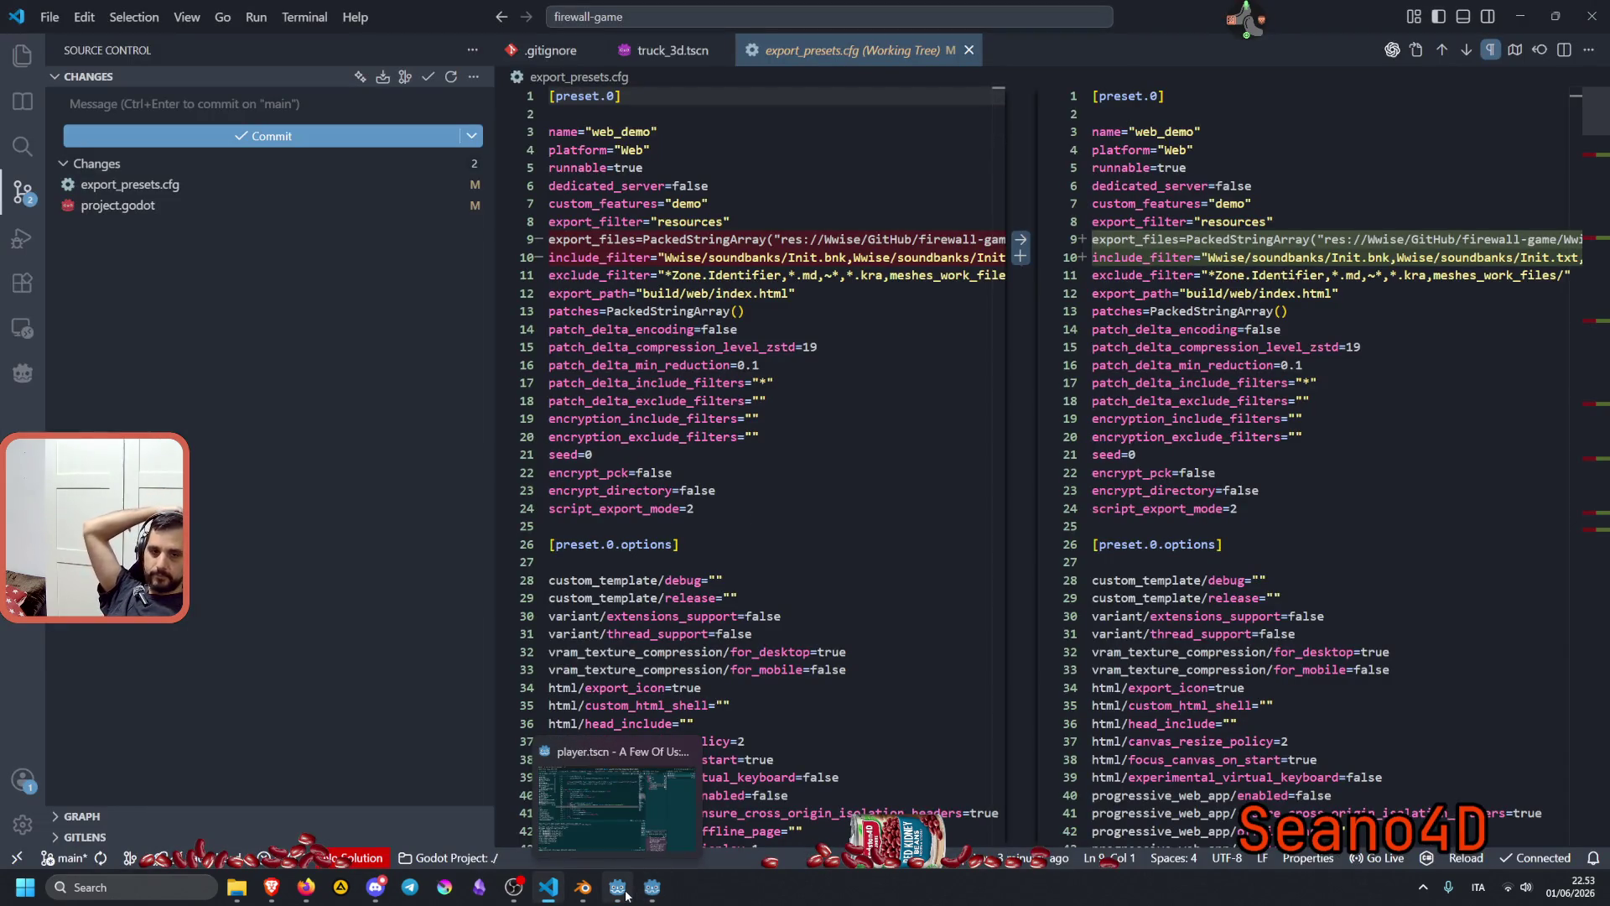
left_click(616, 804)
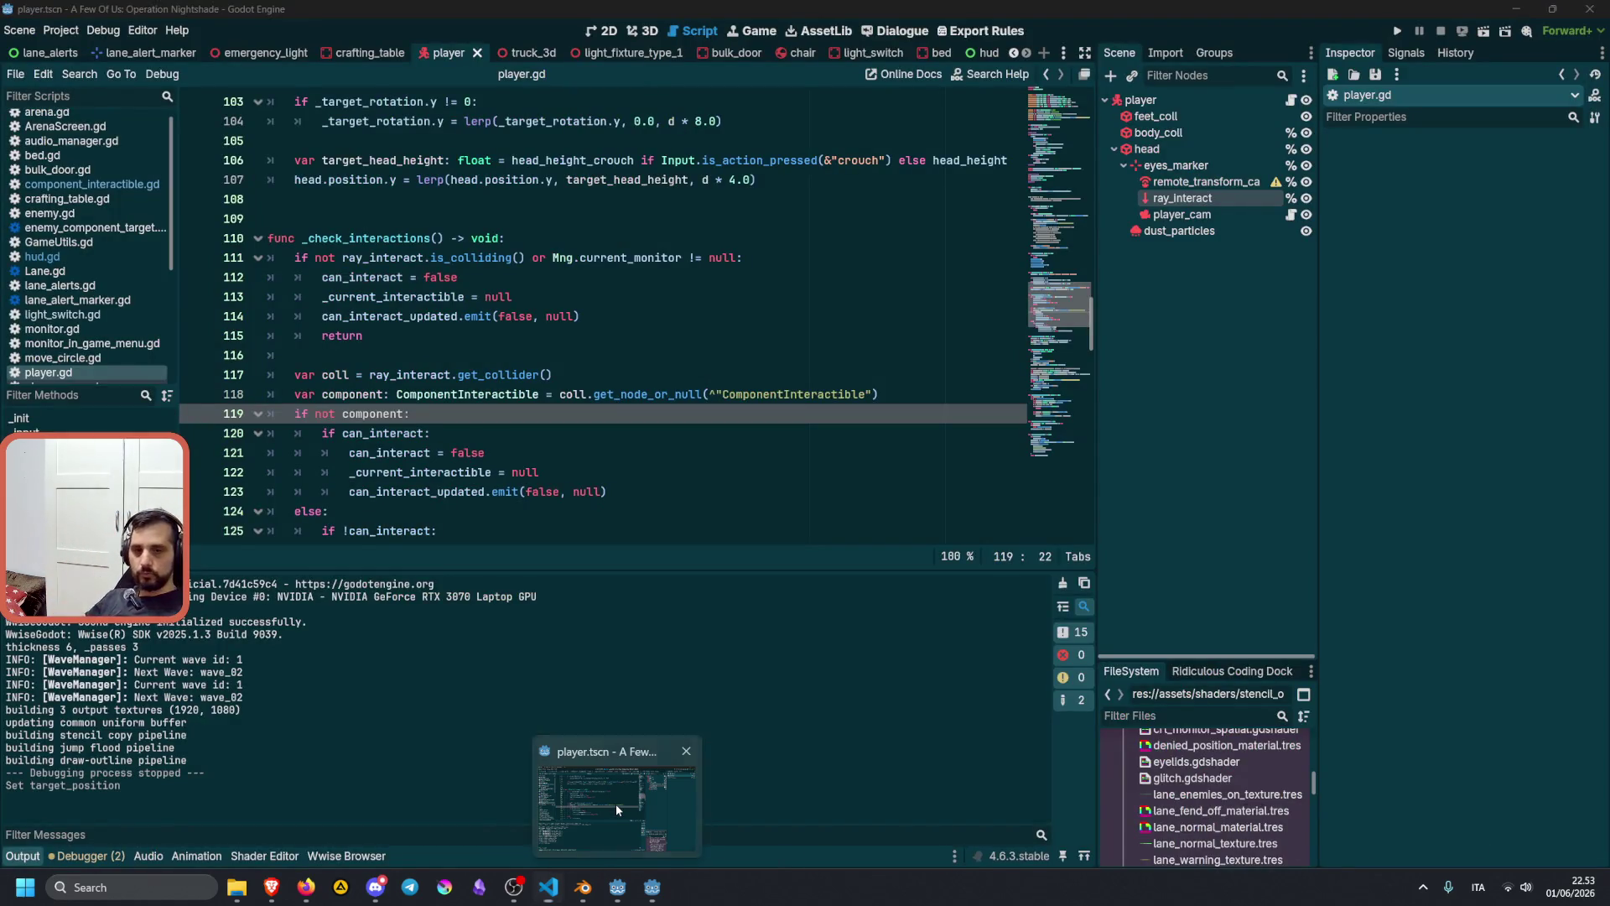
Search player.gd for can_interact and step back through matches to its declaration and setter on line 37.
left_click(634, 432)
scroll(634, 433, "down", 3)
left_click(379, 258)
double_click(410, 258)
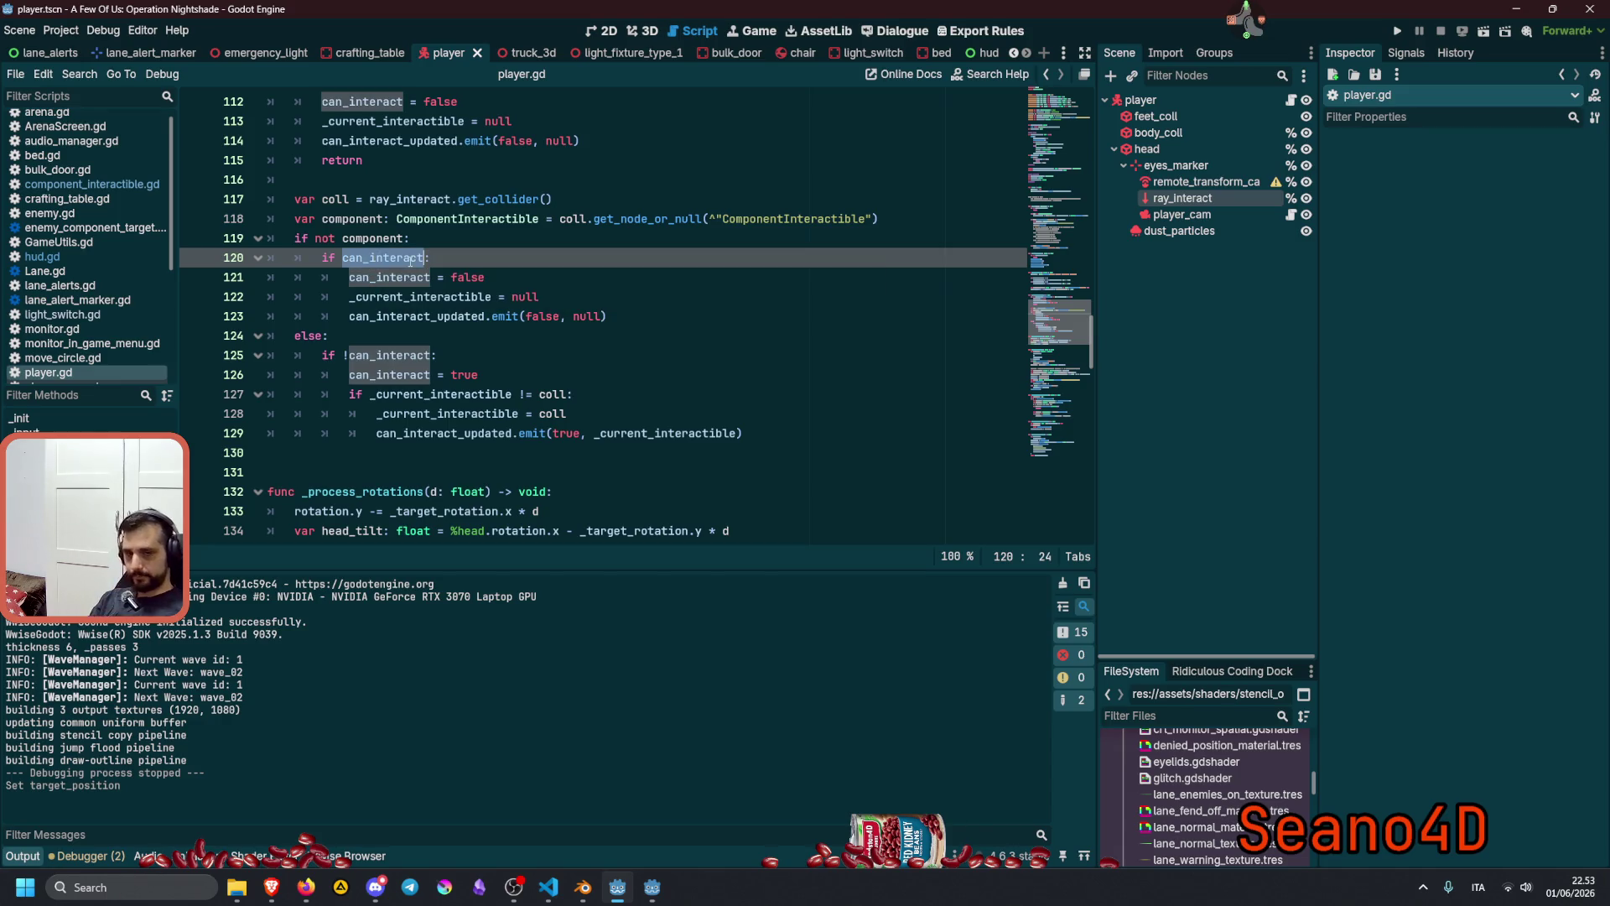
double_click(412, 375)
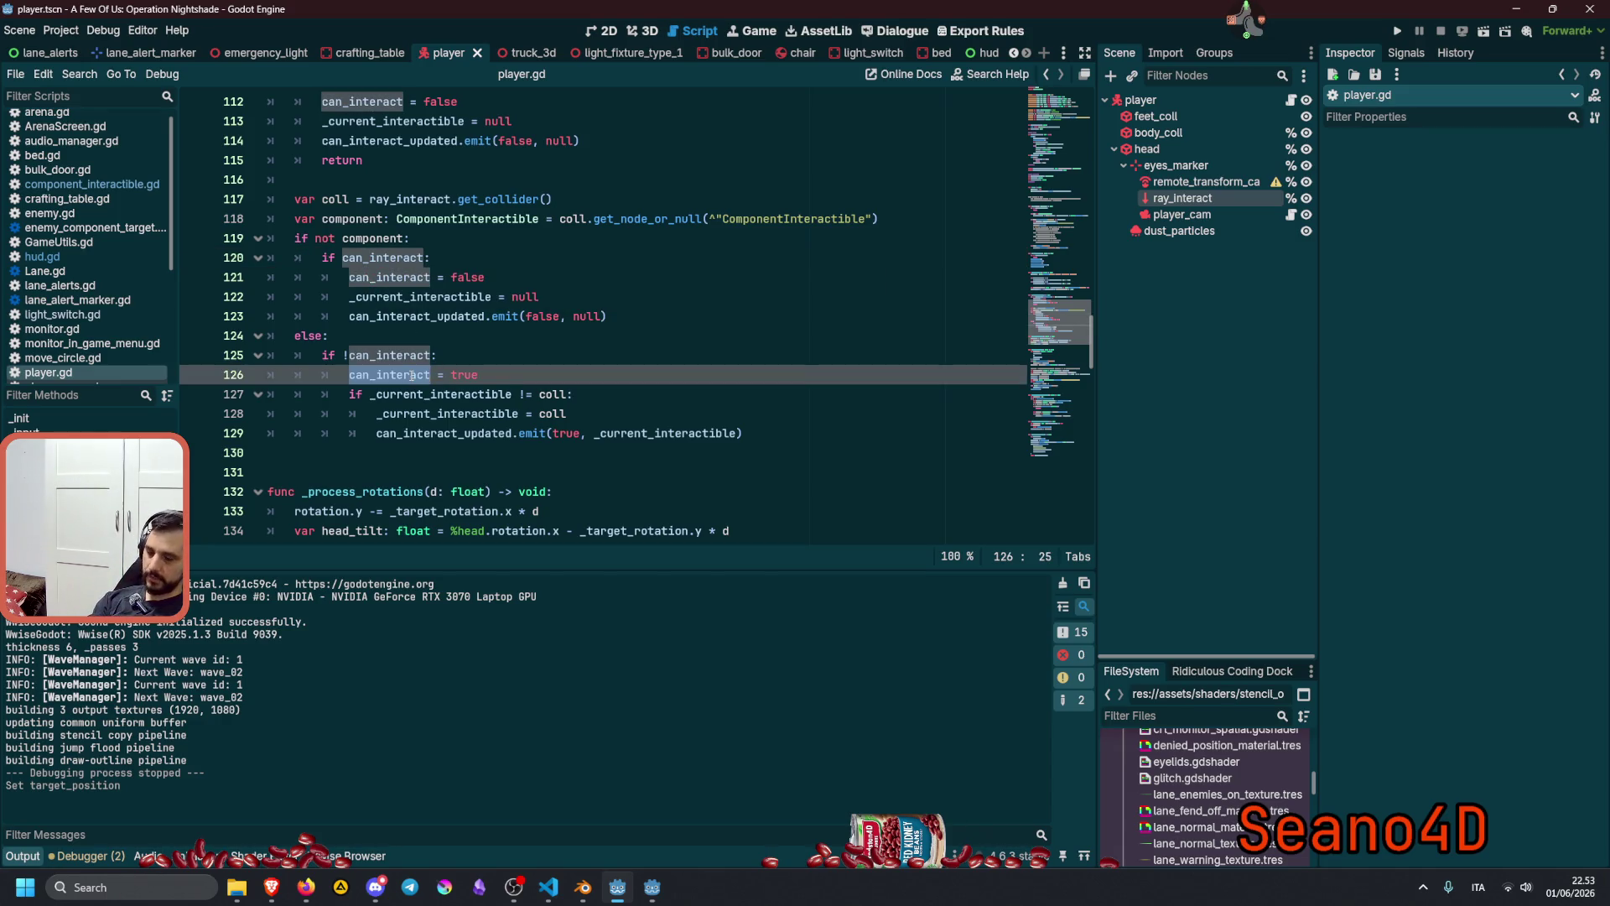
key("ctrl+f")
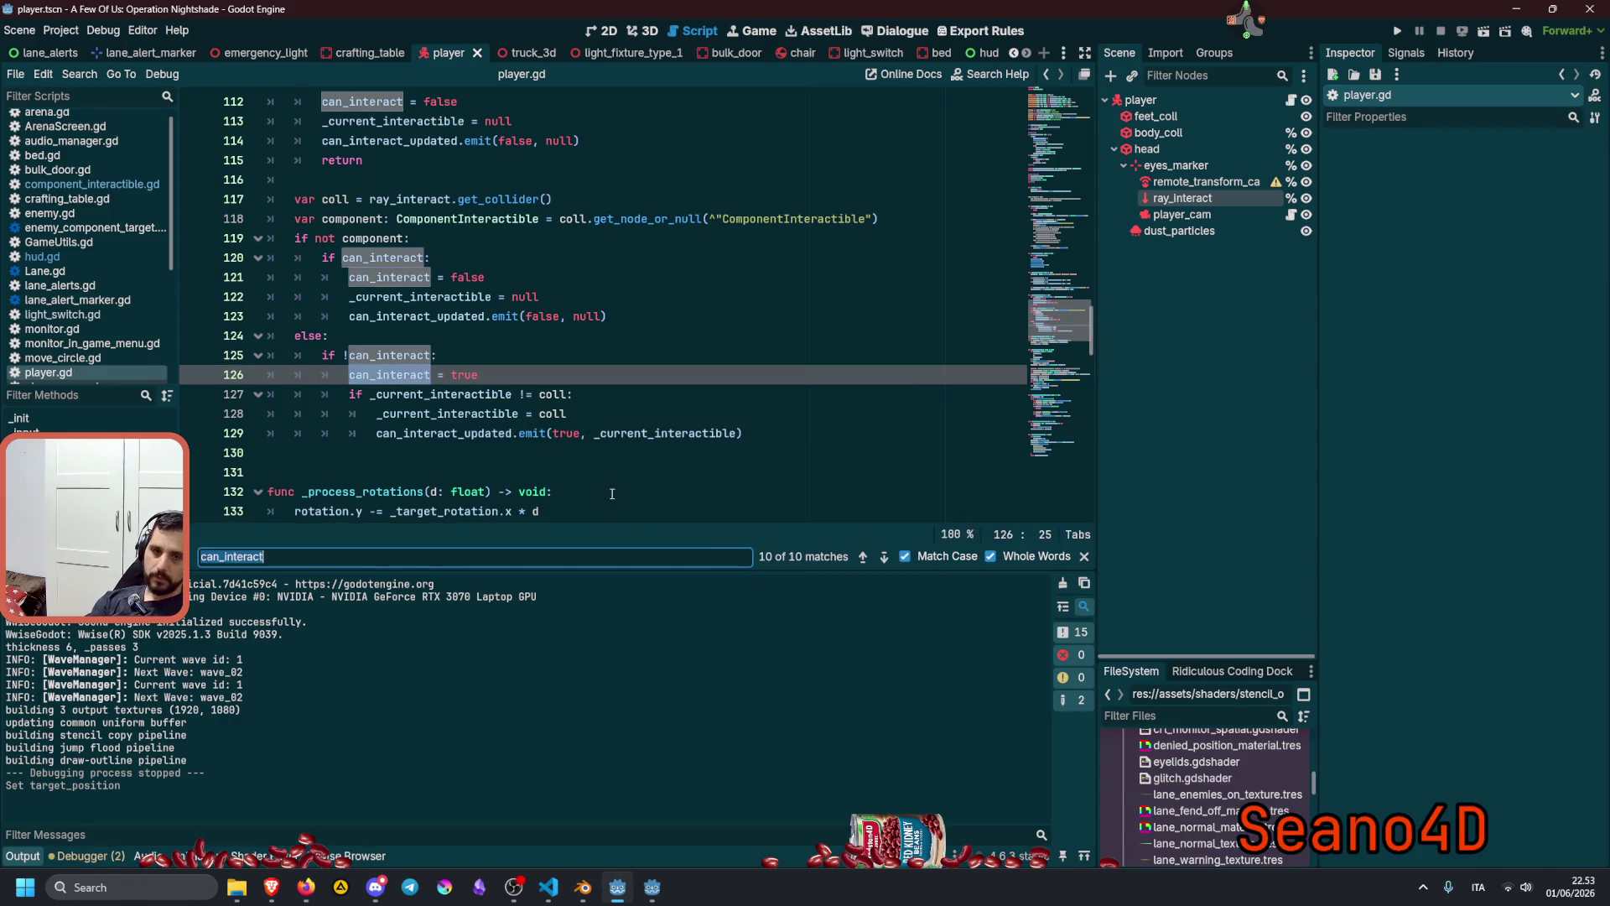
left_click(856, 562)
left_click(856, 562)
left_click(857, 562)
left_click(856, 562)
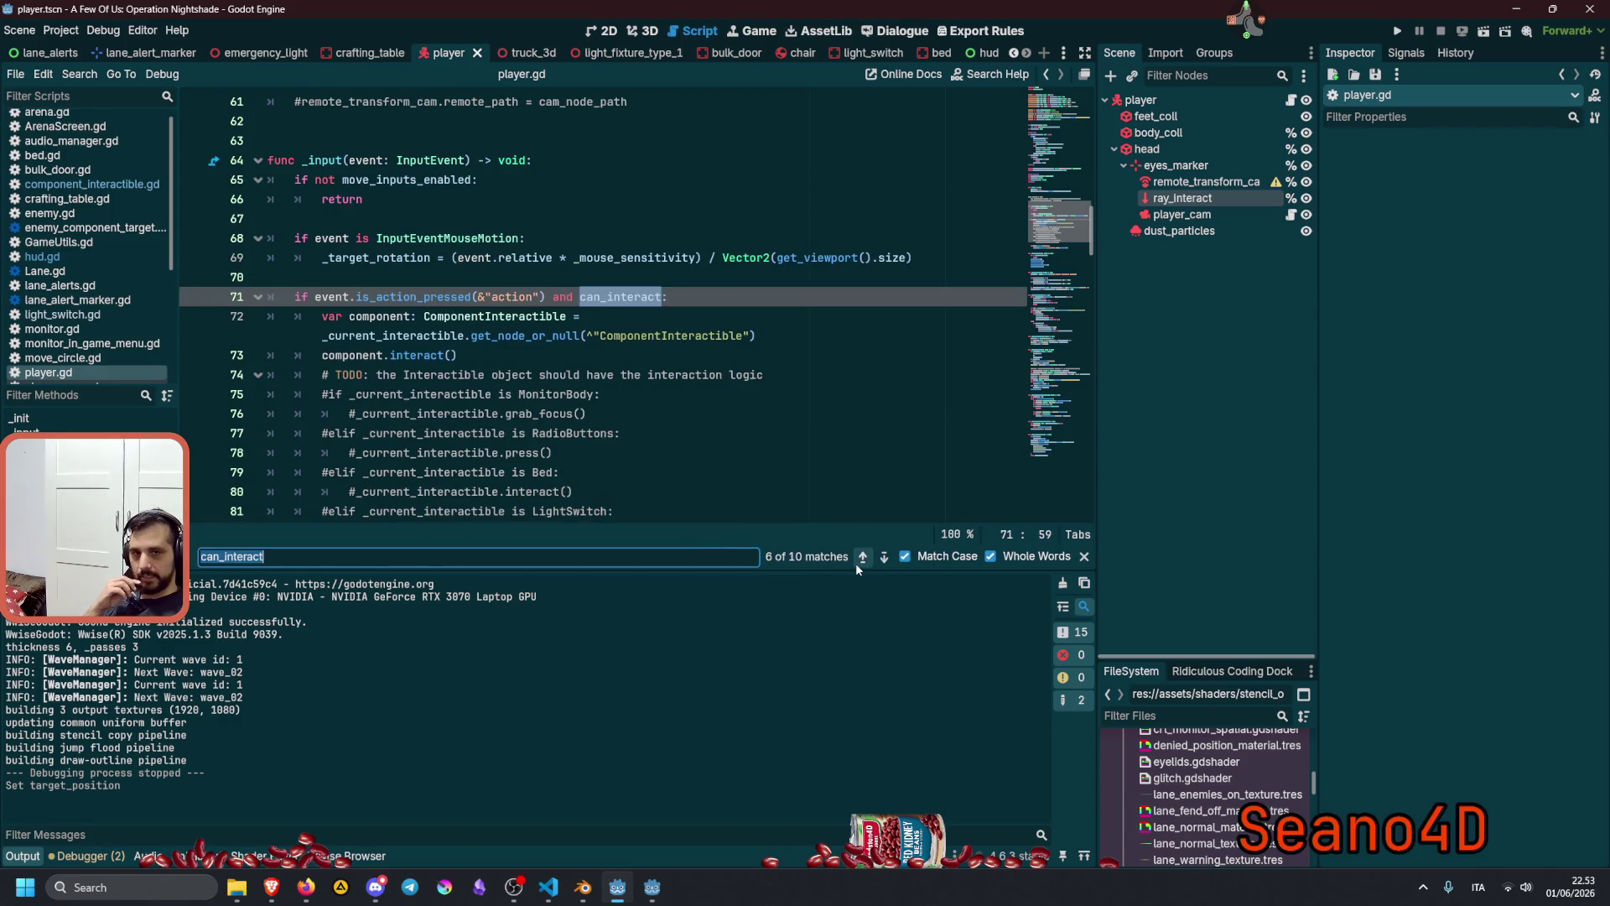
left_click(863, 558)
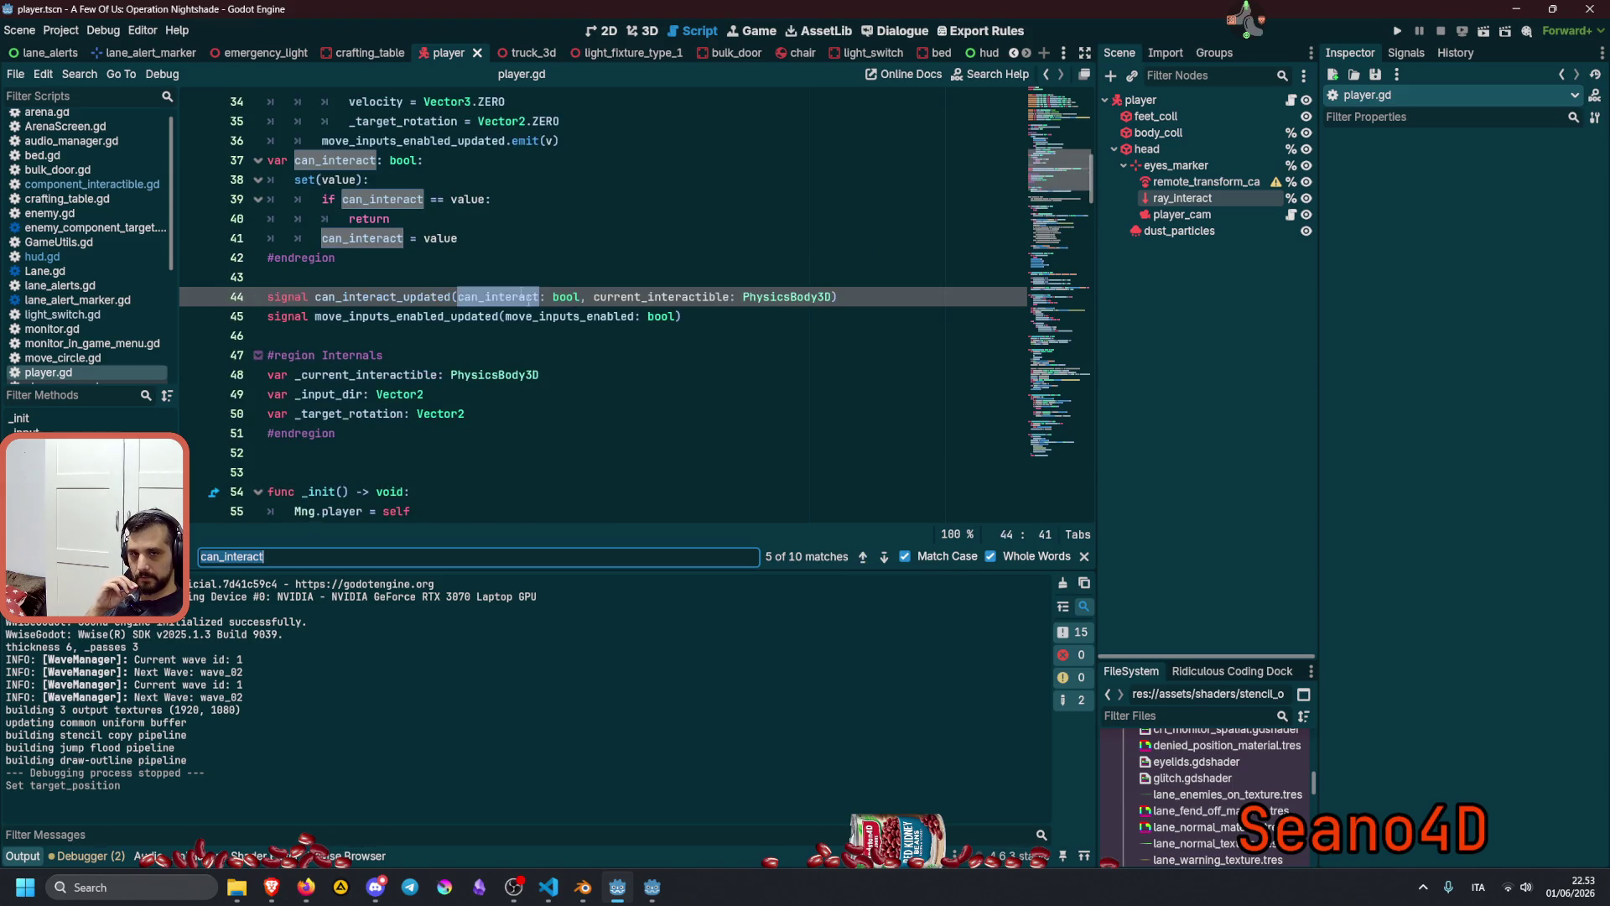
left_click(495, 198)
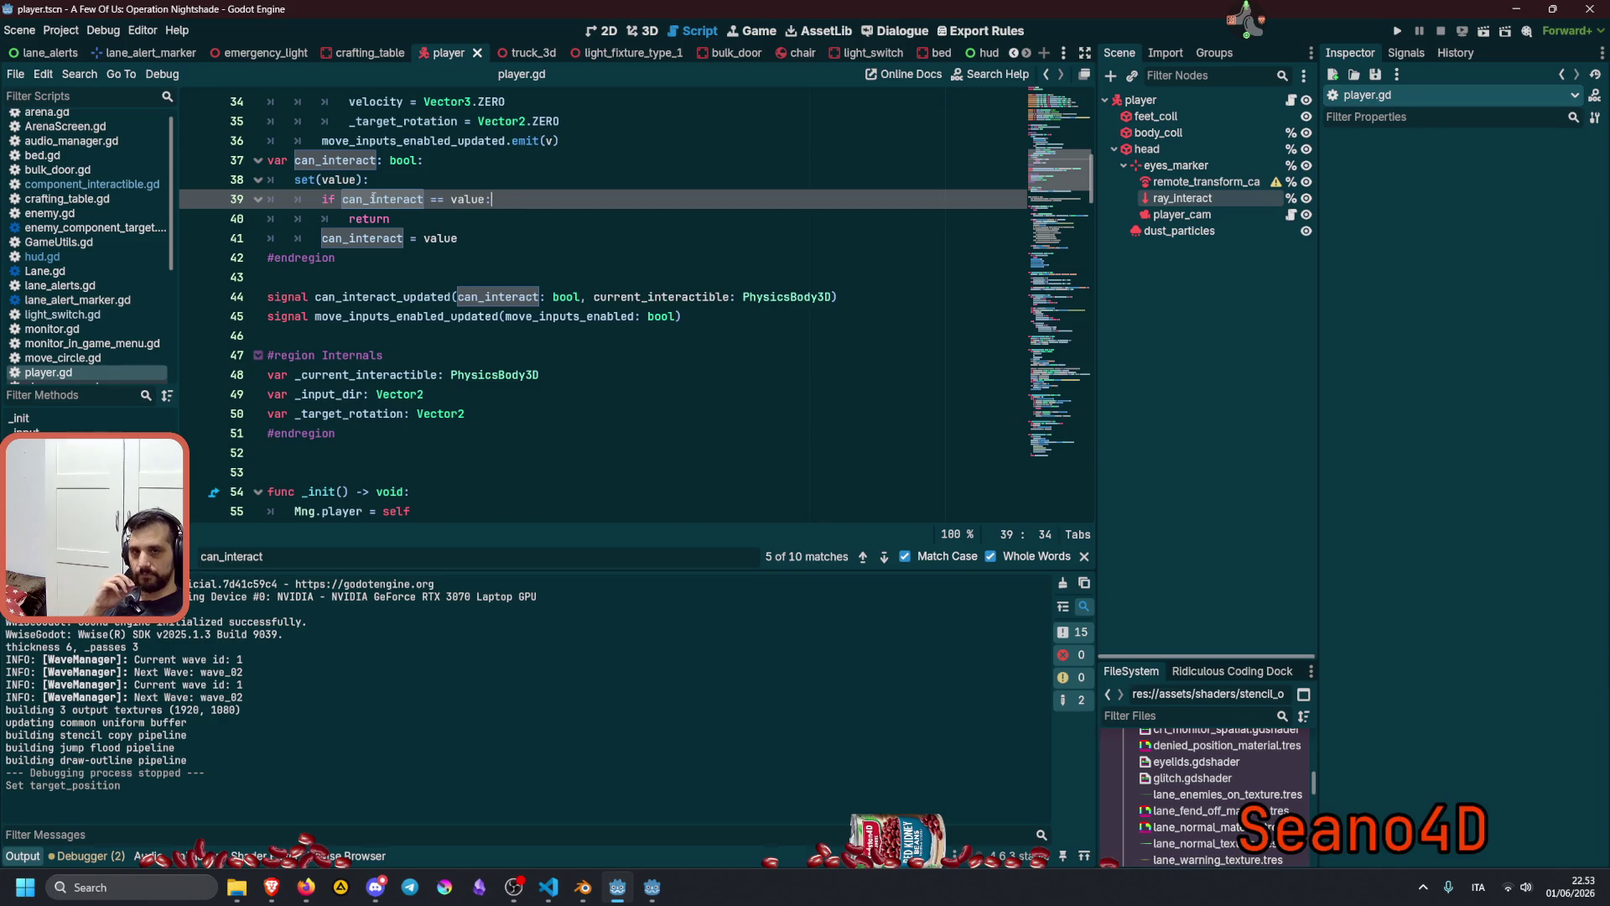
Add prints("can_interact:", can_interact) after the setter's assignment, then save and run the game.
left_click(372, 216)
key("Up")
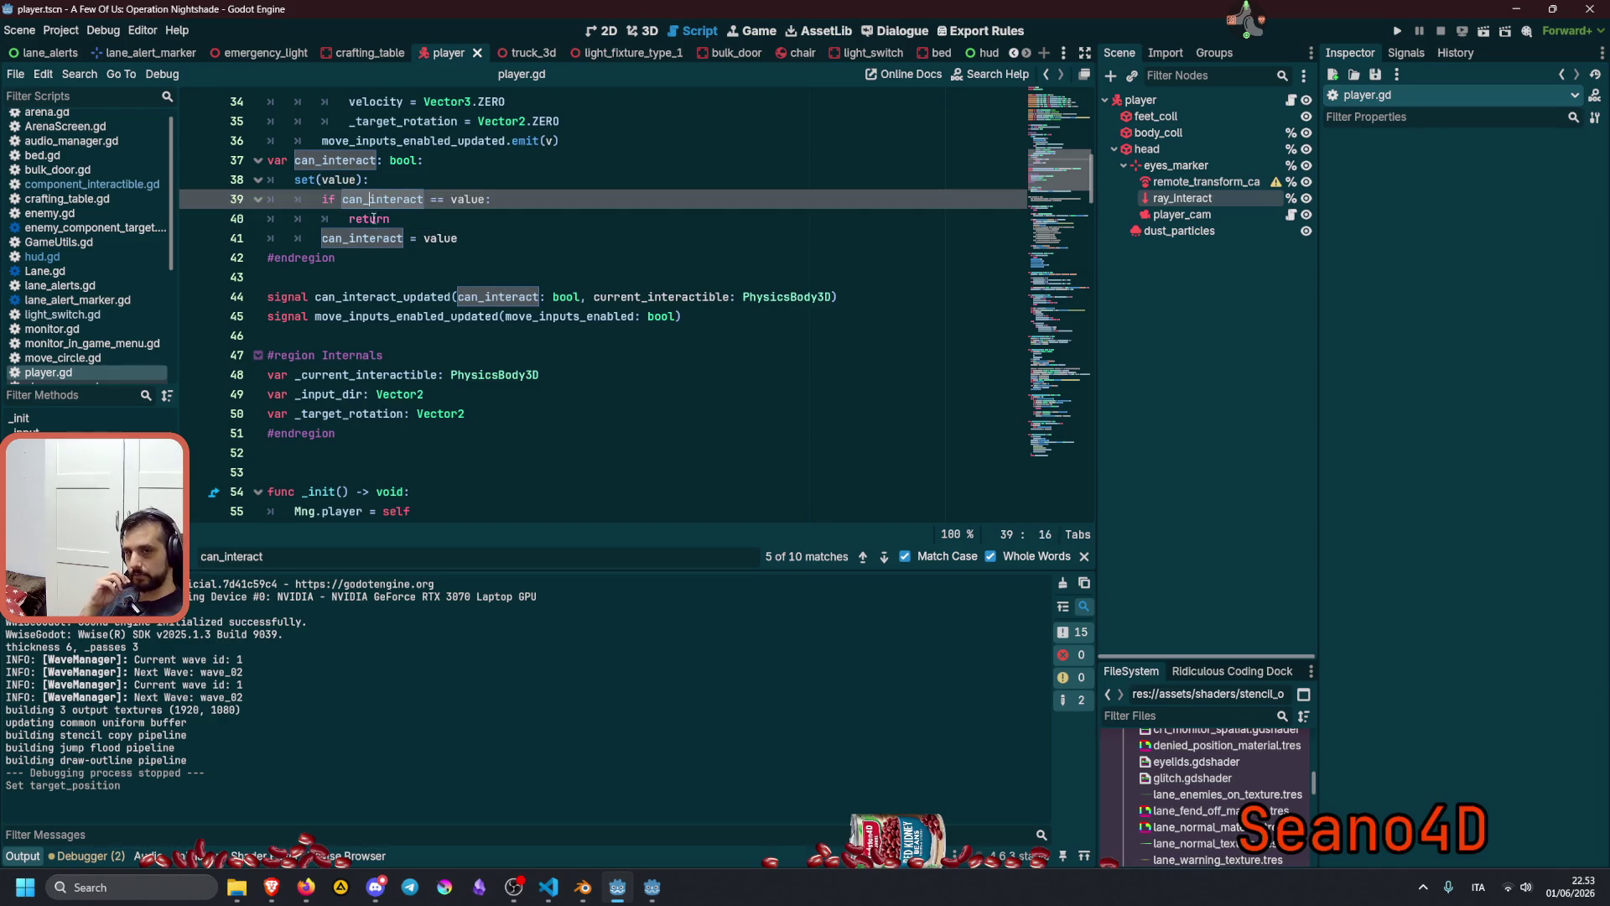
left_click(370, 233)
key("Return")
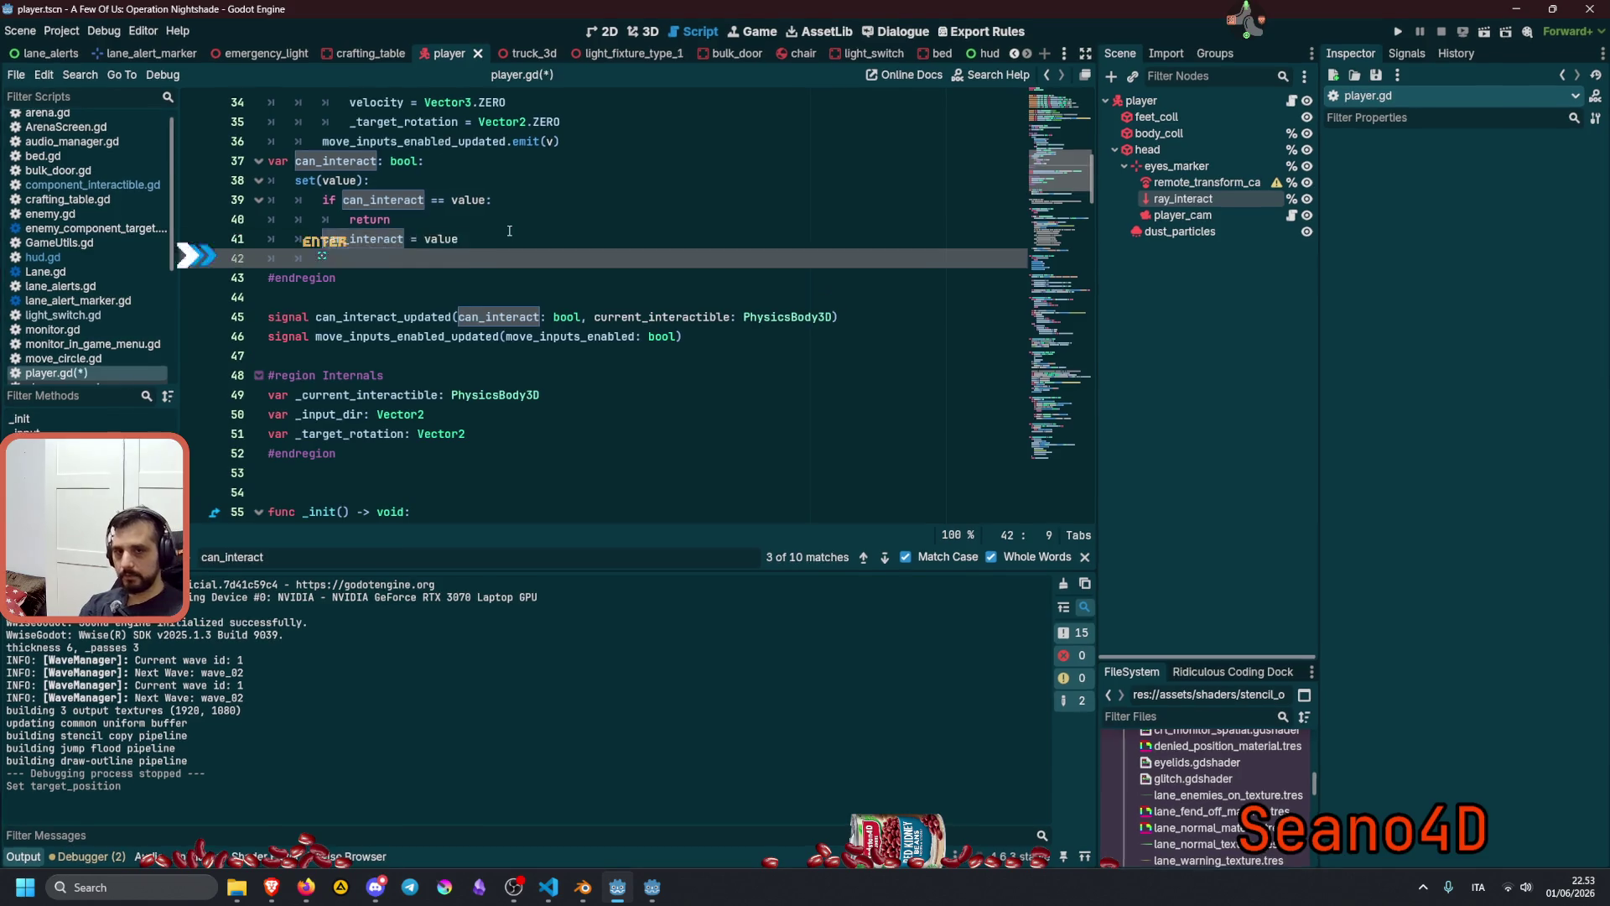
type("print(")
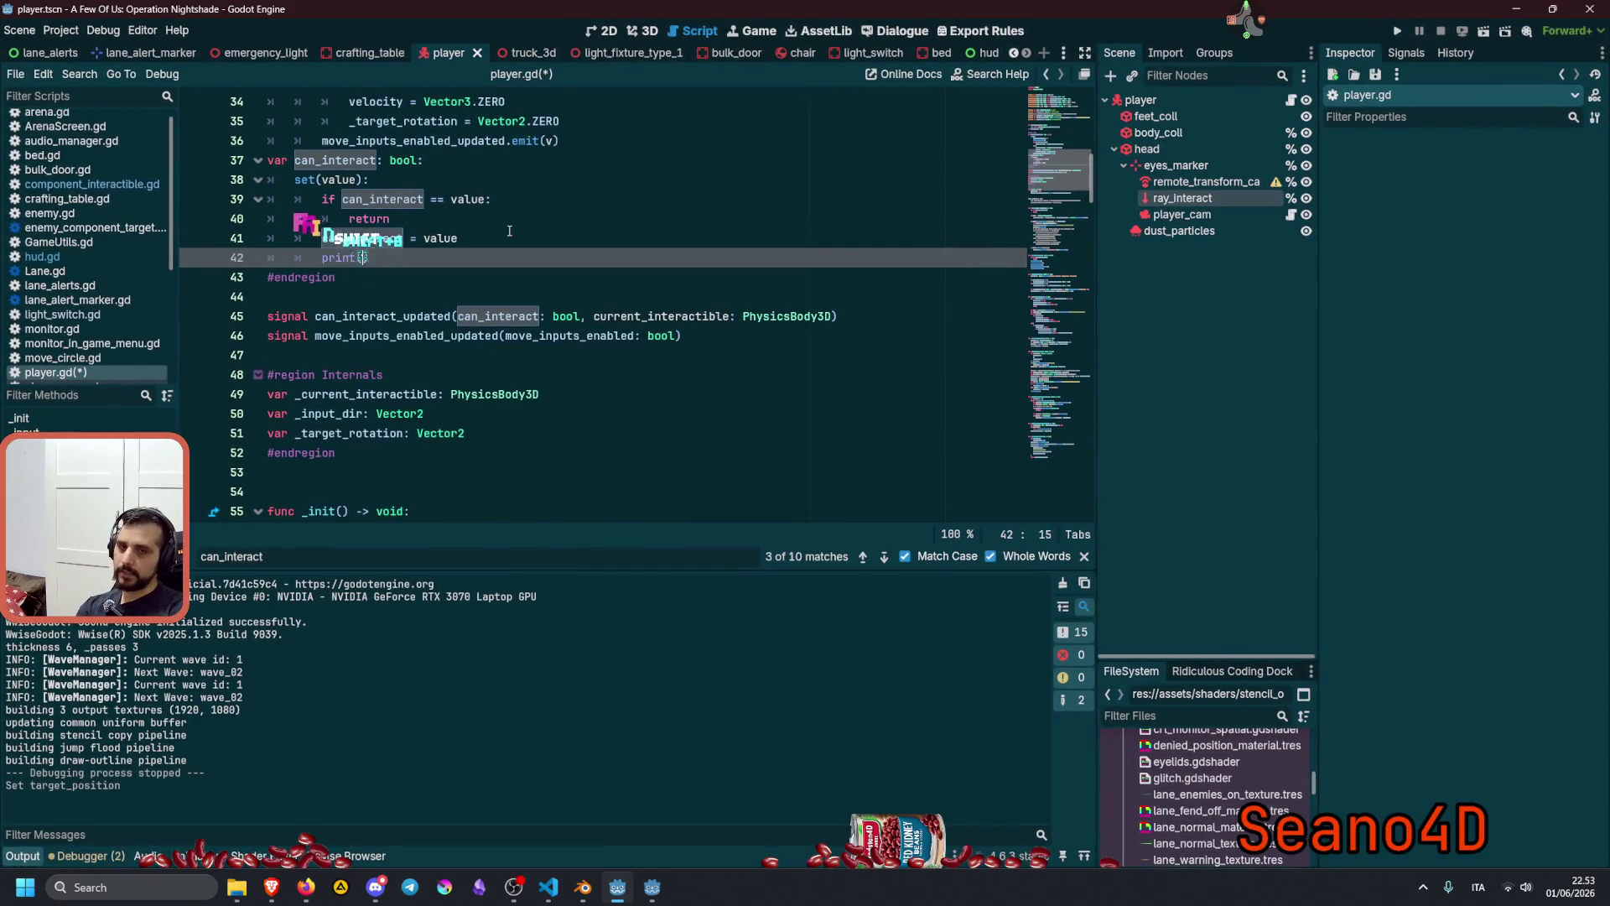
key("Return")
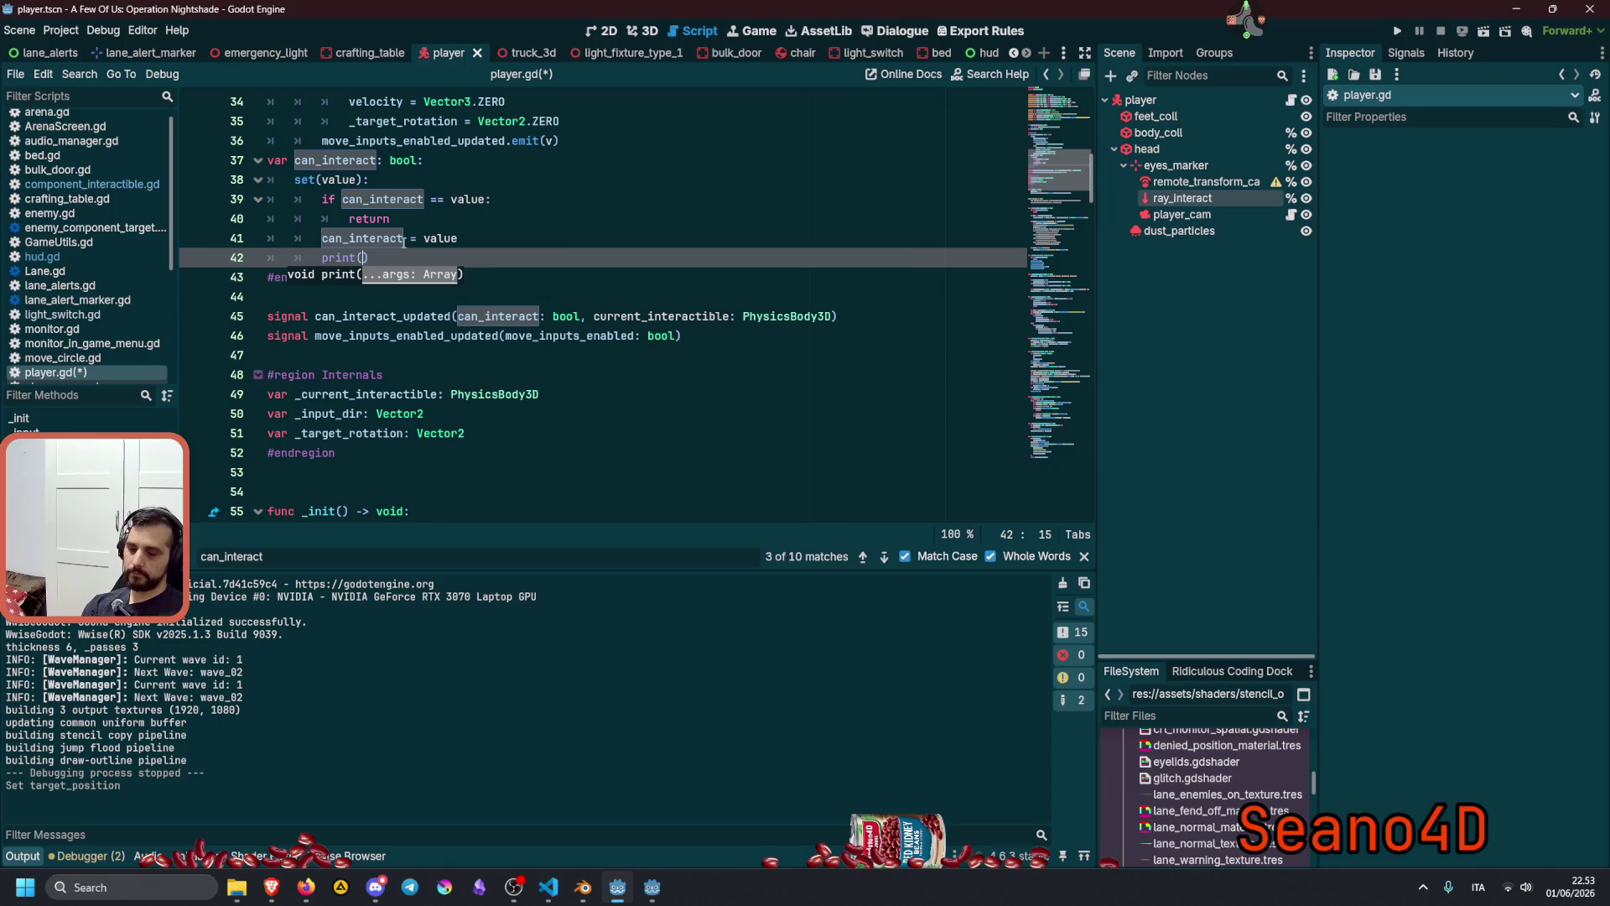
type("\"can")
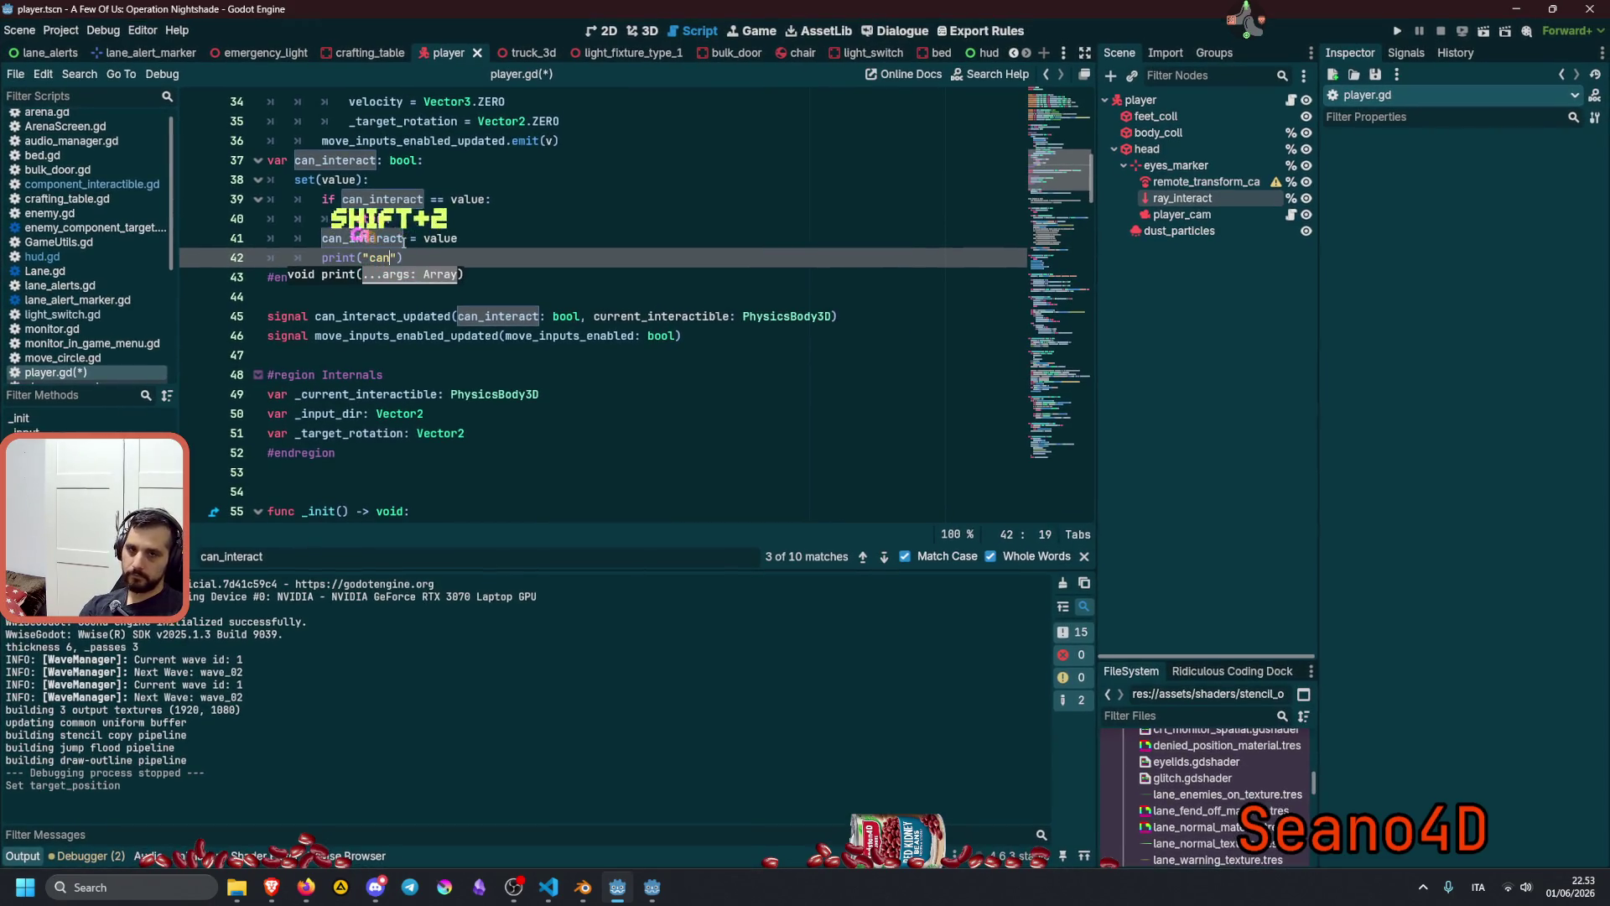
key("Escape")
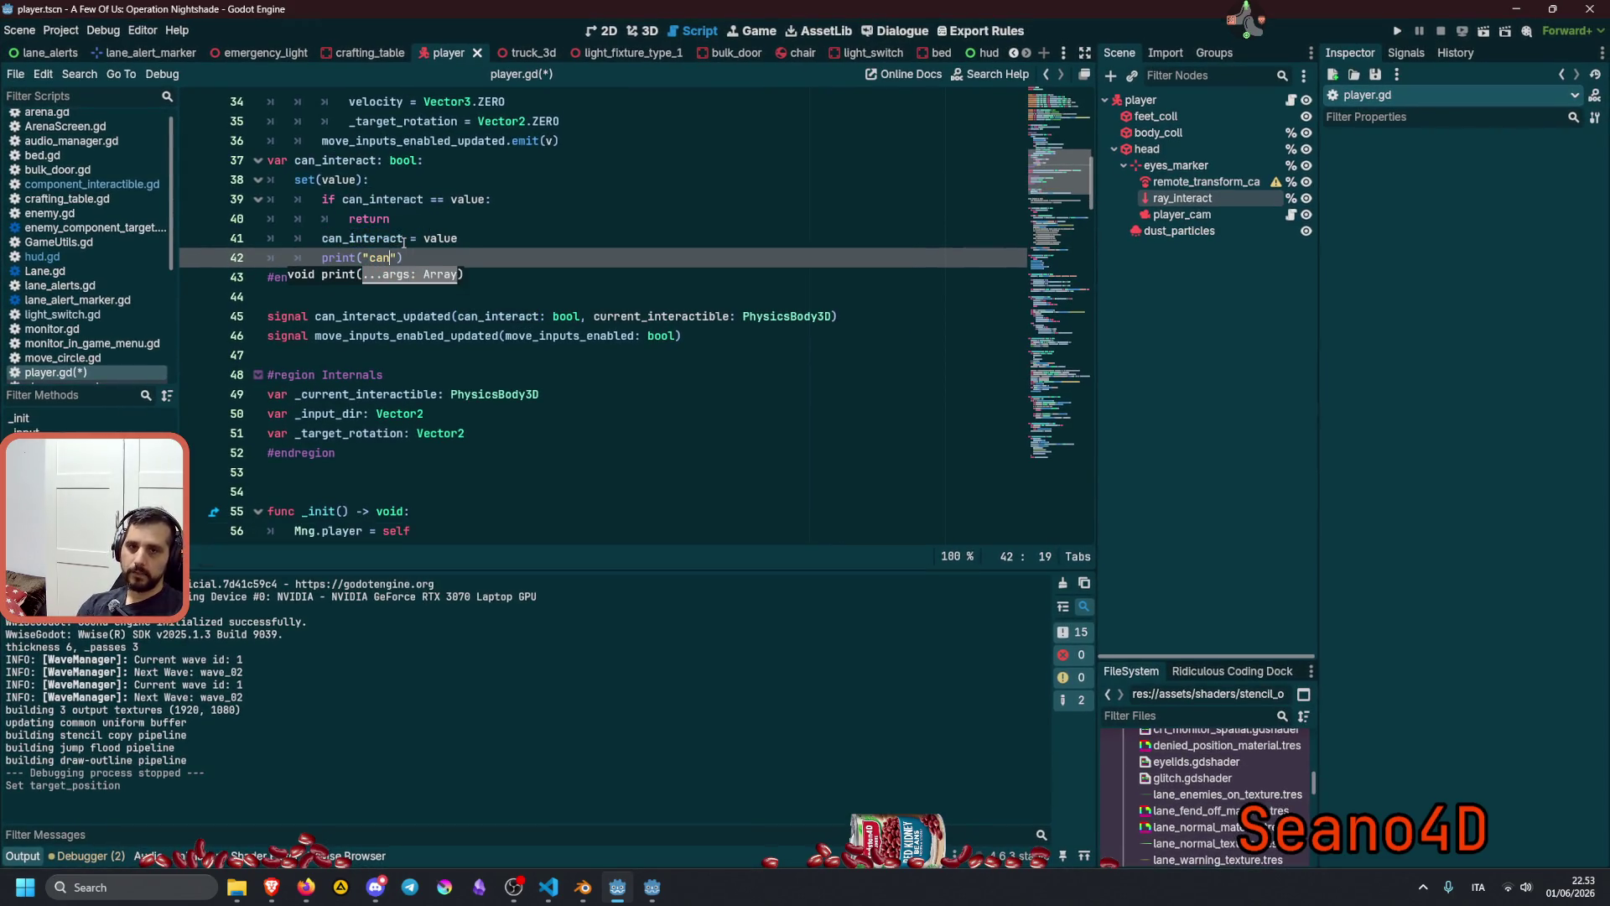
left_click(405, 249)
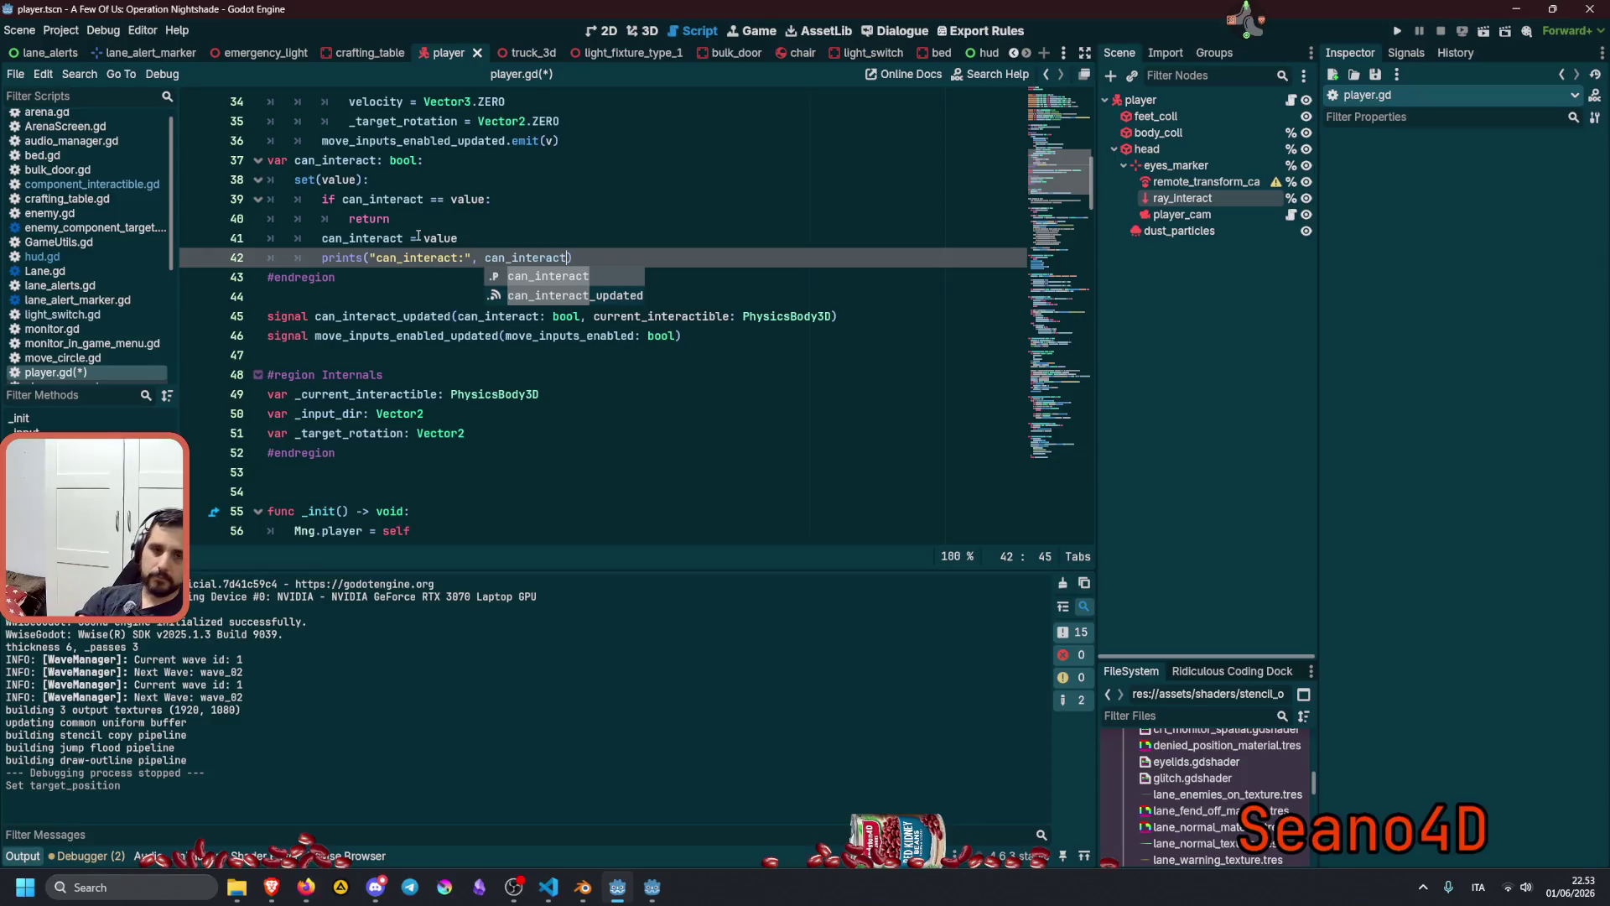
key("F5")
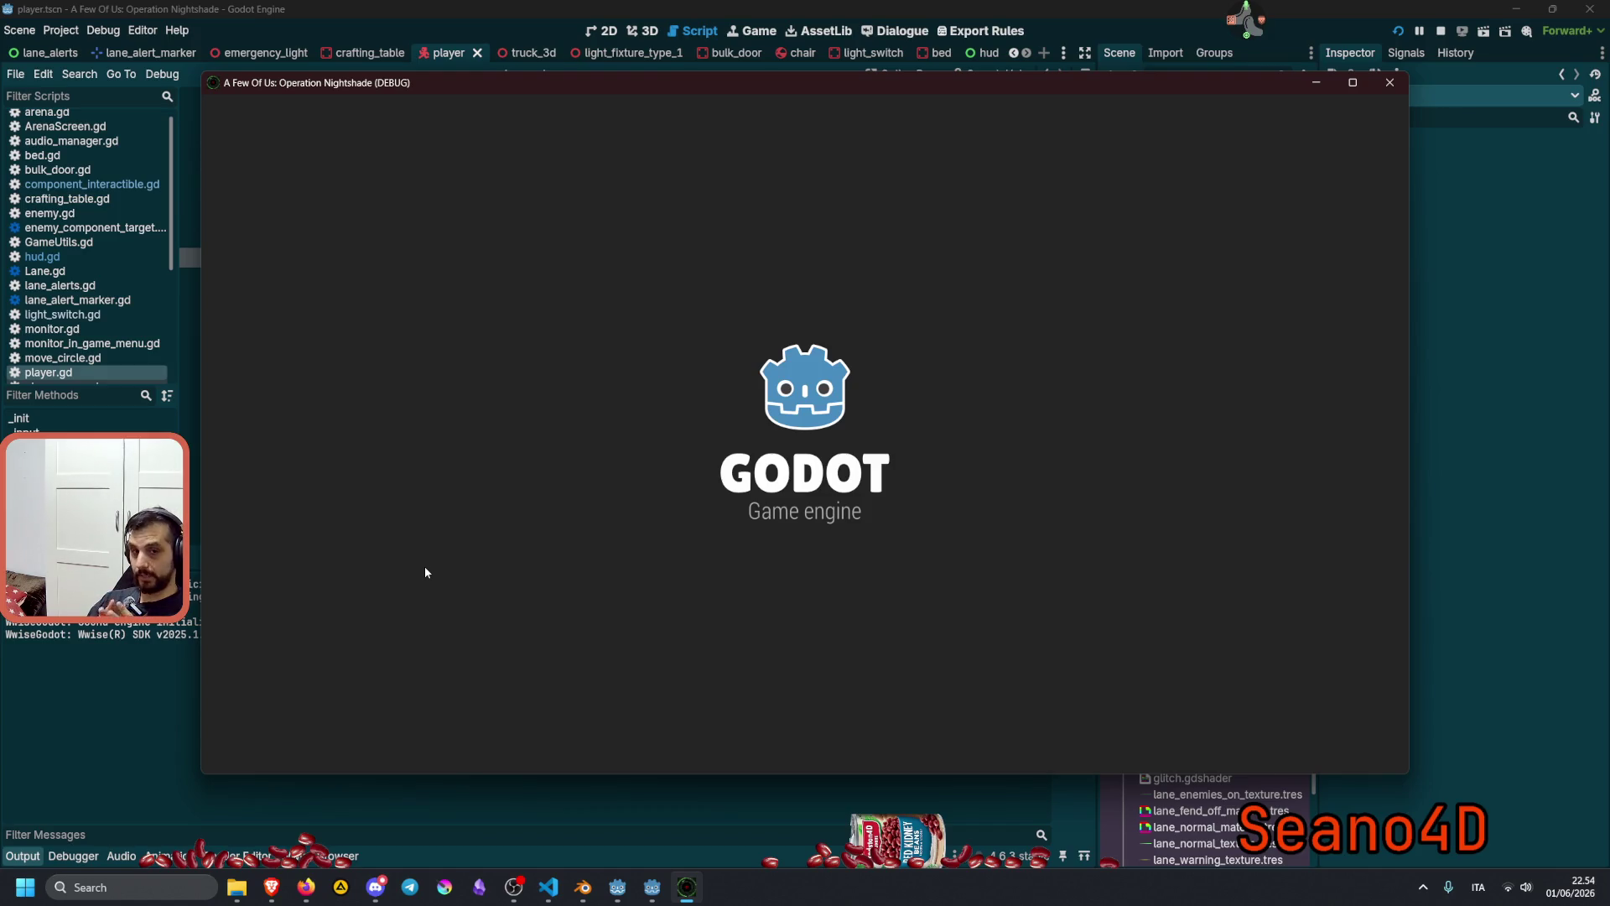
Load the test level, walk toward the chair while watching can_interact logs, then stop the game.
type("test")
key("Return")
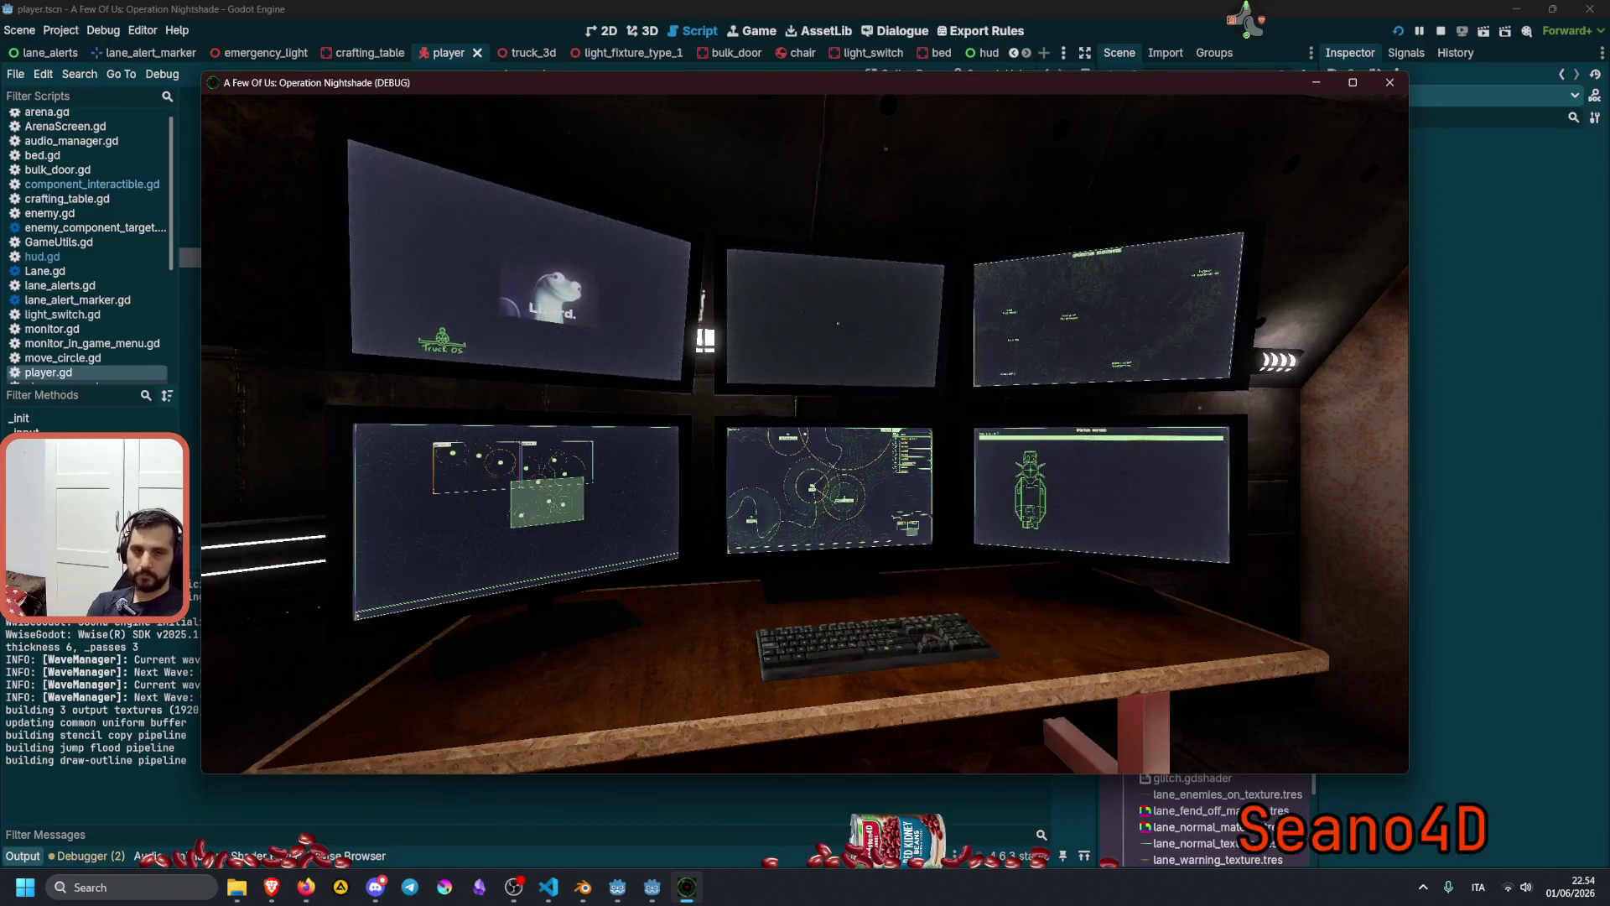
mouse_move(805, 434)
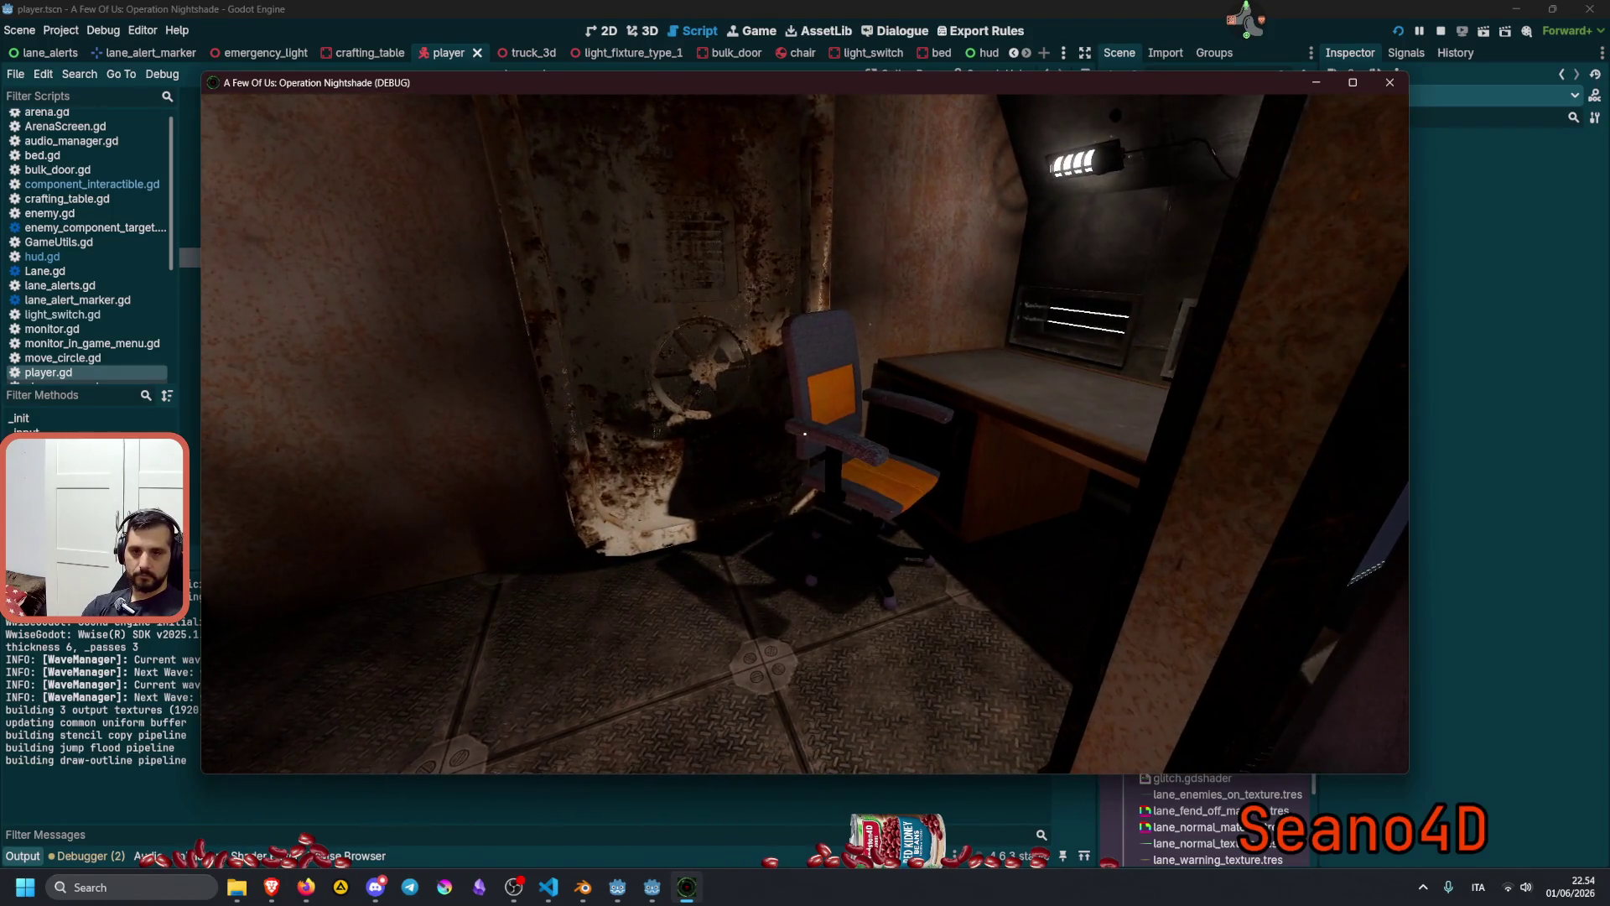
key("w")
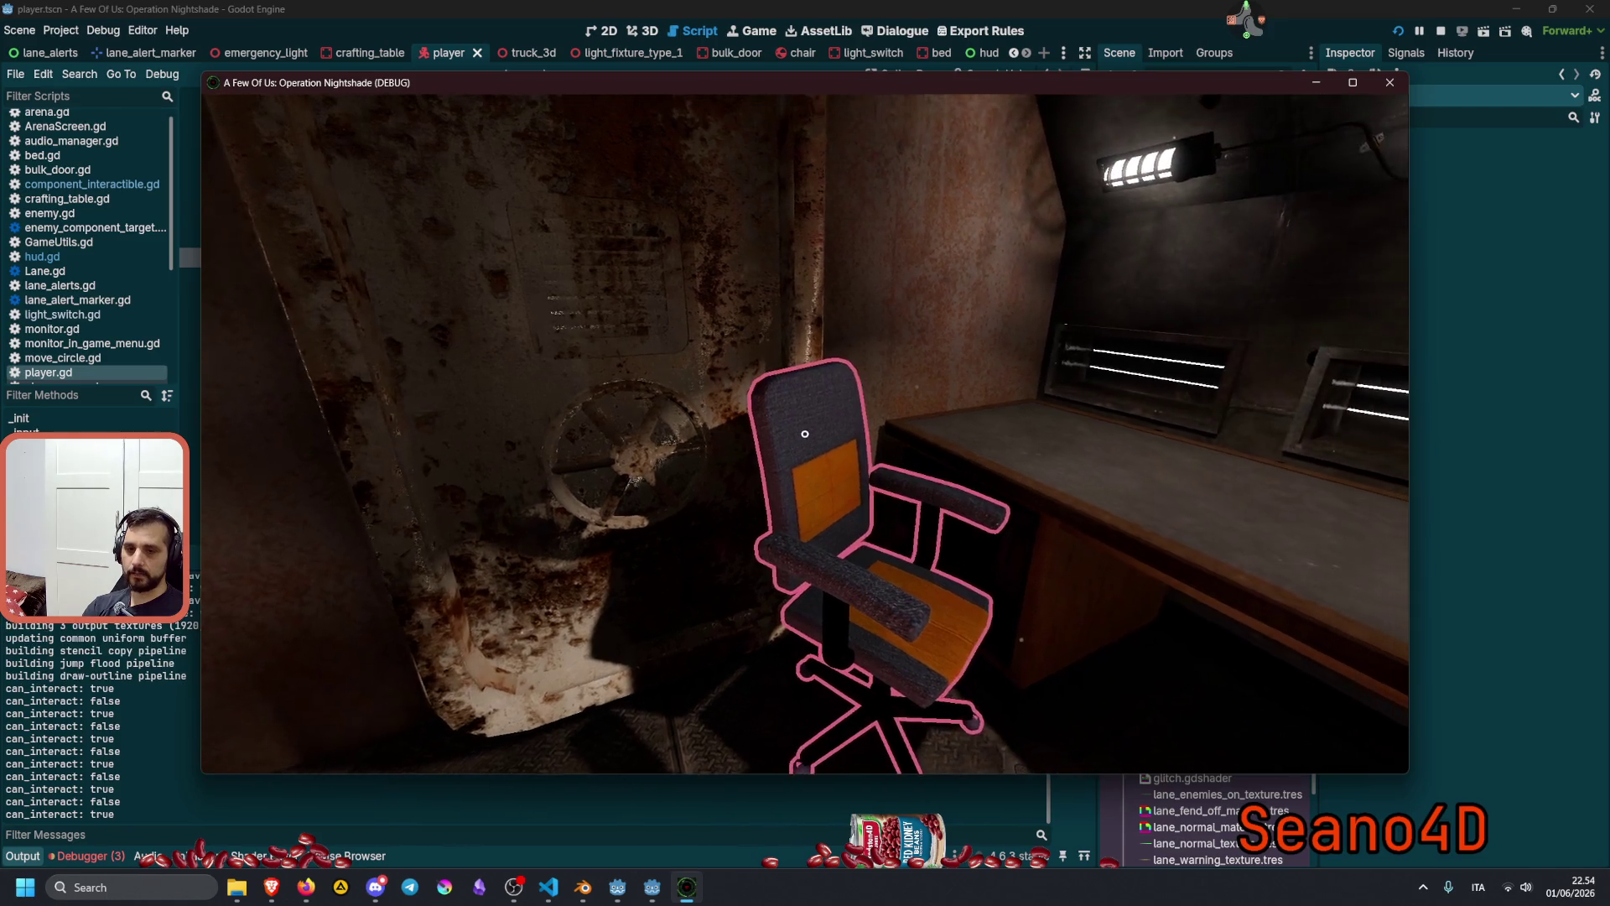
key("F8")
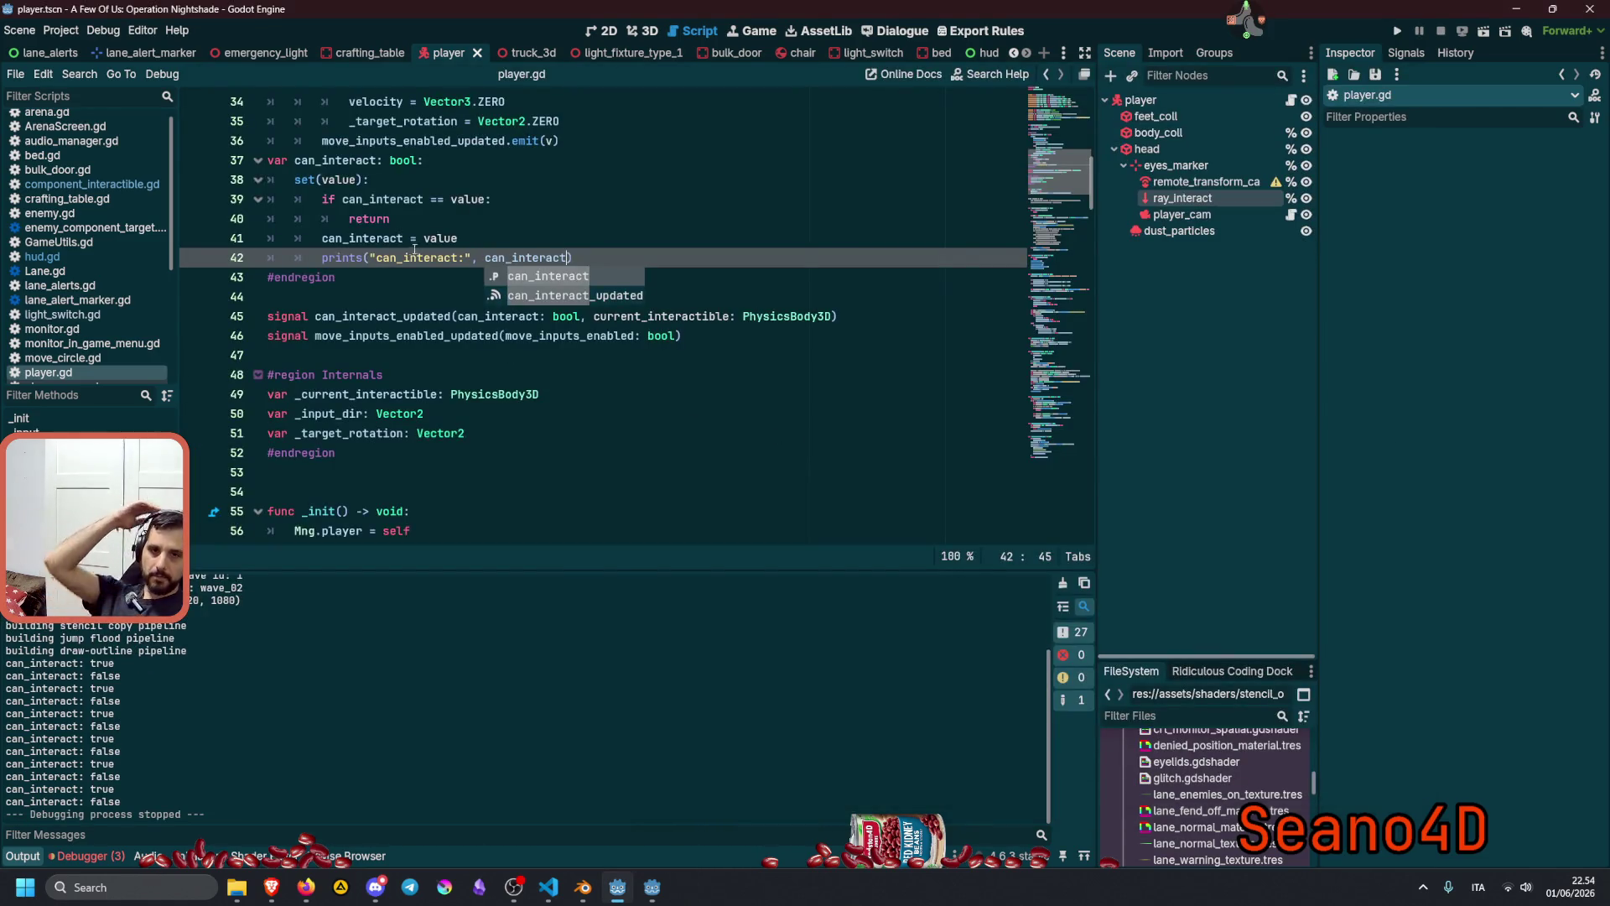
Remove the debug prints line from the setter, save player.gd, and open the hud scene.
left_click(369, 257)
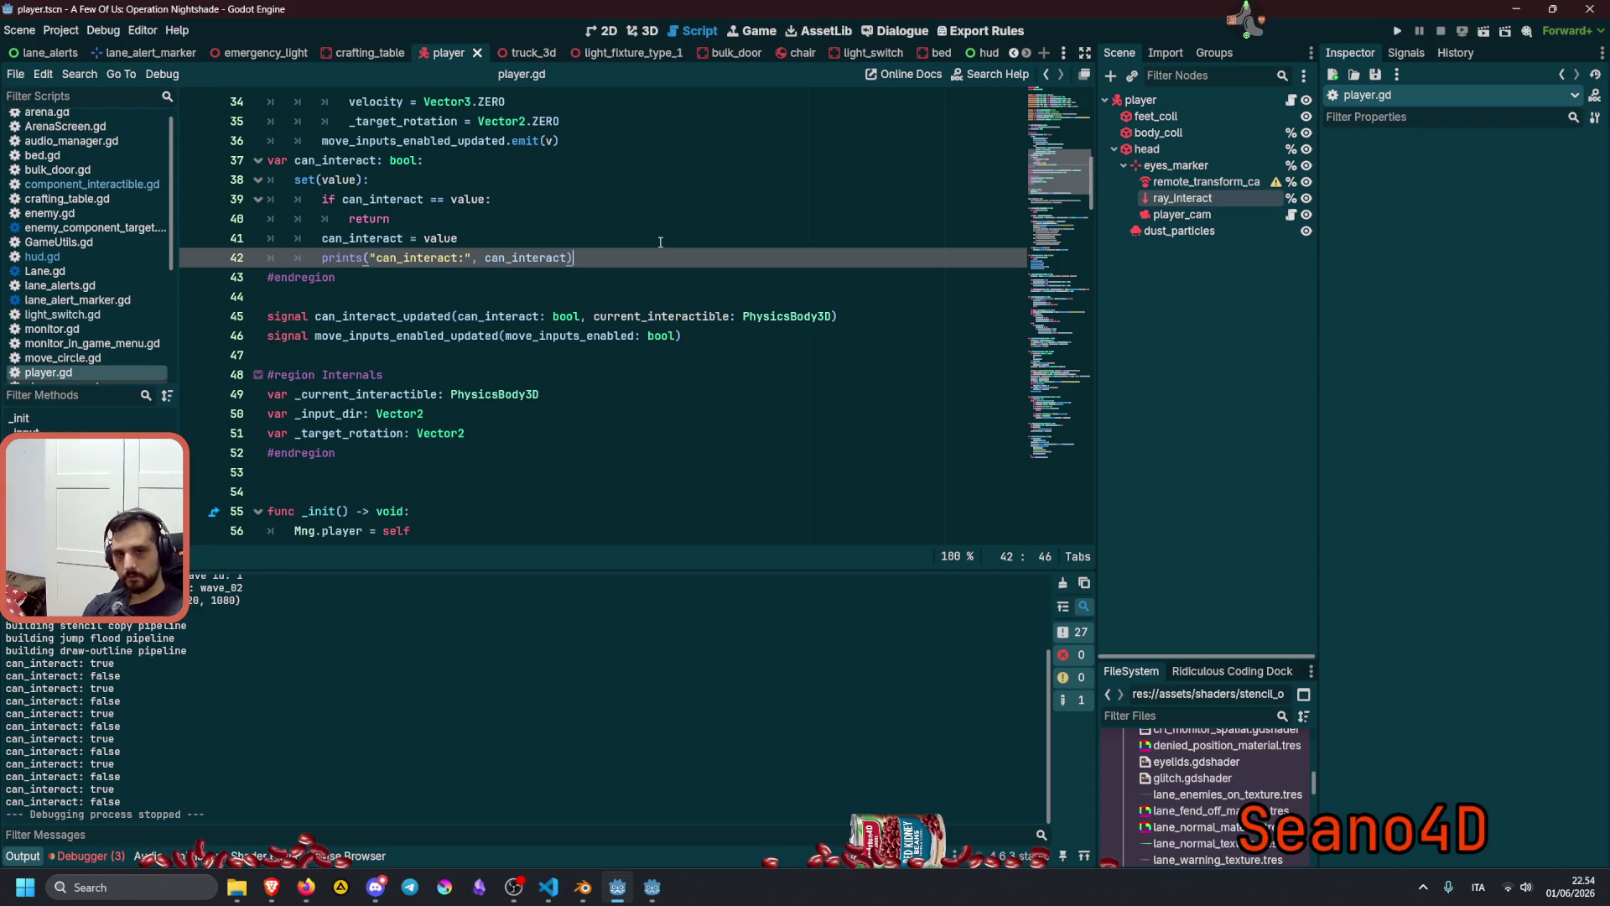
key("shift+Home")
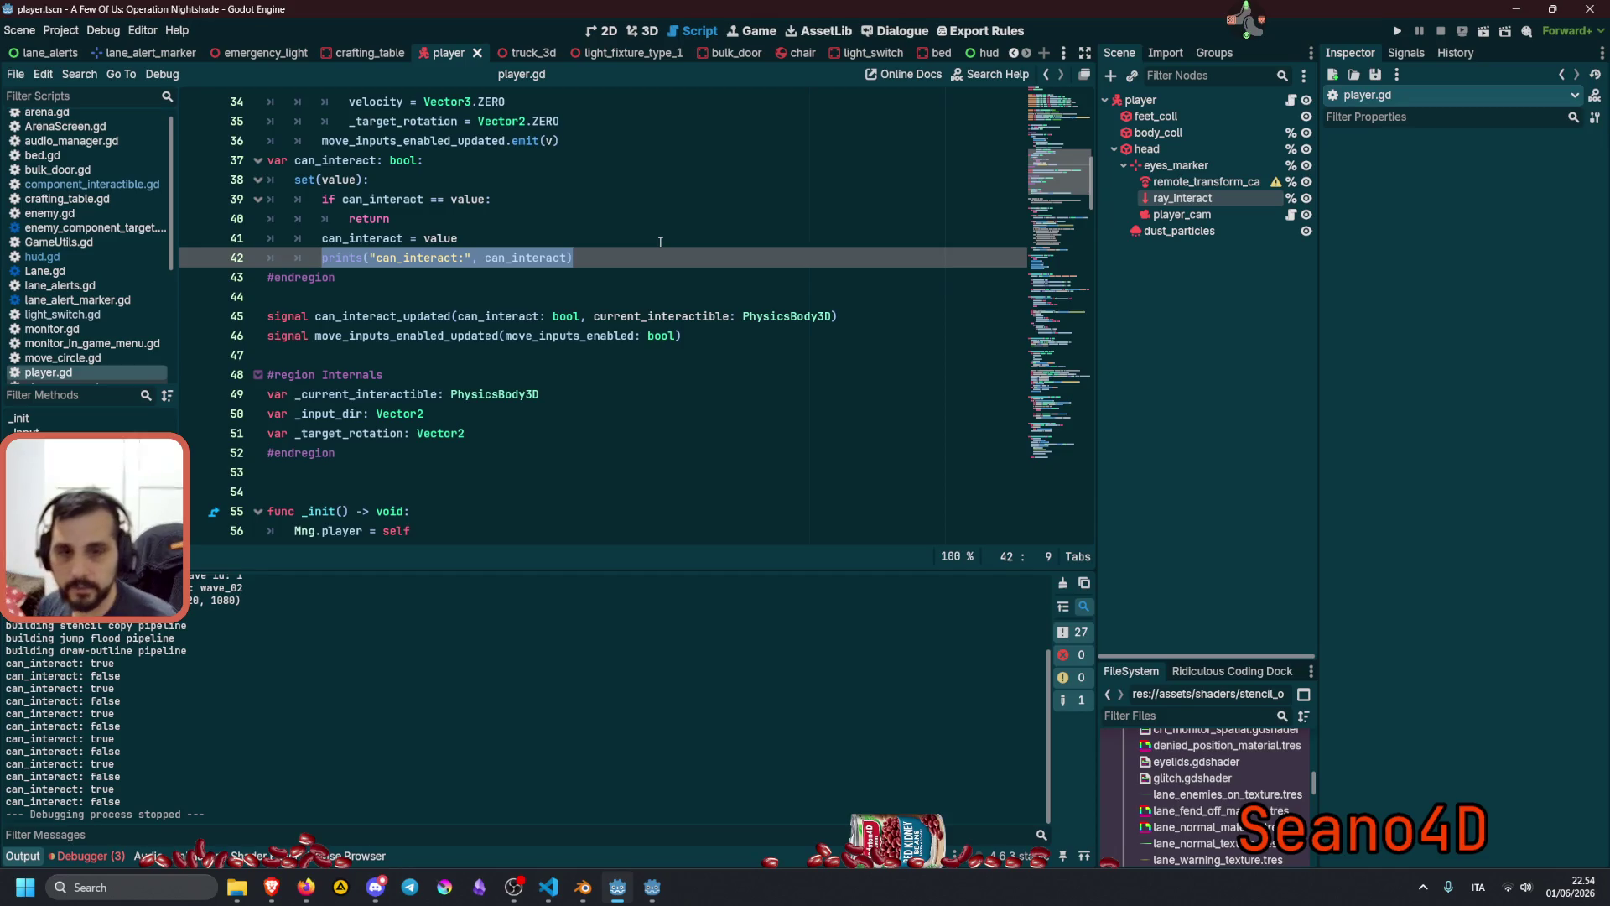
key("BackSpace")
key("BackSpace")
key("BackSpace")
key("ctrl+s")
left_click(642, 212)
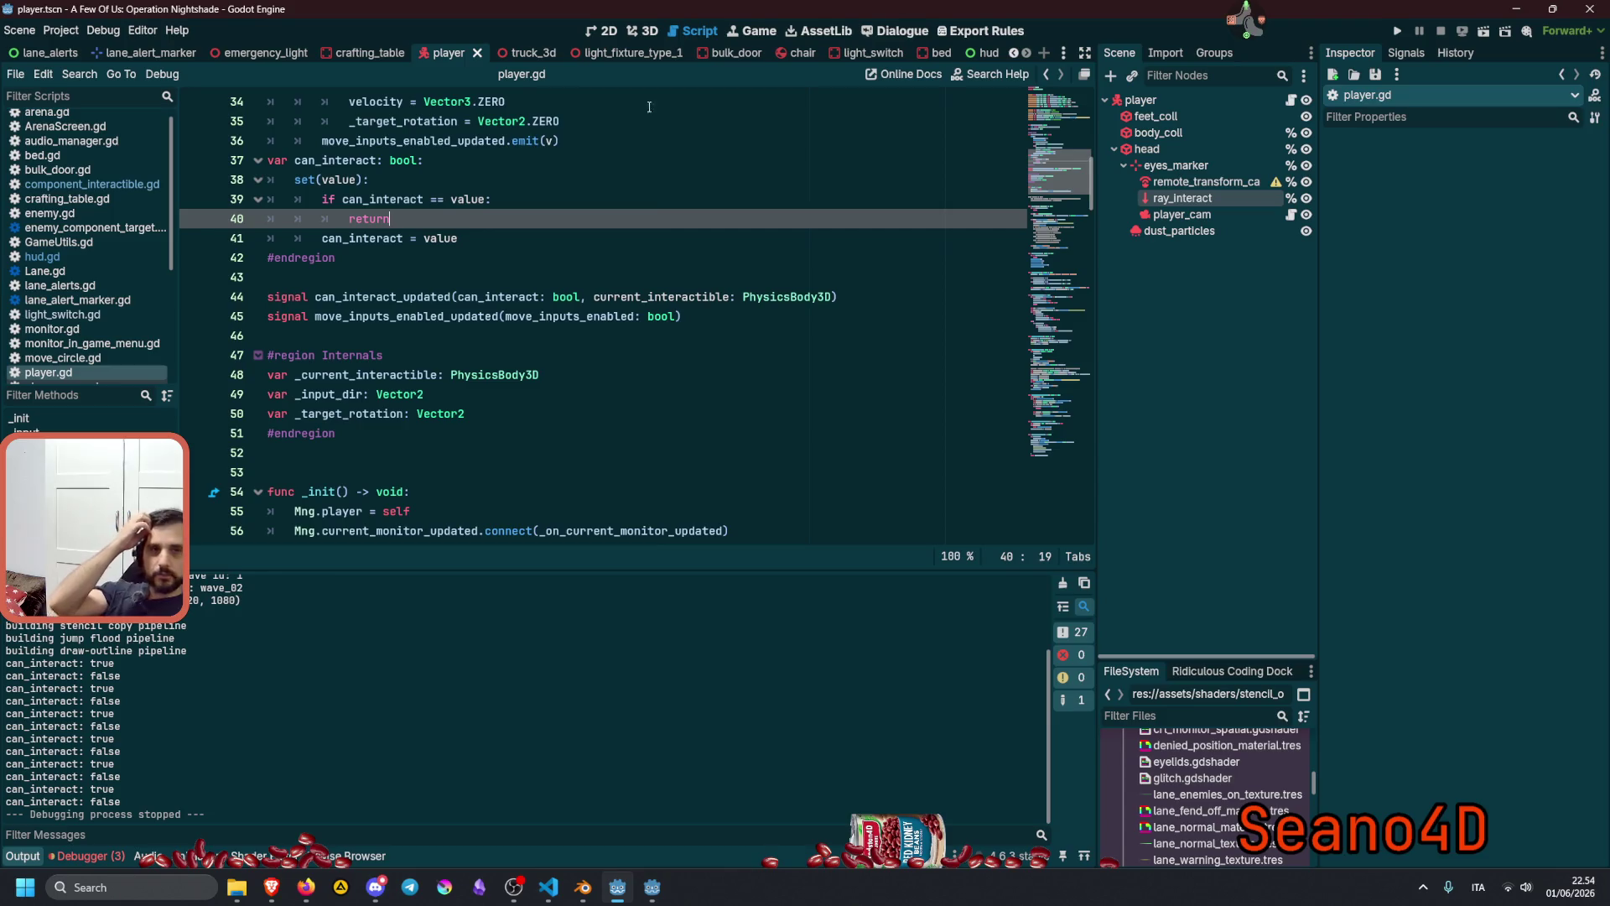
left_click(976, 55)
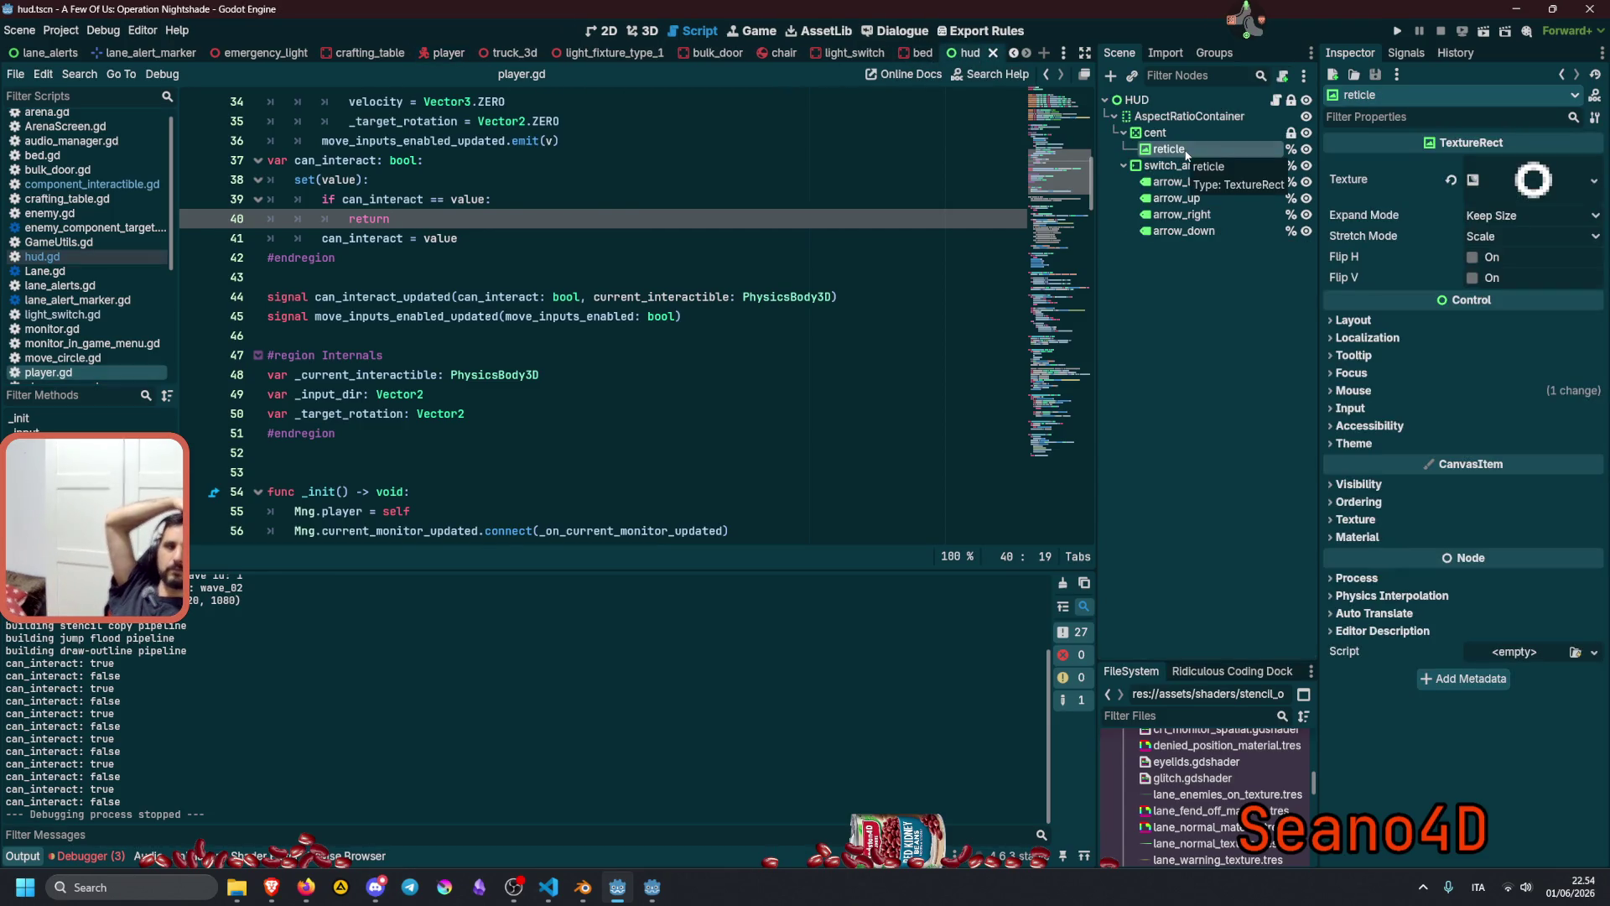
Review hud.gd's reticle tween offsets and the RETICLE_OFF_CLOSE constant.
left_click(1276, 100)
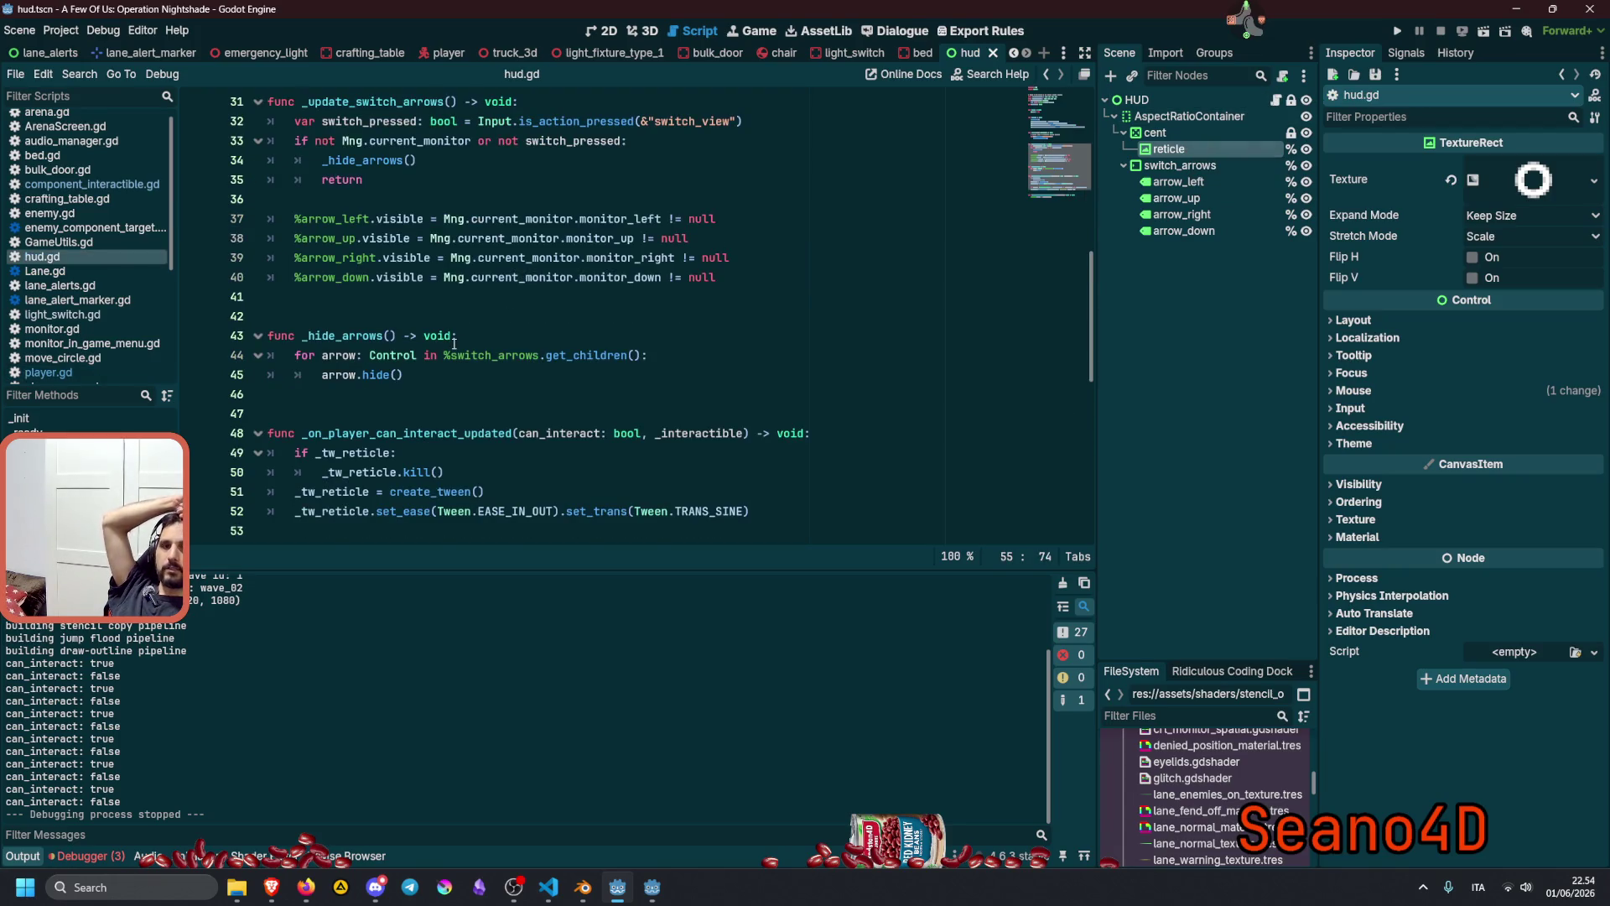
scroll(454, 343, "down", 4)
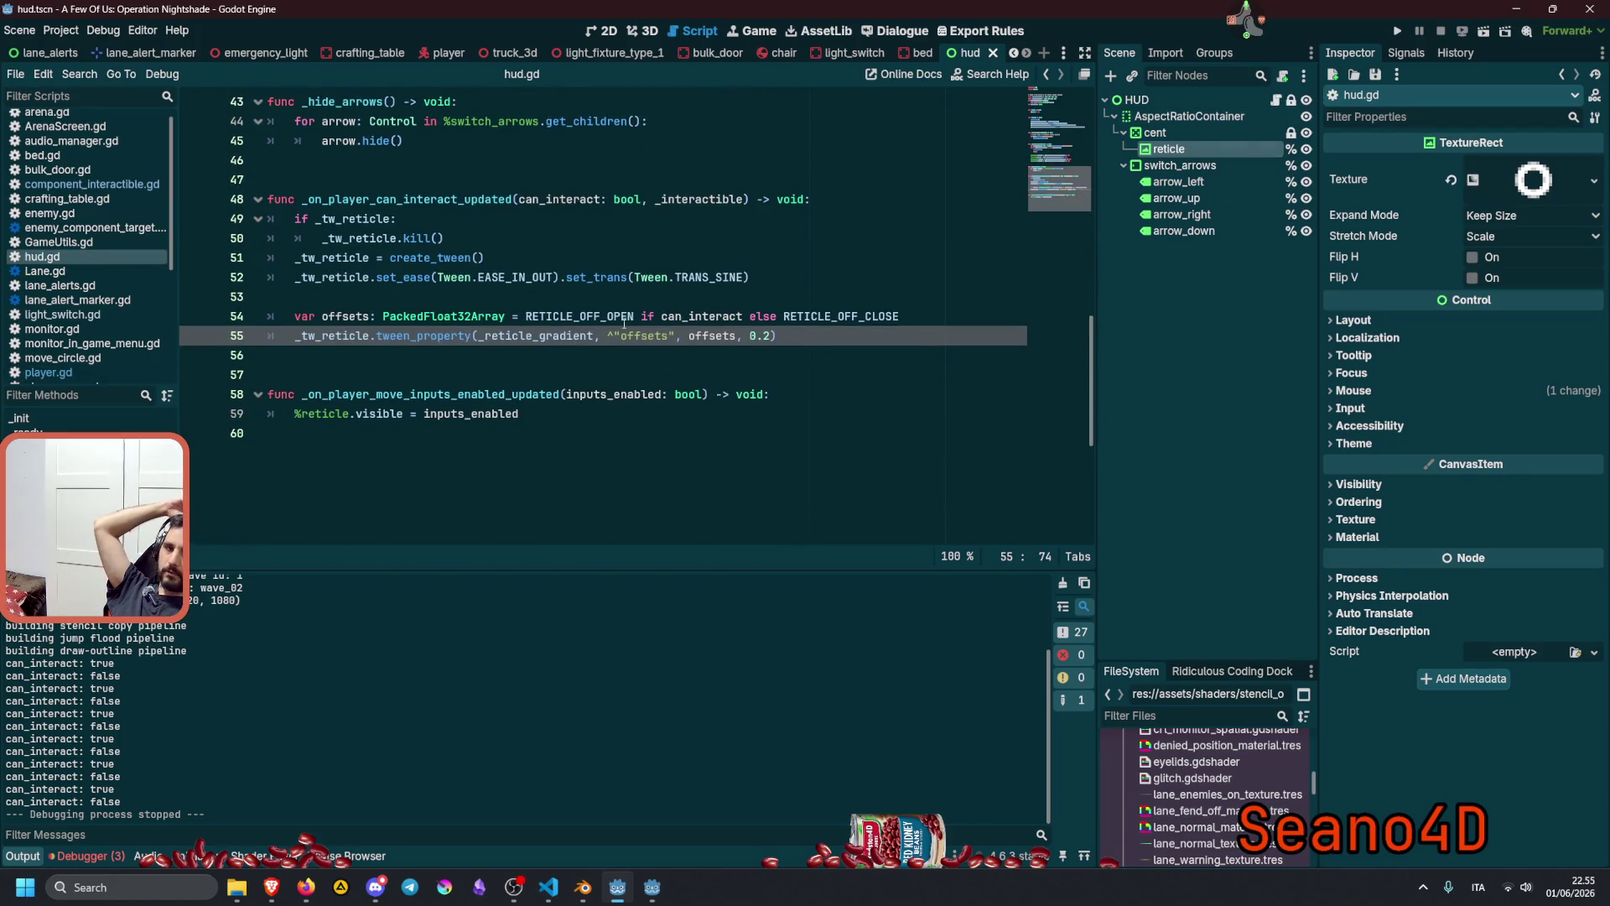
double_click(633, 334)
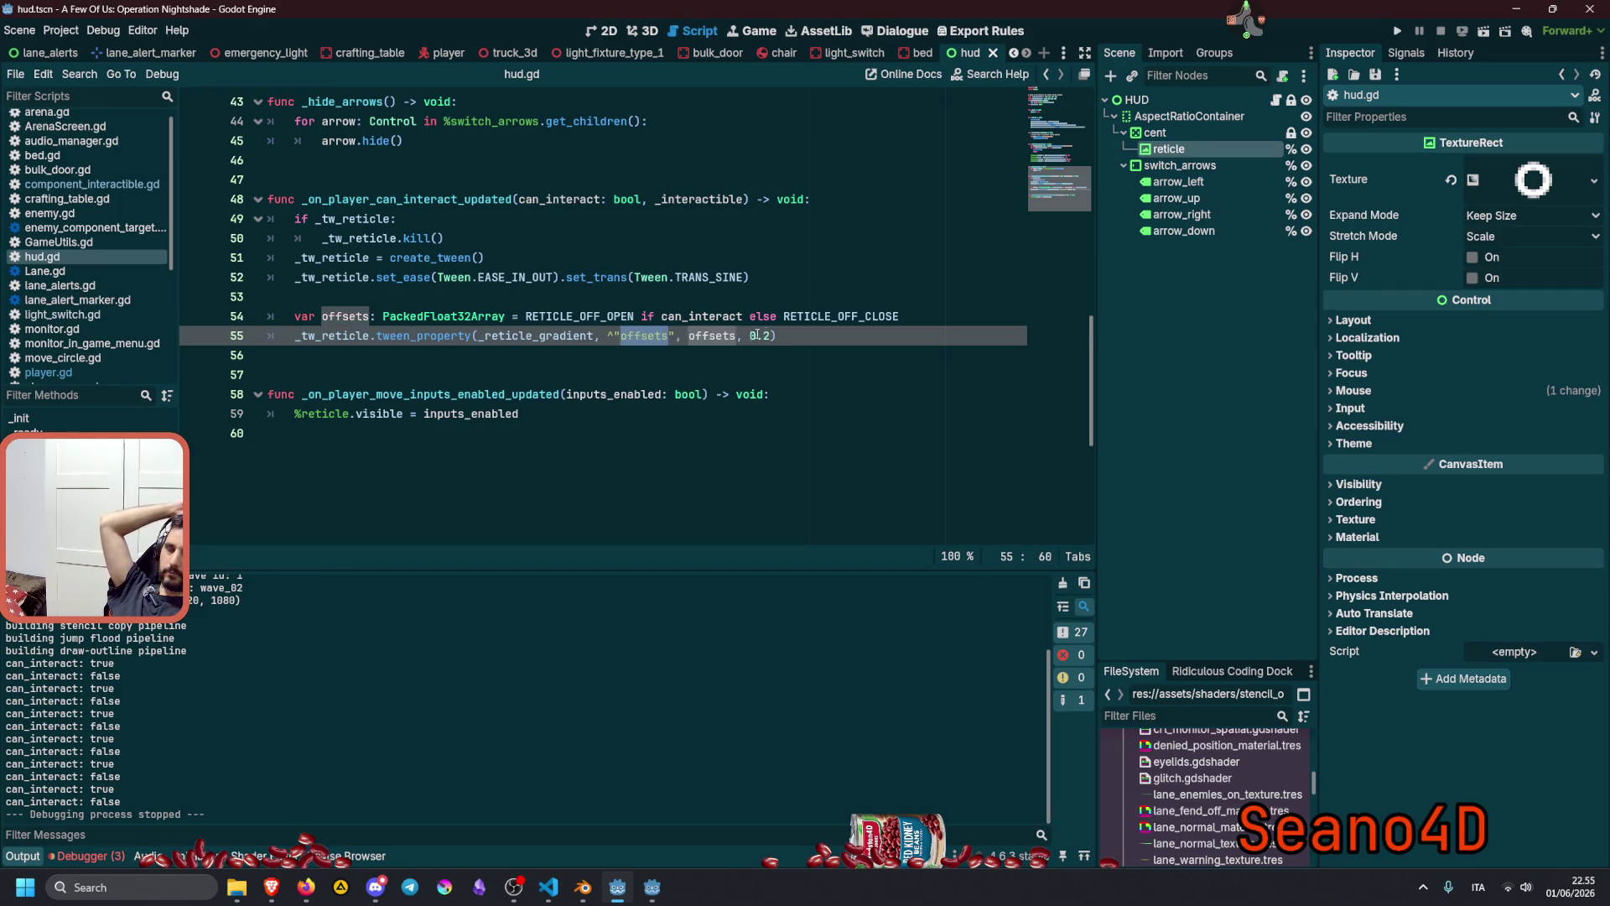
double_click(820, 318)
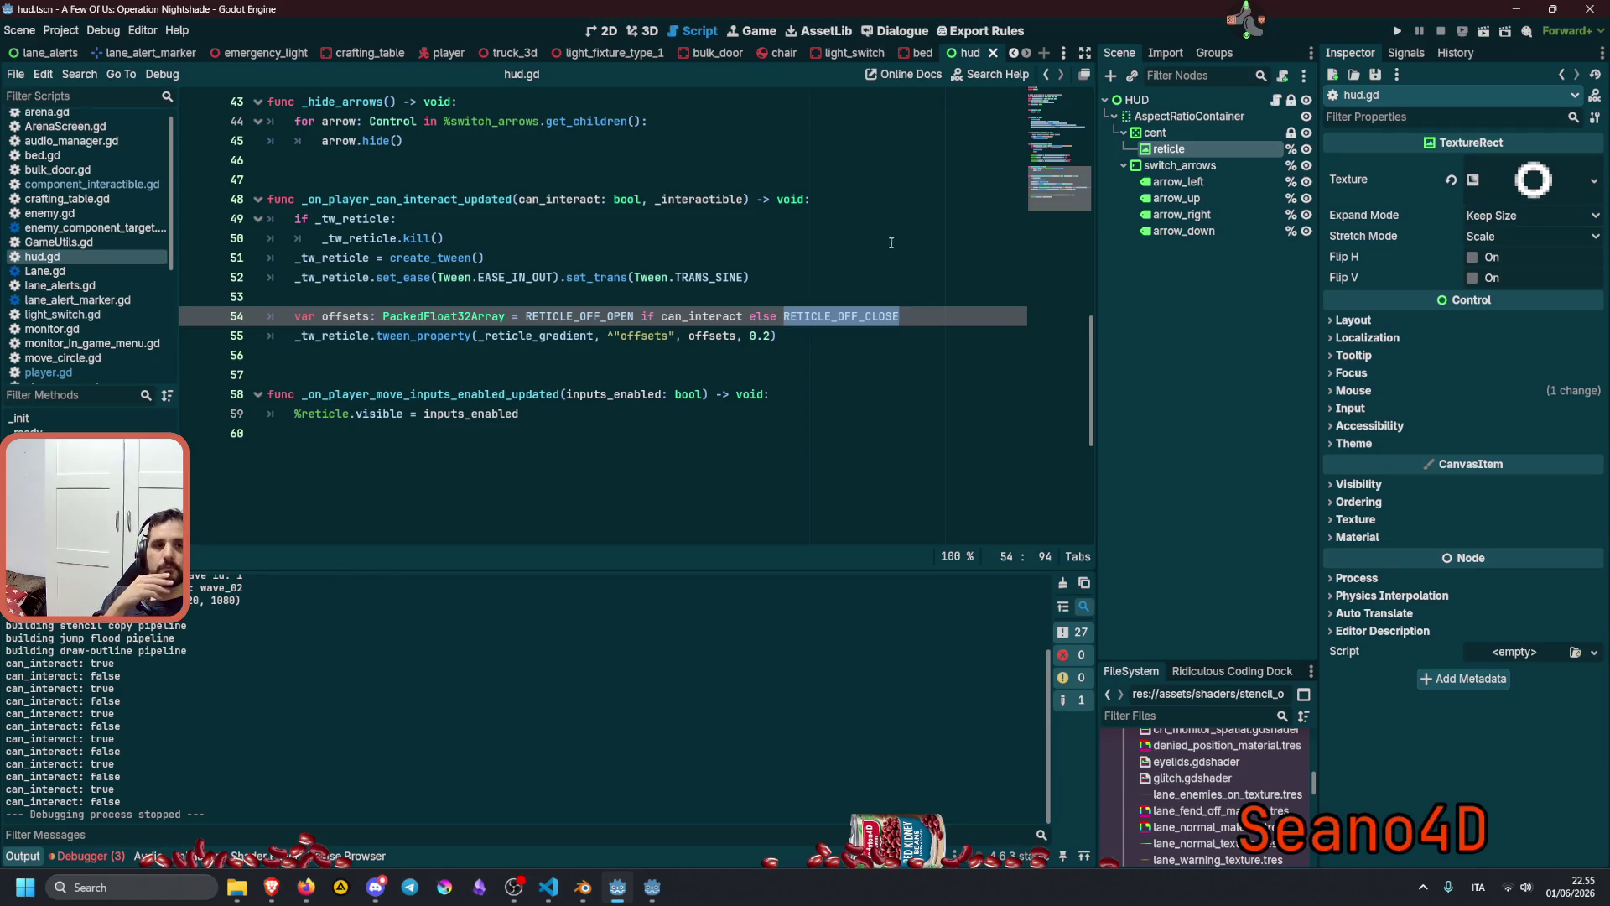
Set the reticle GradientTexture2D width and height to 32, save the HUD scene and run the game.
left_click(1515, 178)
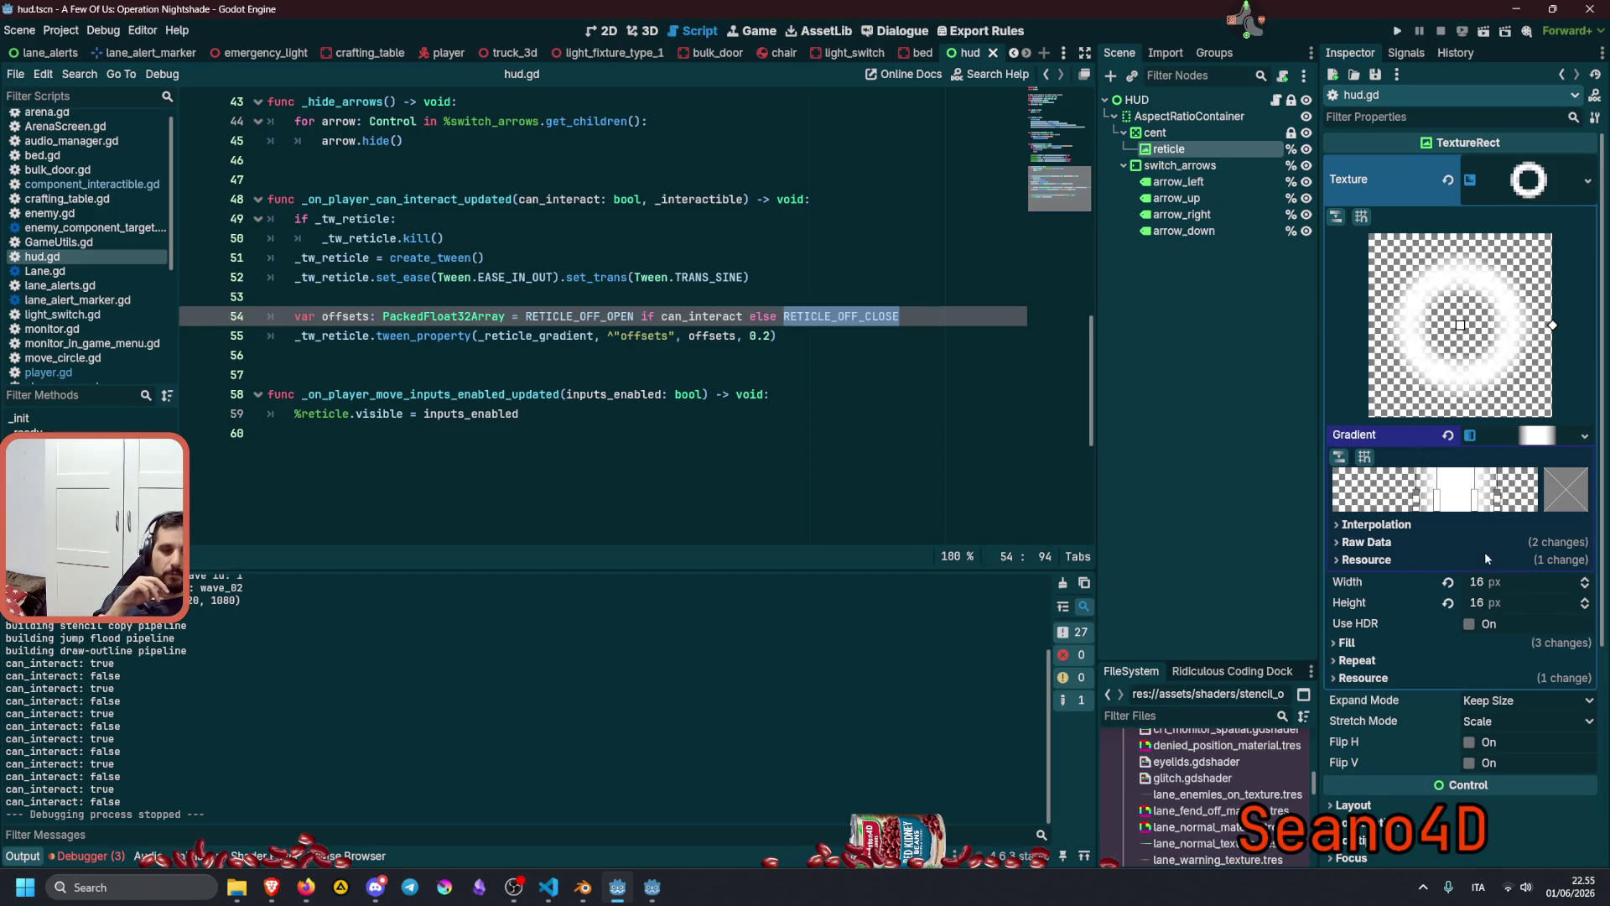
left_click(1487, 585)
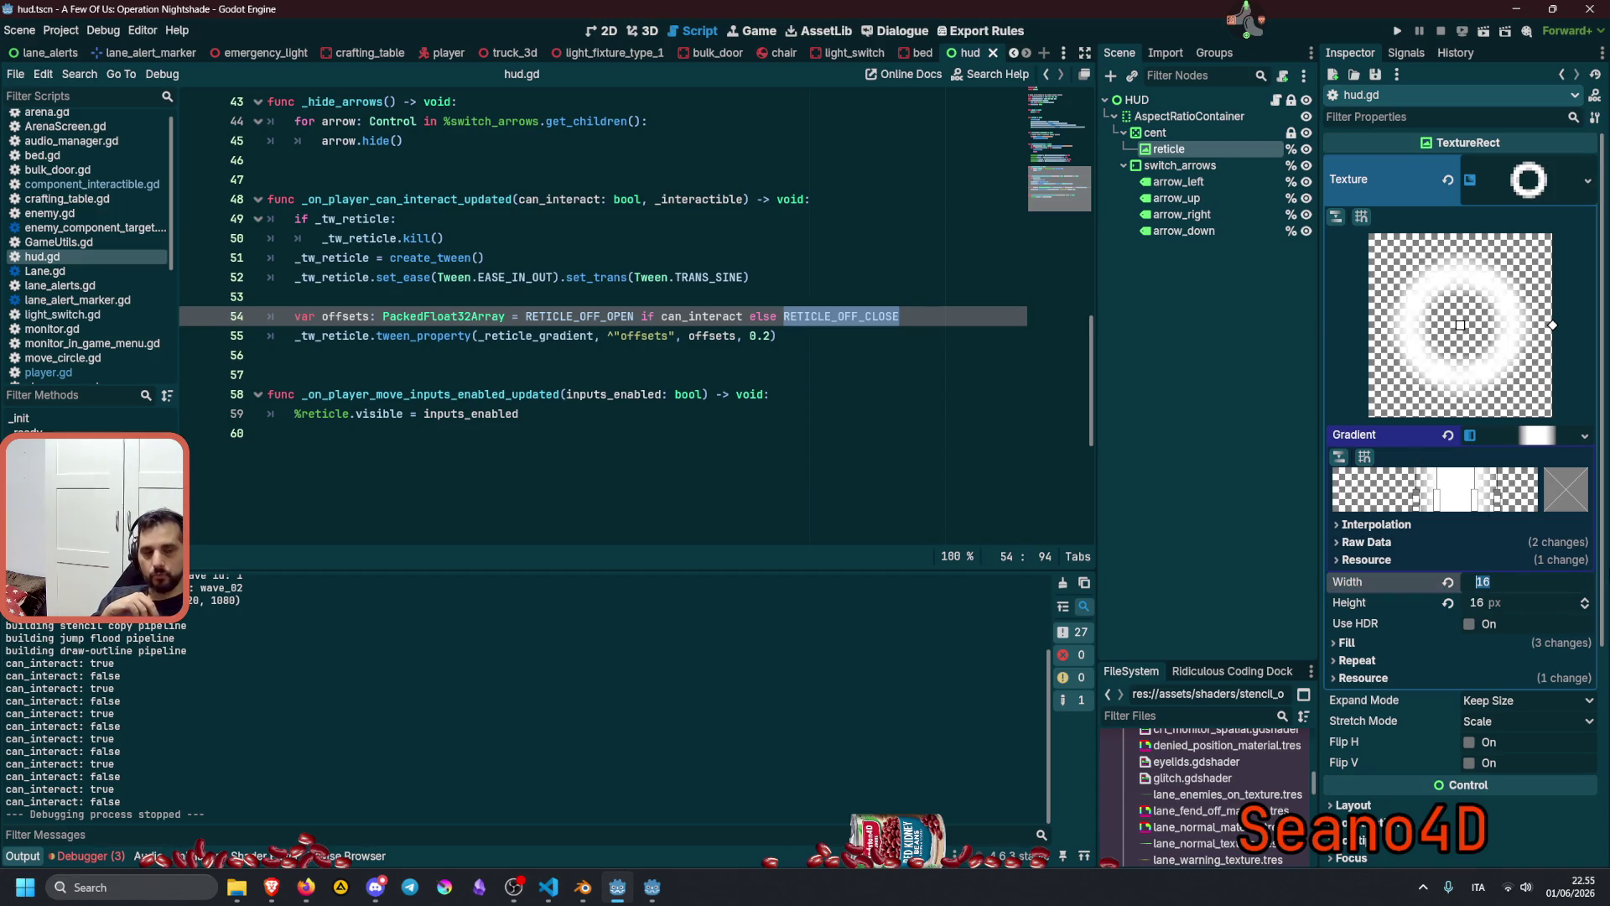
type("32")
key("Tab")
type("32")
key("Return")
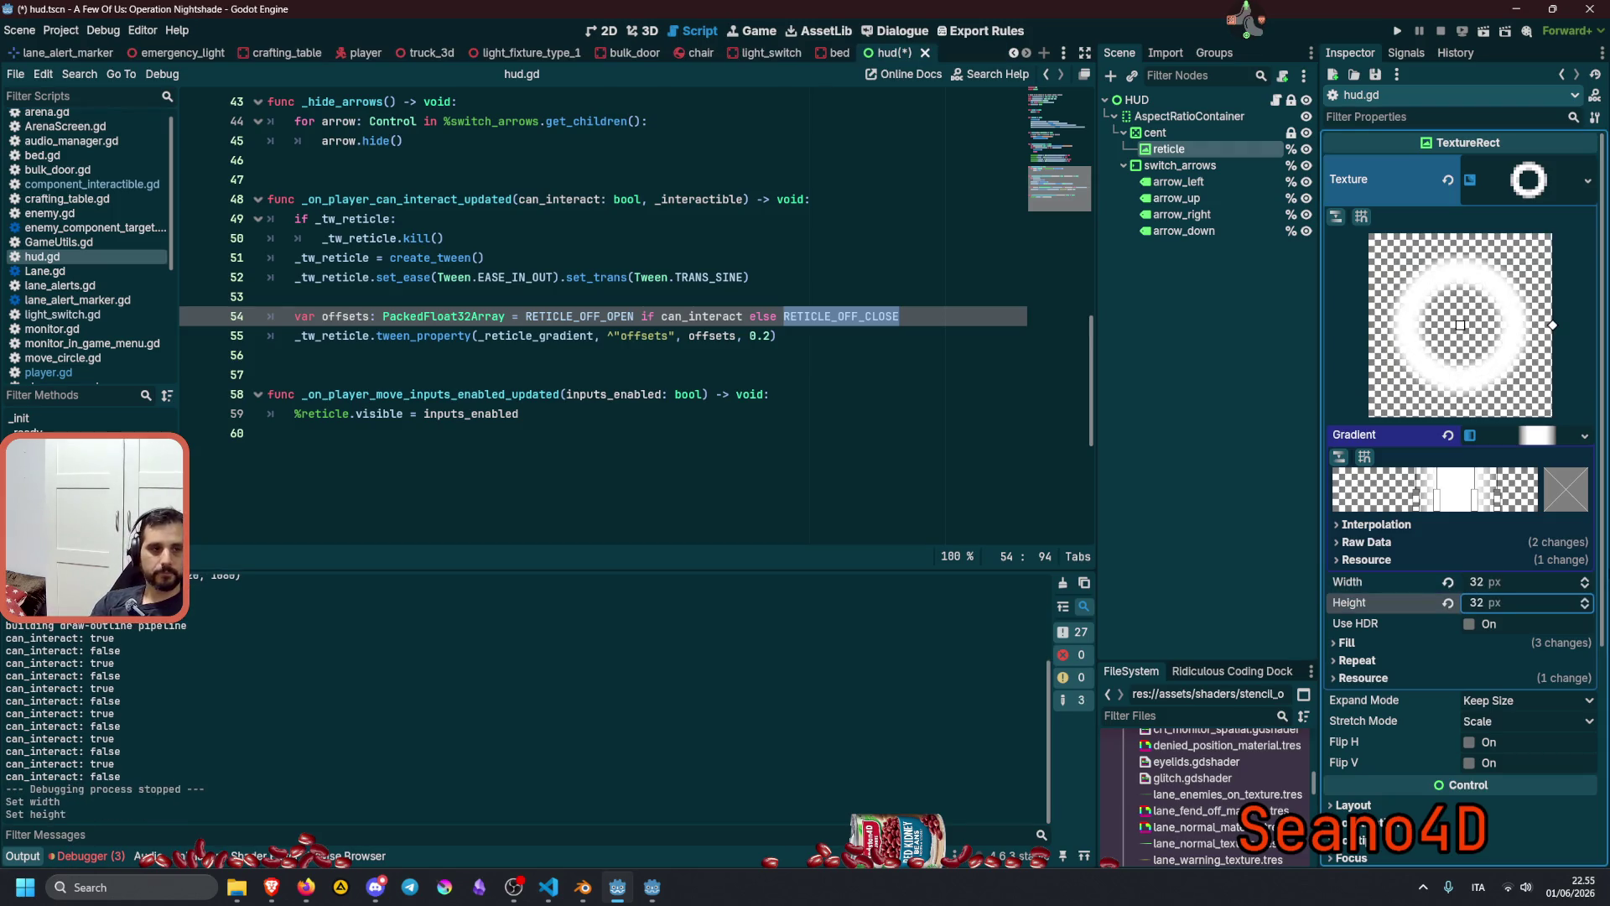
left_click(669, 395)
key("ctrl+s")
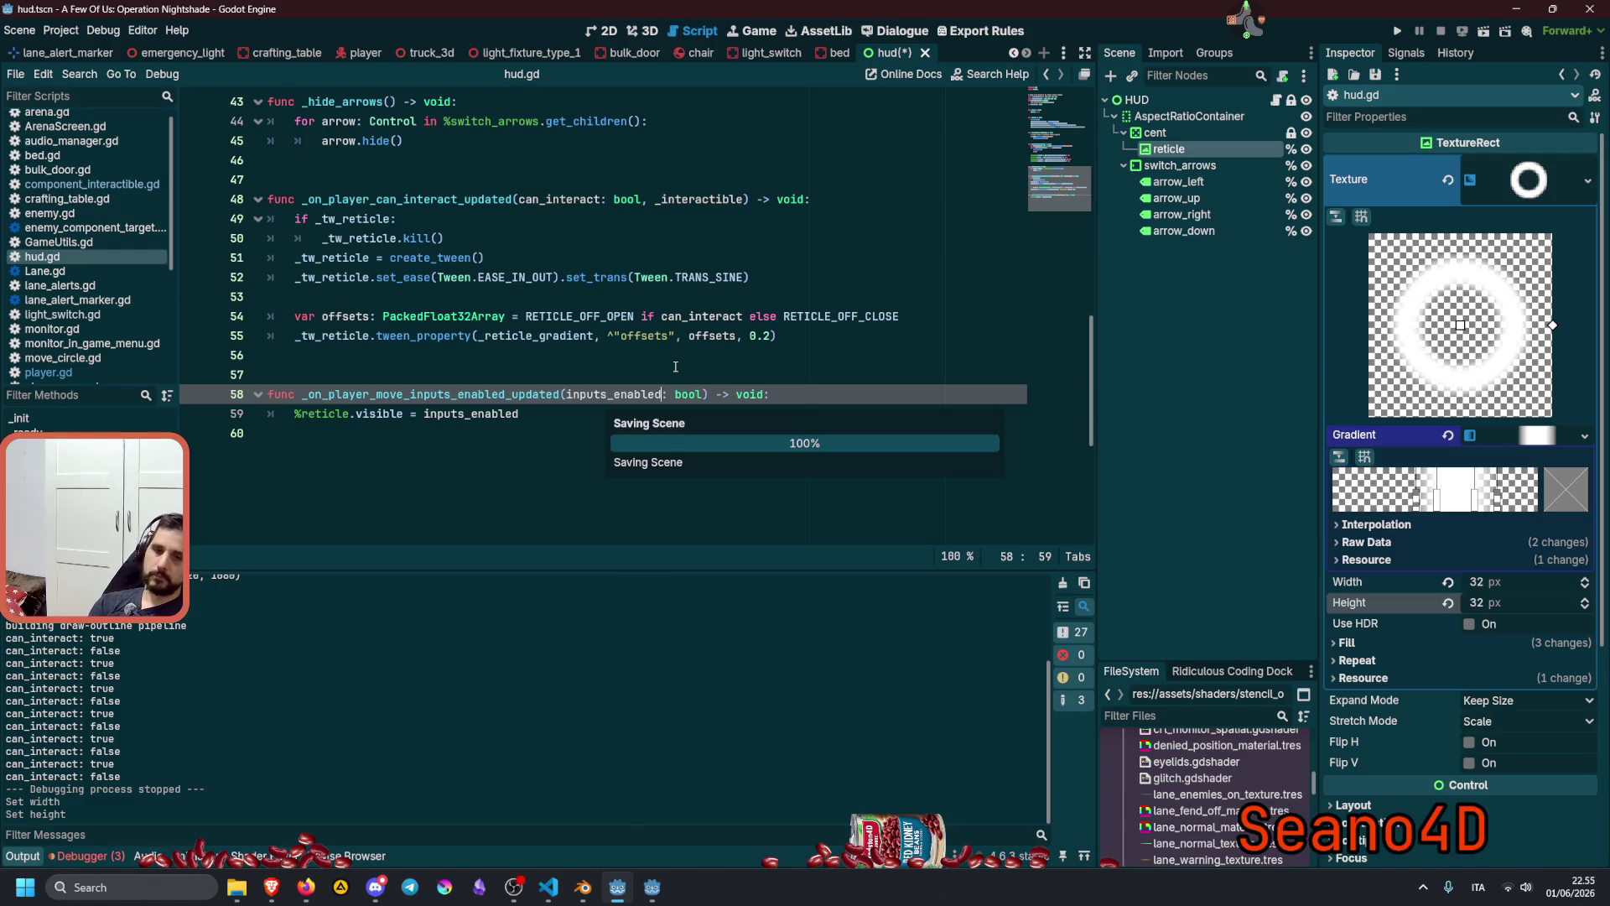
key("F5")
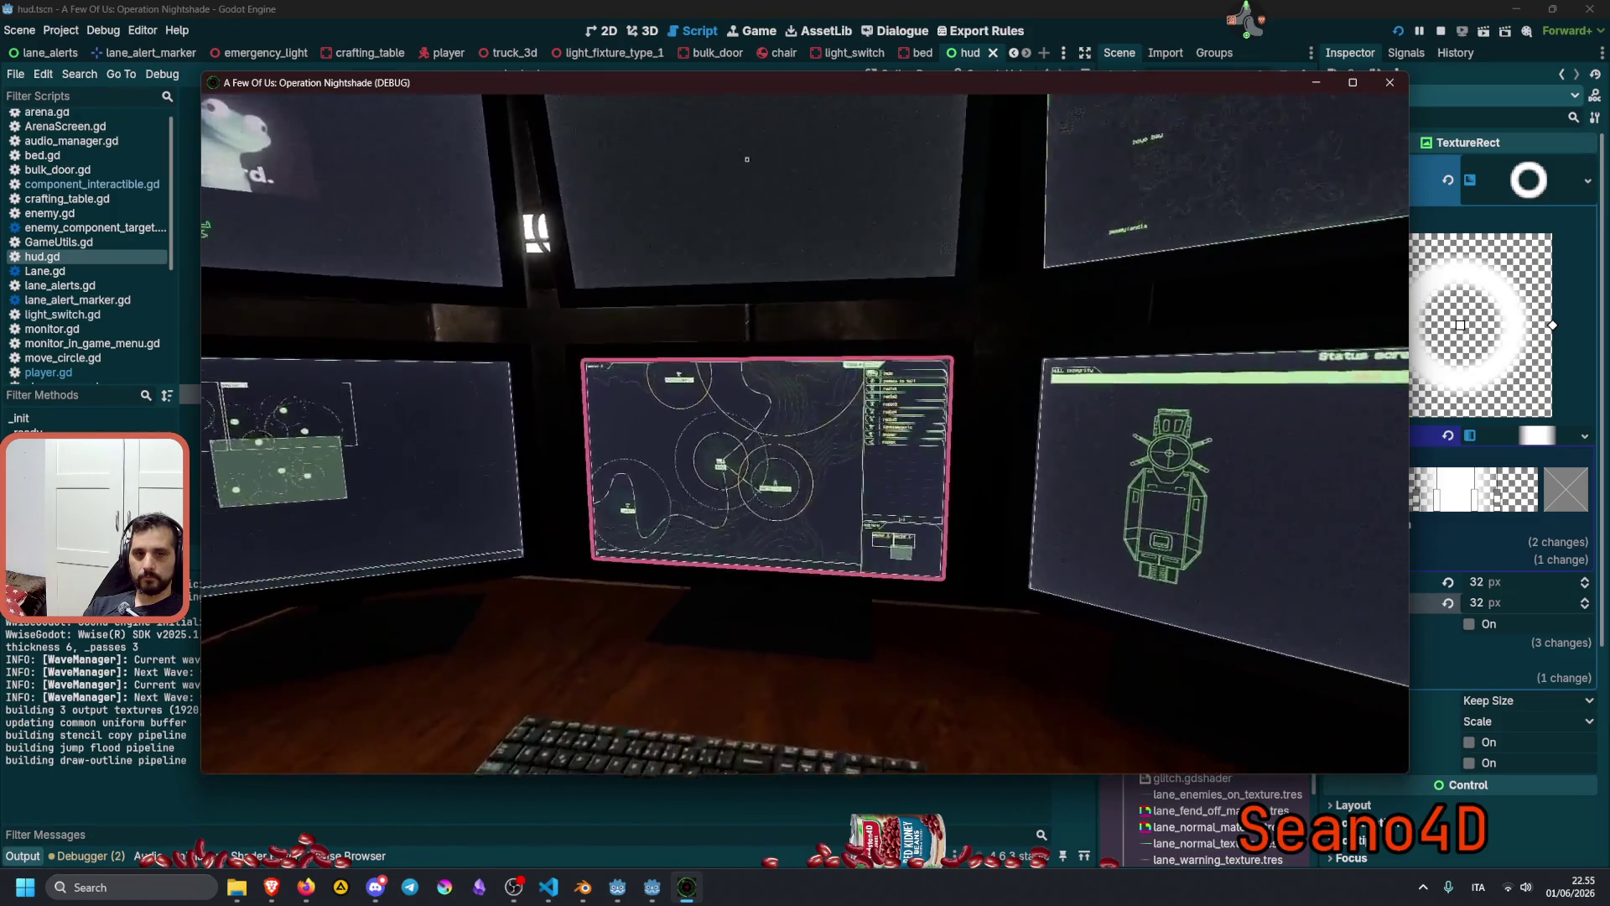
Test the 32 px reticle by zooming into monitors, swapping them and viewing the tactical map, then stop.
left_click(805, 432)
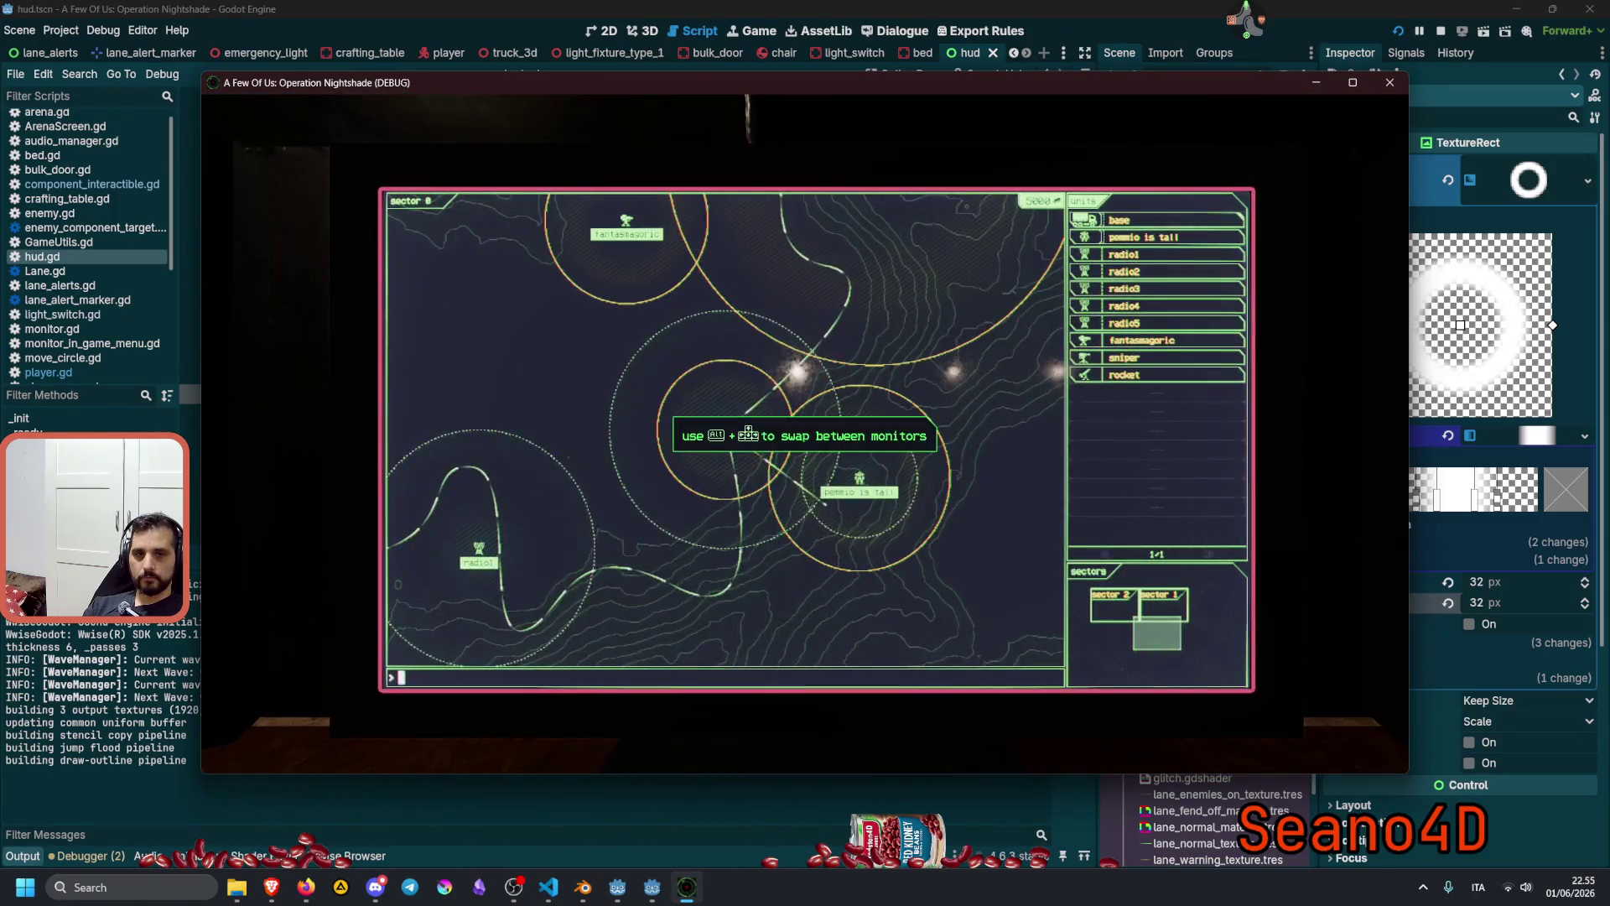
key("alt+Right")
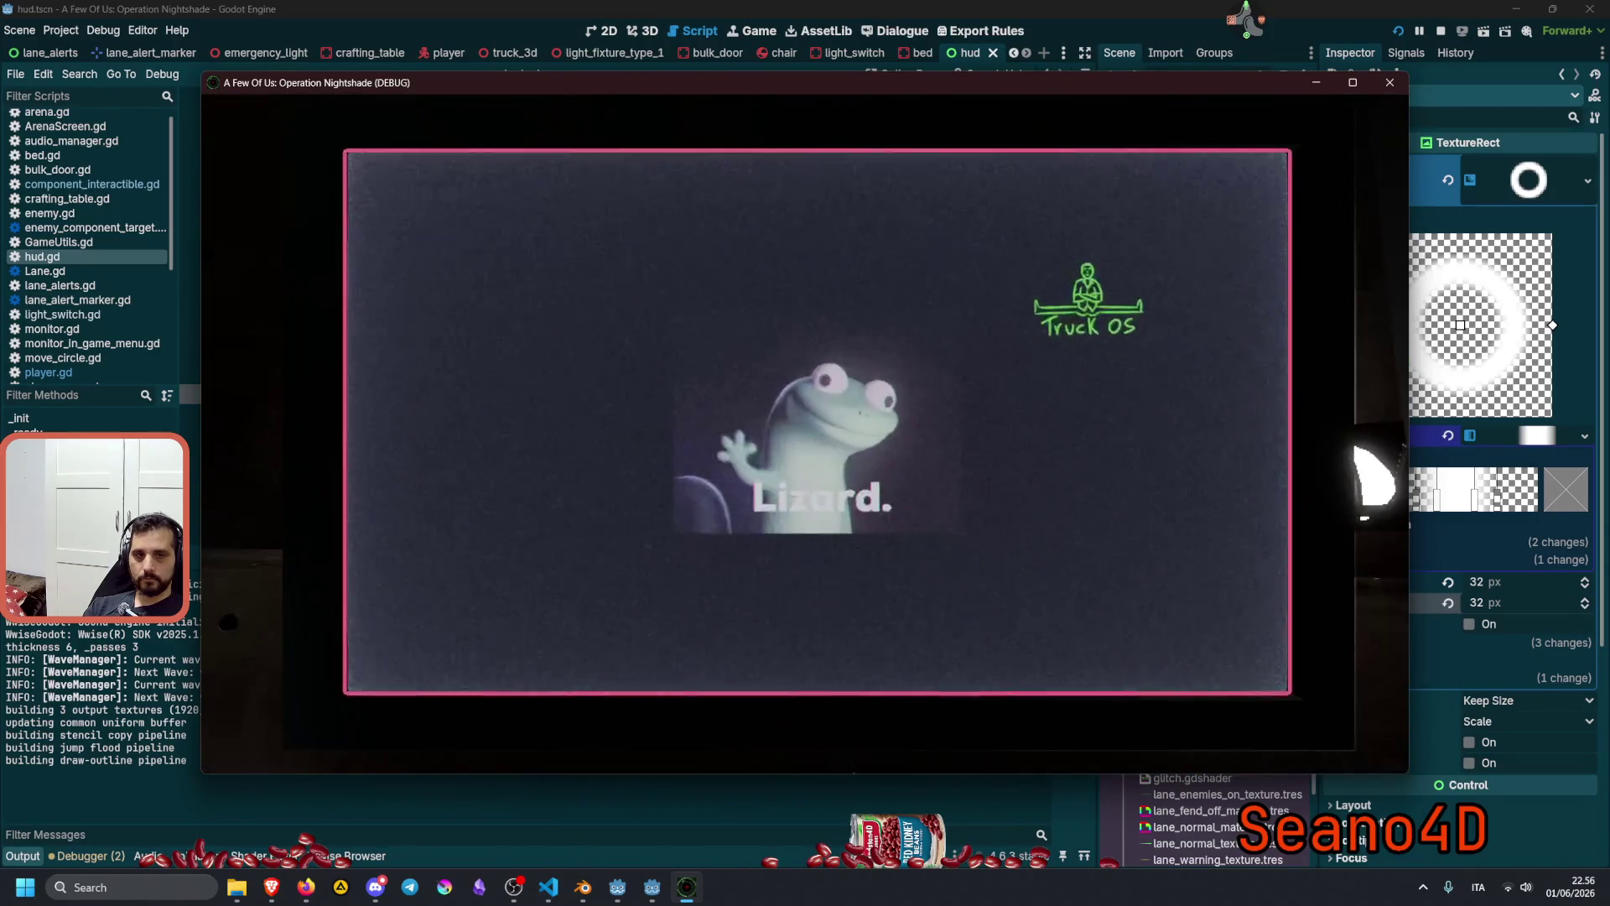
key("Escape")
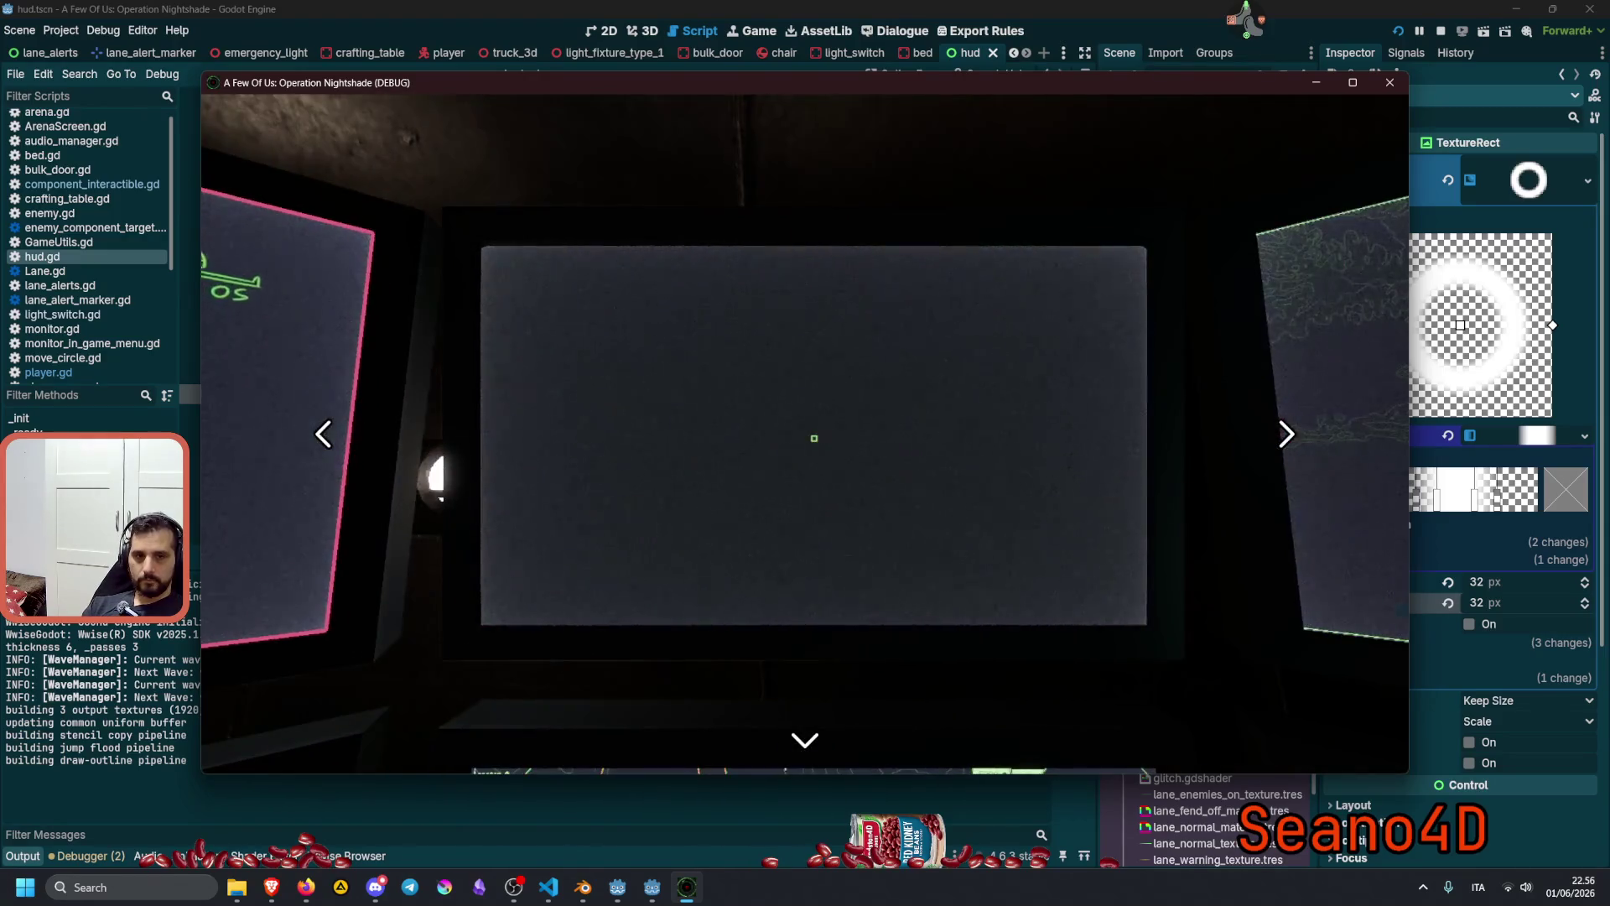
key("Right")
key("Up")
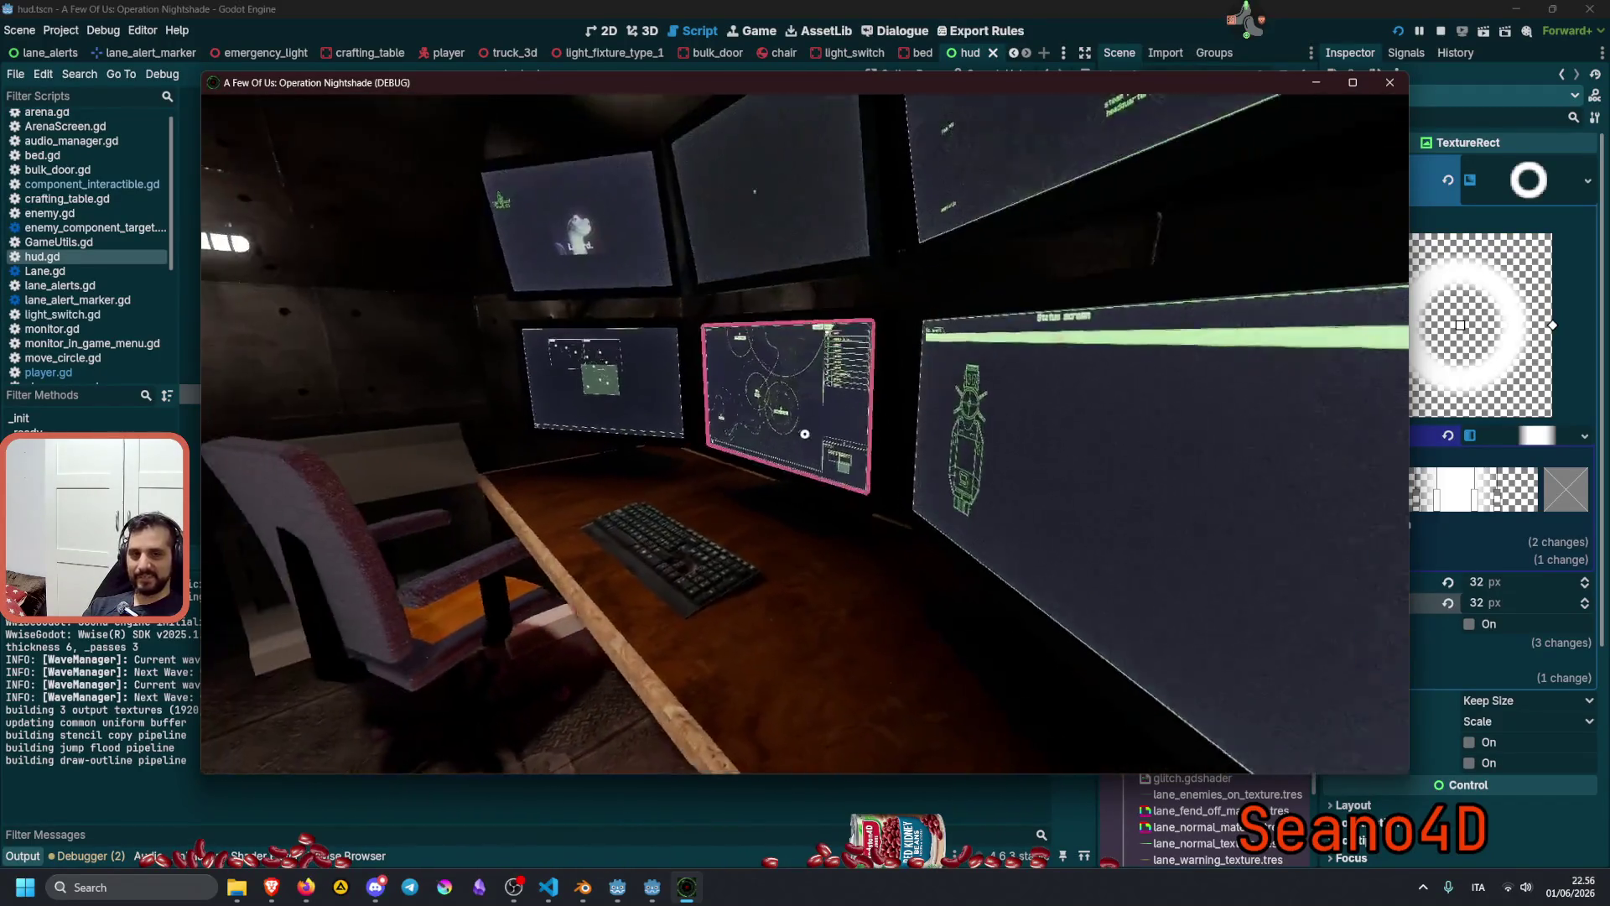
key("F8")
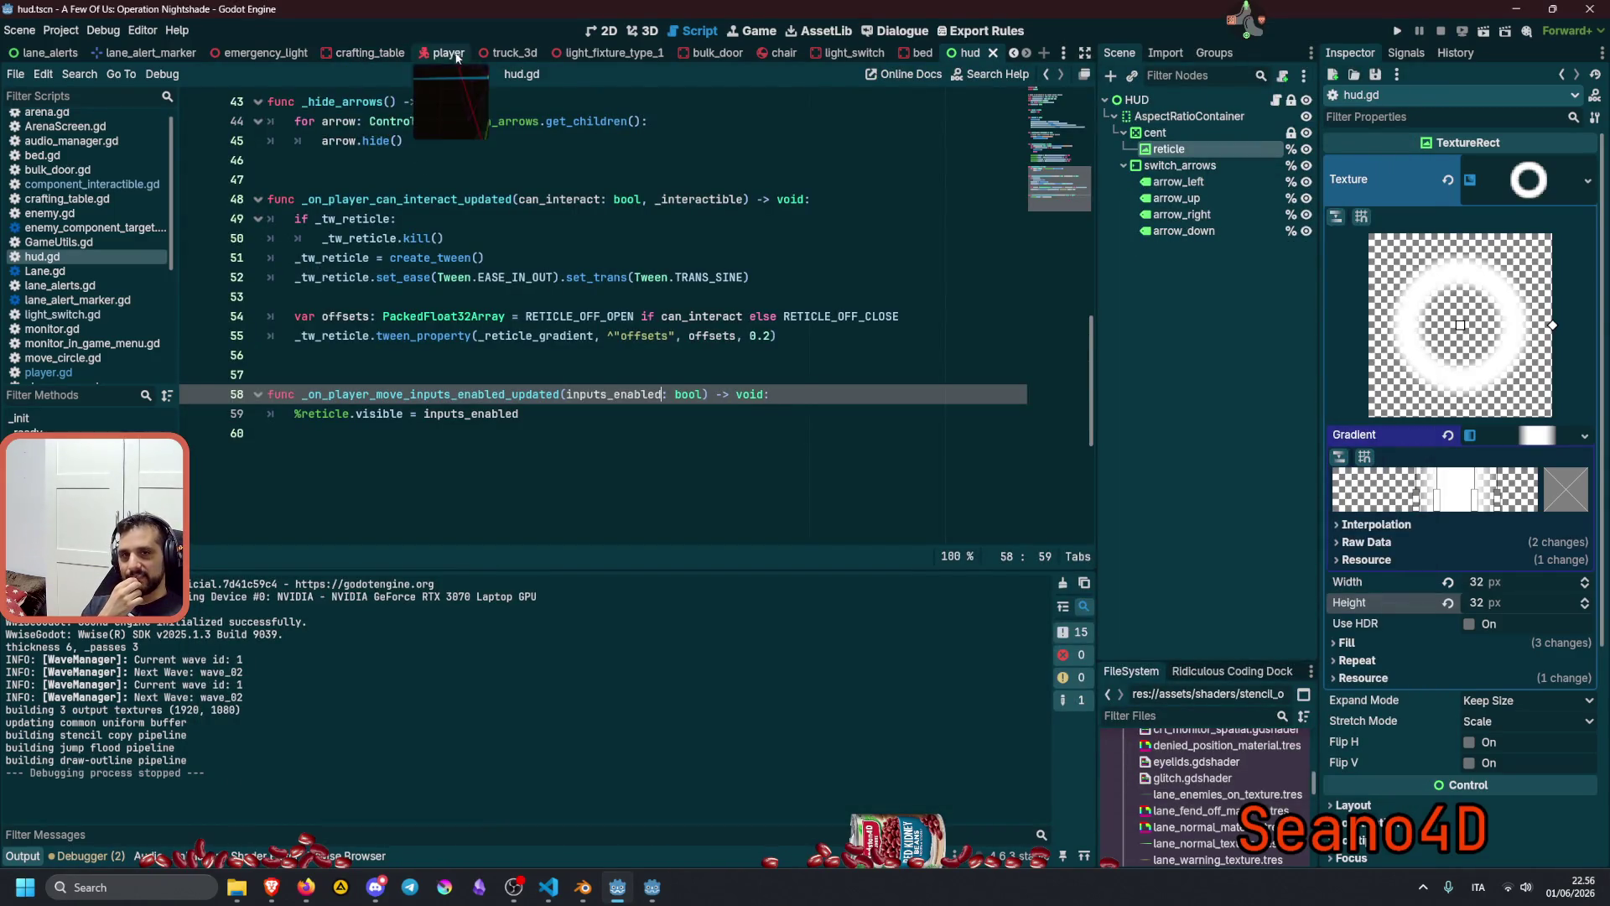
Inspect the monitor_in_game_menu node in the truck_3d scene and enlarge the FileSystem dock.
left_click(503, 53)
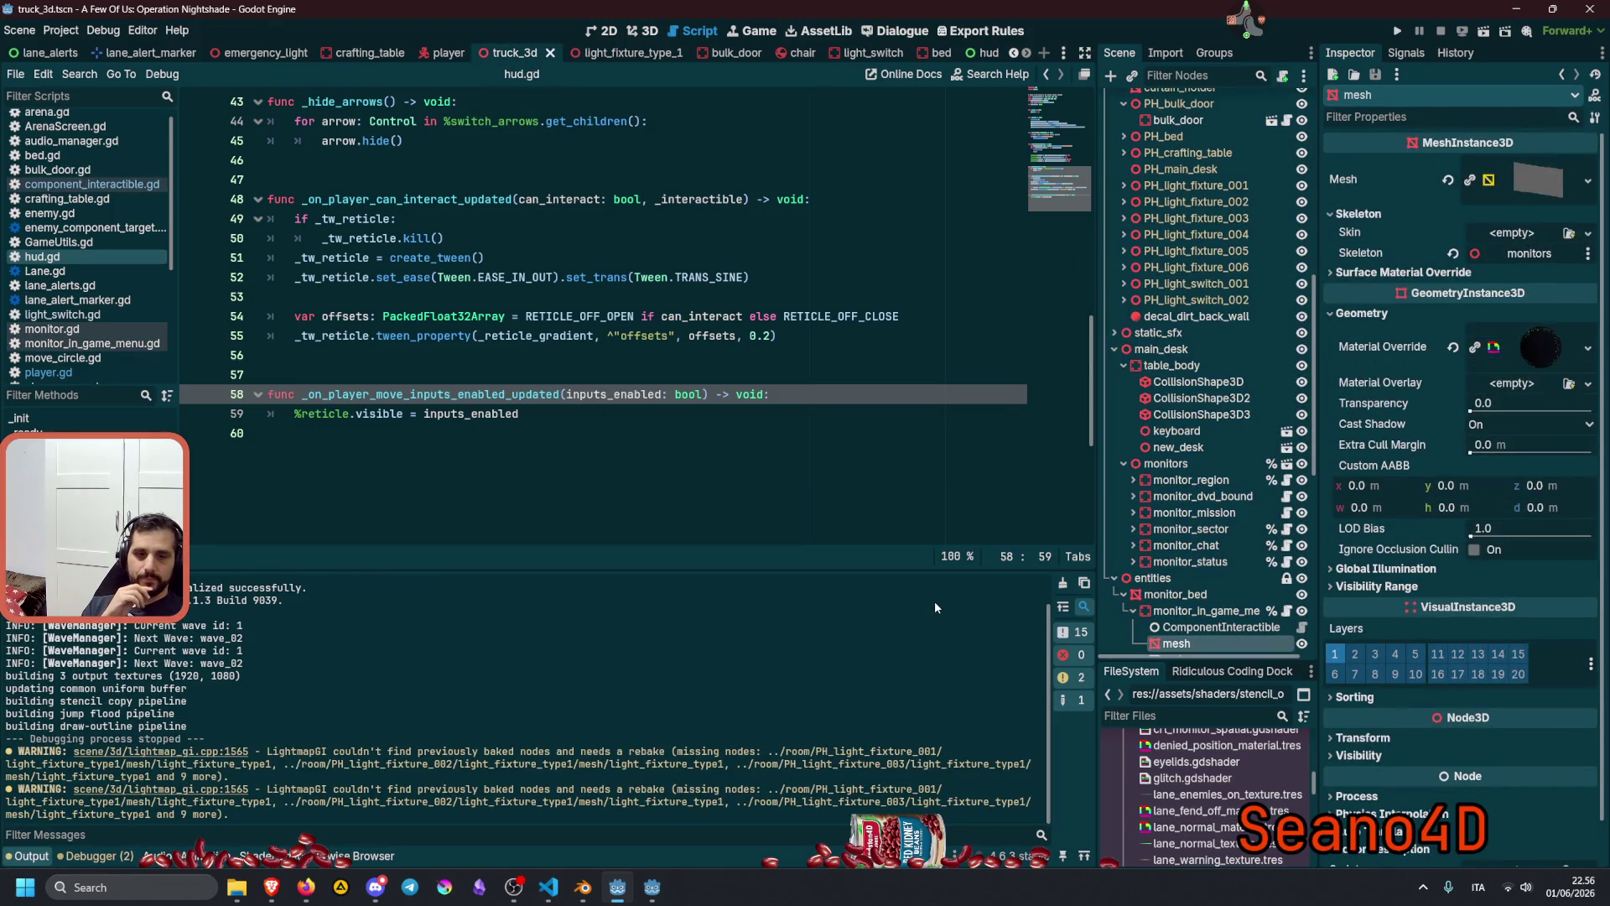
scroll(1190, 433, "down", 5)
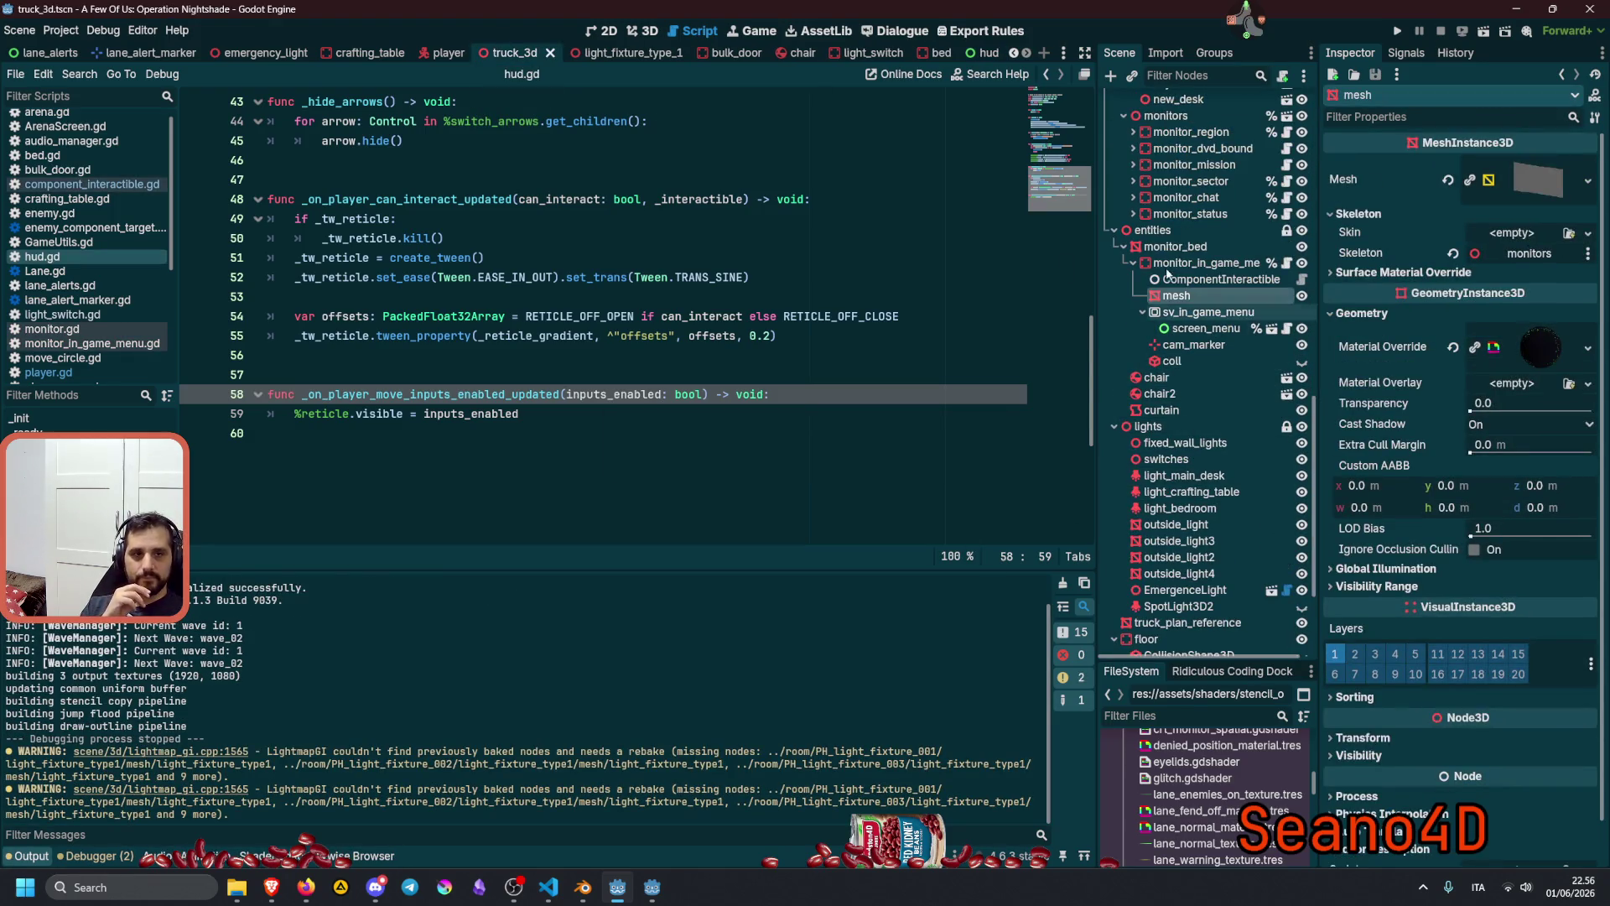
left_click(1208, 263)
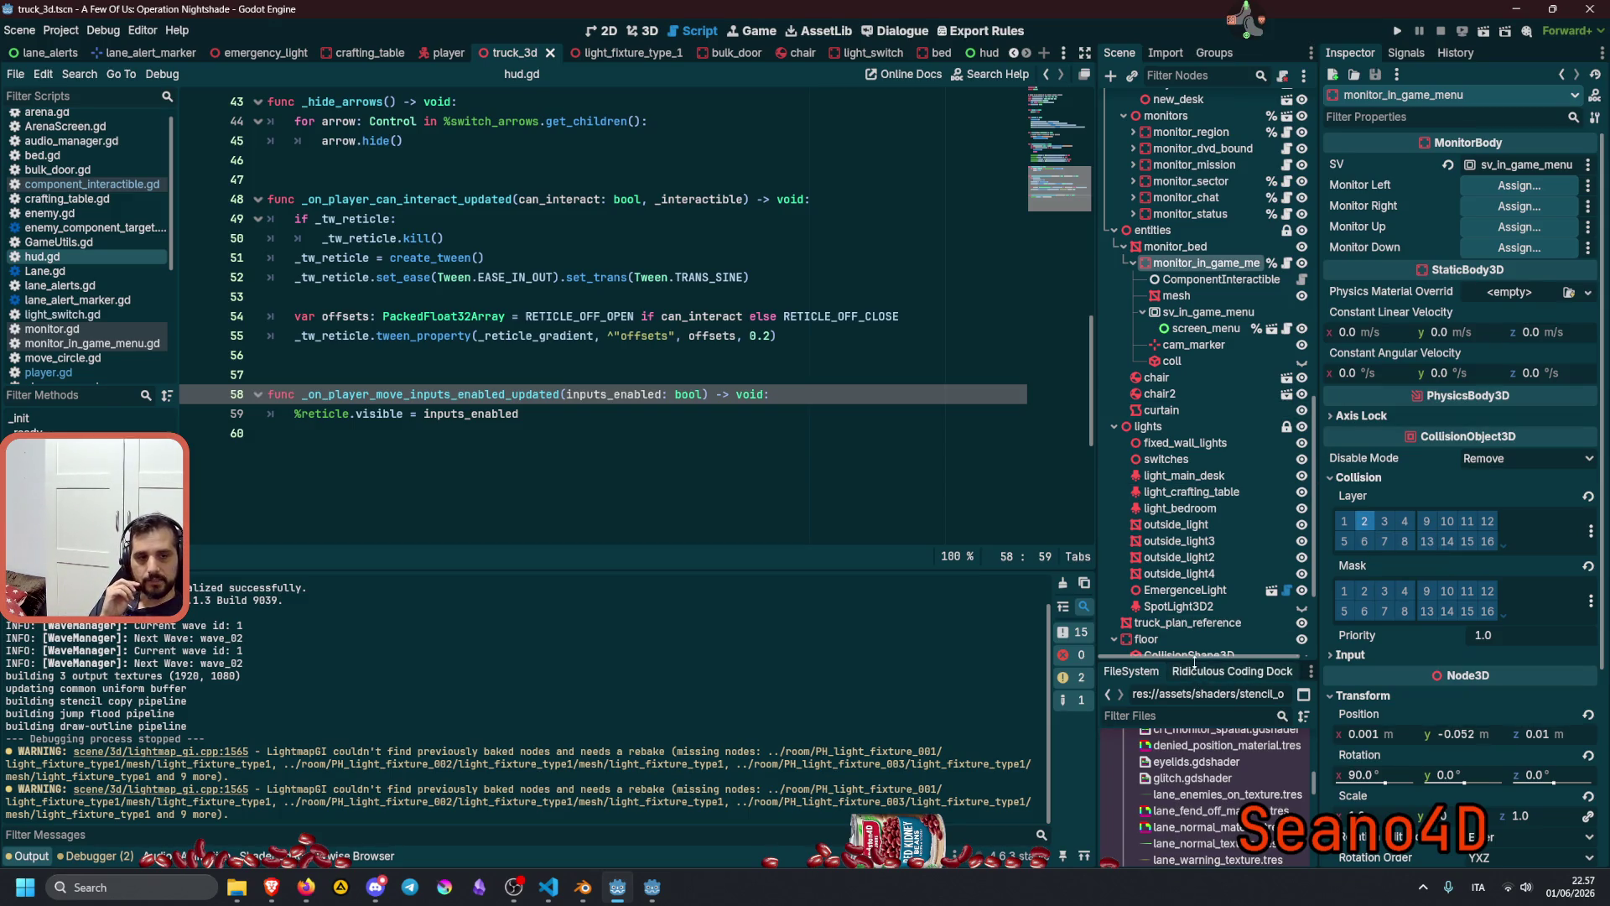
left_click_drag(1194, 662, 1194, 497)
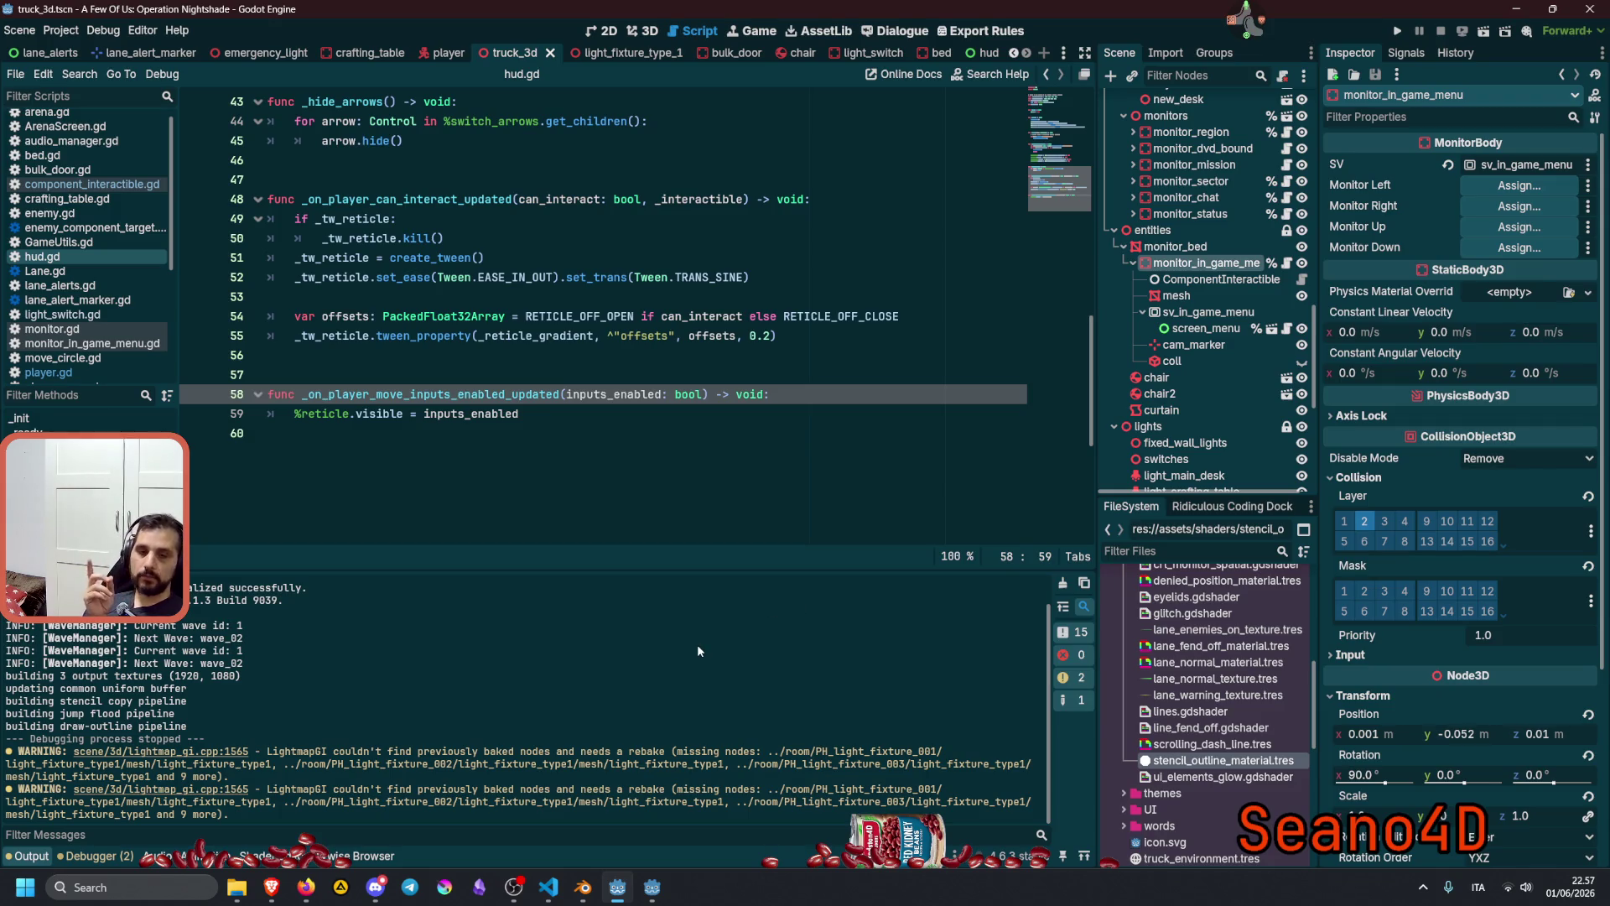
Bring up Blender and view the light_fixture_type_1 model from the front.
mouse_move(587, 887)
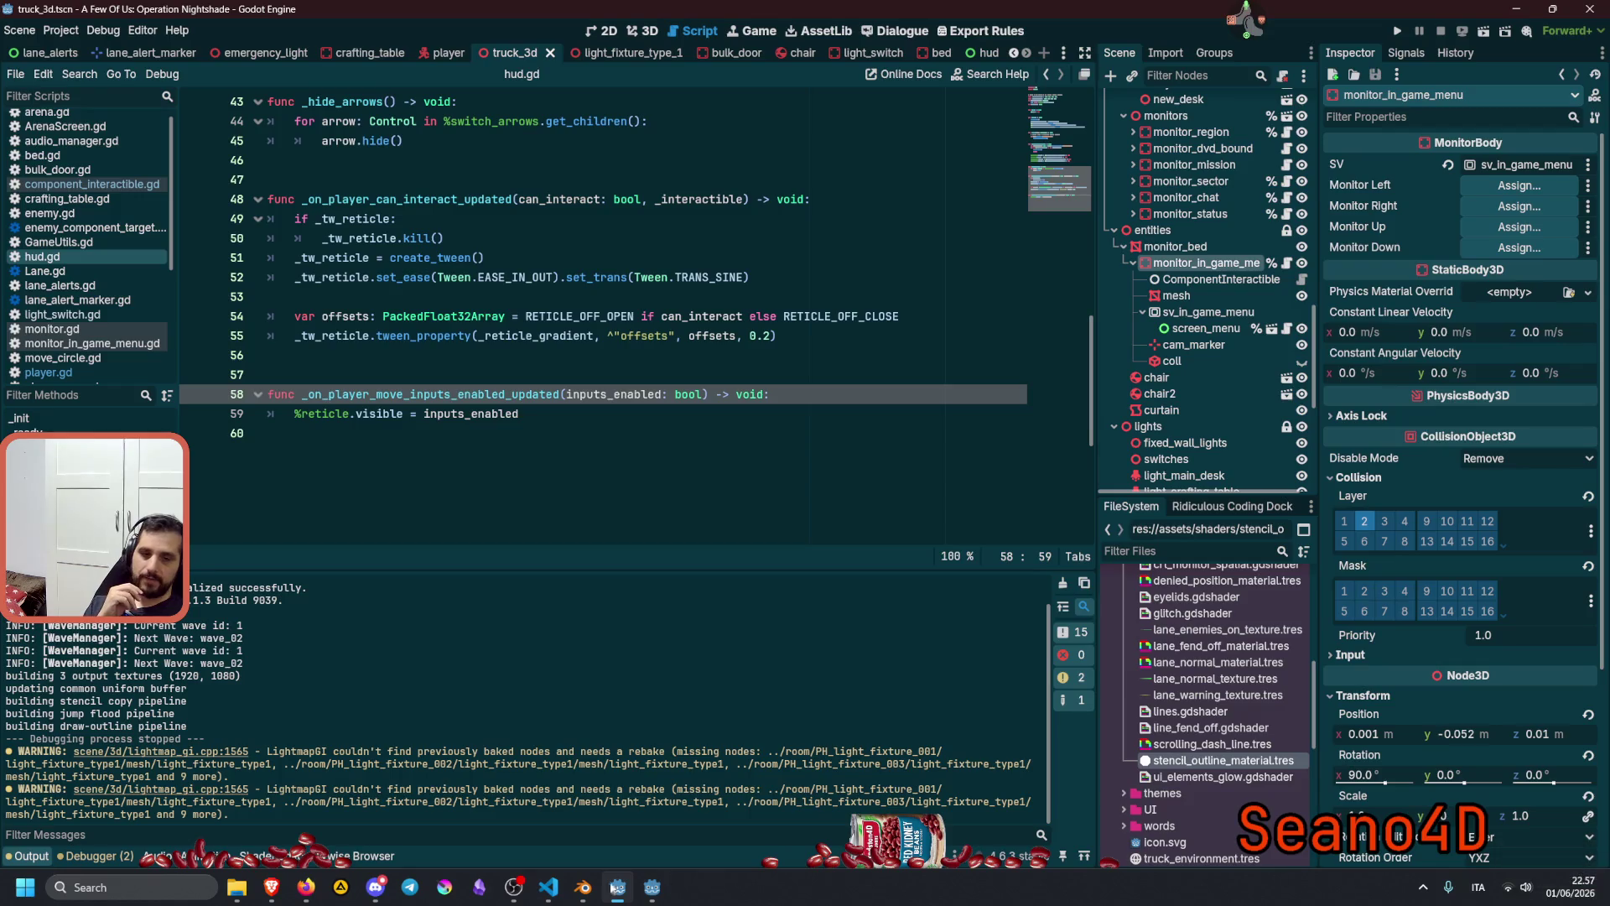
left_click(575, 900)
mouse_move(632, 463)
left_mouse_down()
mouse_move(754, 505)
mouse_move(812, 418)
mouse_move(687, 461)
mouse_move(639, 451)
left_mouse_up()
scroll(688, 460, "down", 4)
scroll(688, 461, "up", 4)
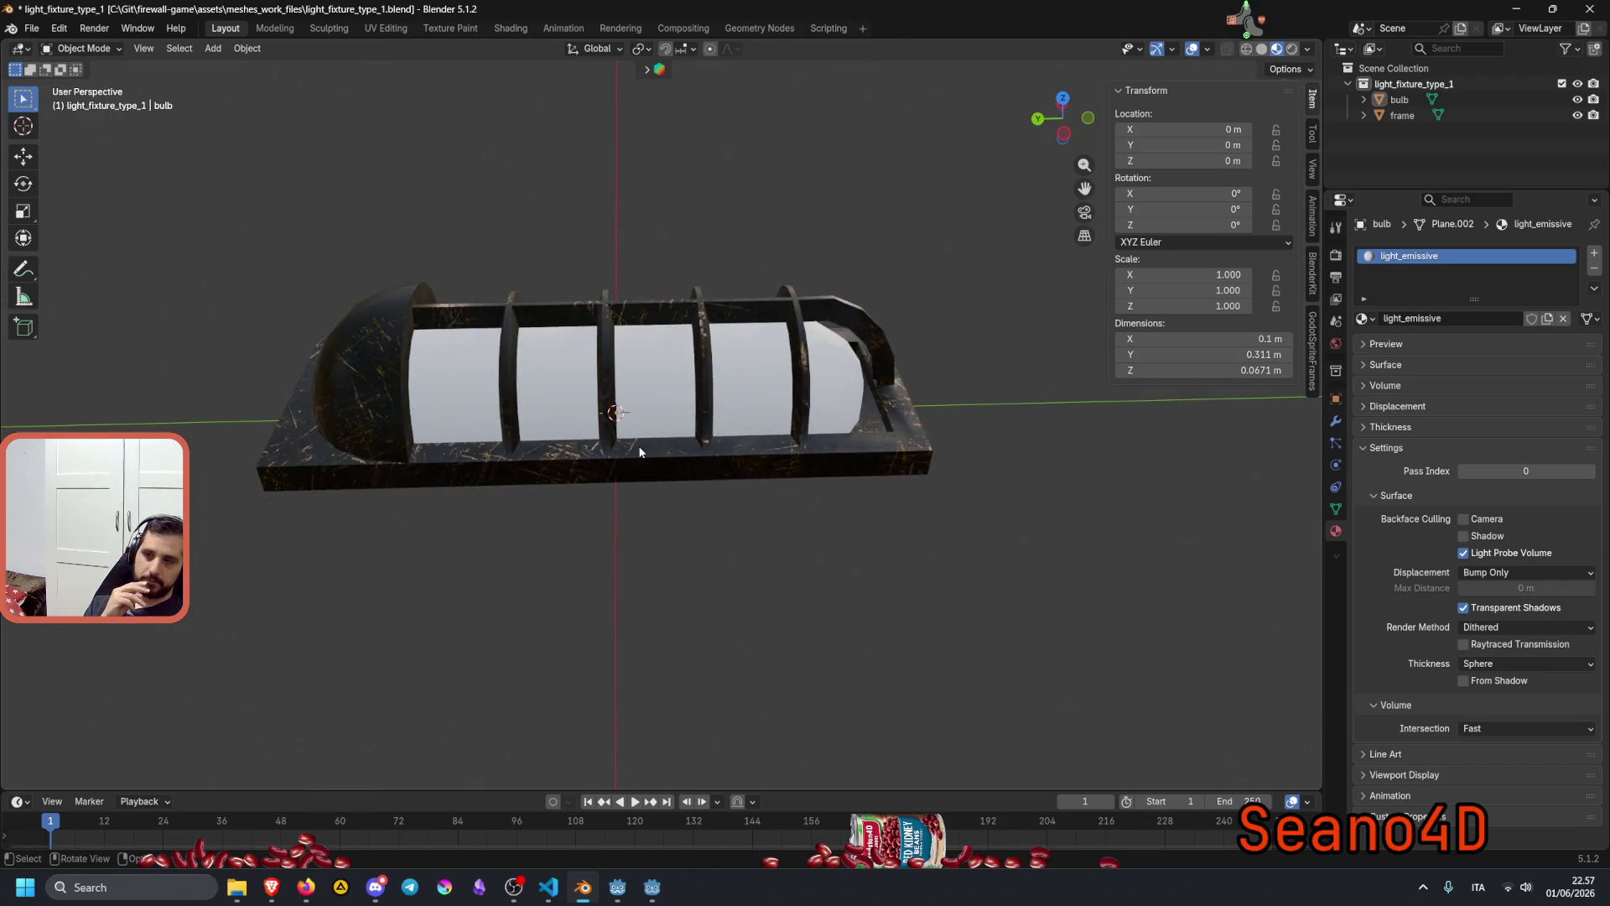
Switch from Blender to the Twitch stream window in the Brave browser.
mouse_move(271, 887)
left_click(187, 810)
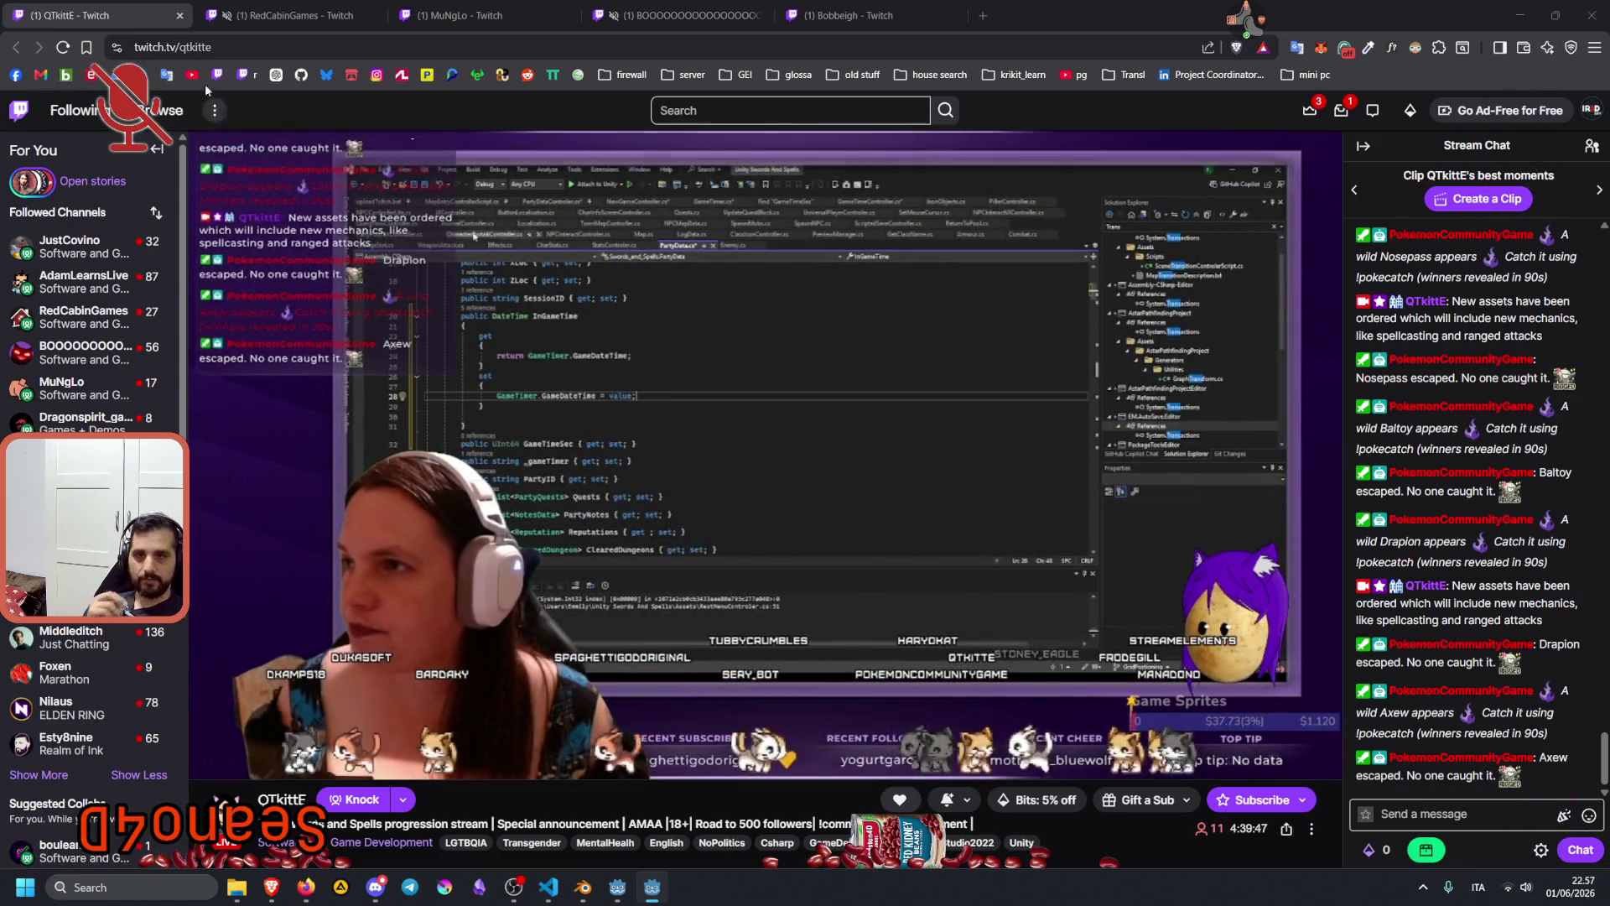
Select the channel name in the address bar and toggle the streaming widget's quick-action ring.
double_click(196, 47)
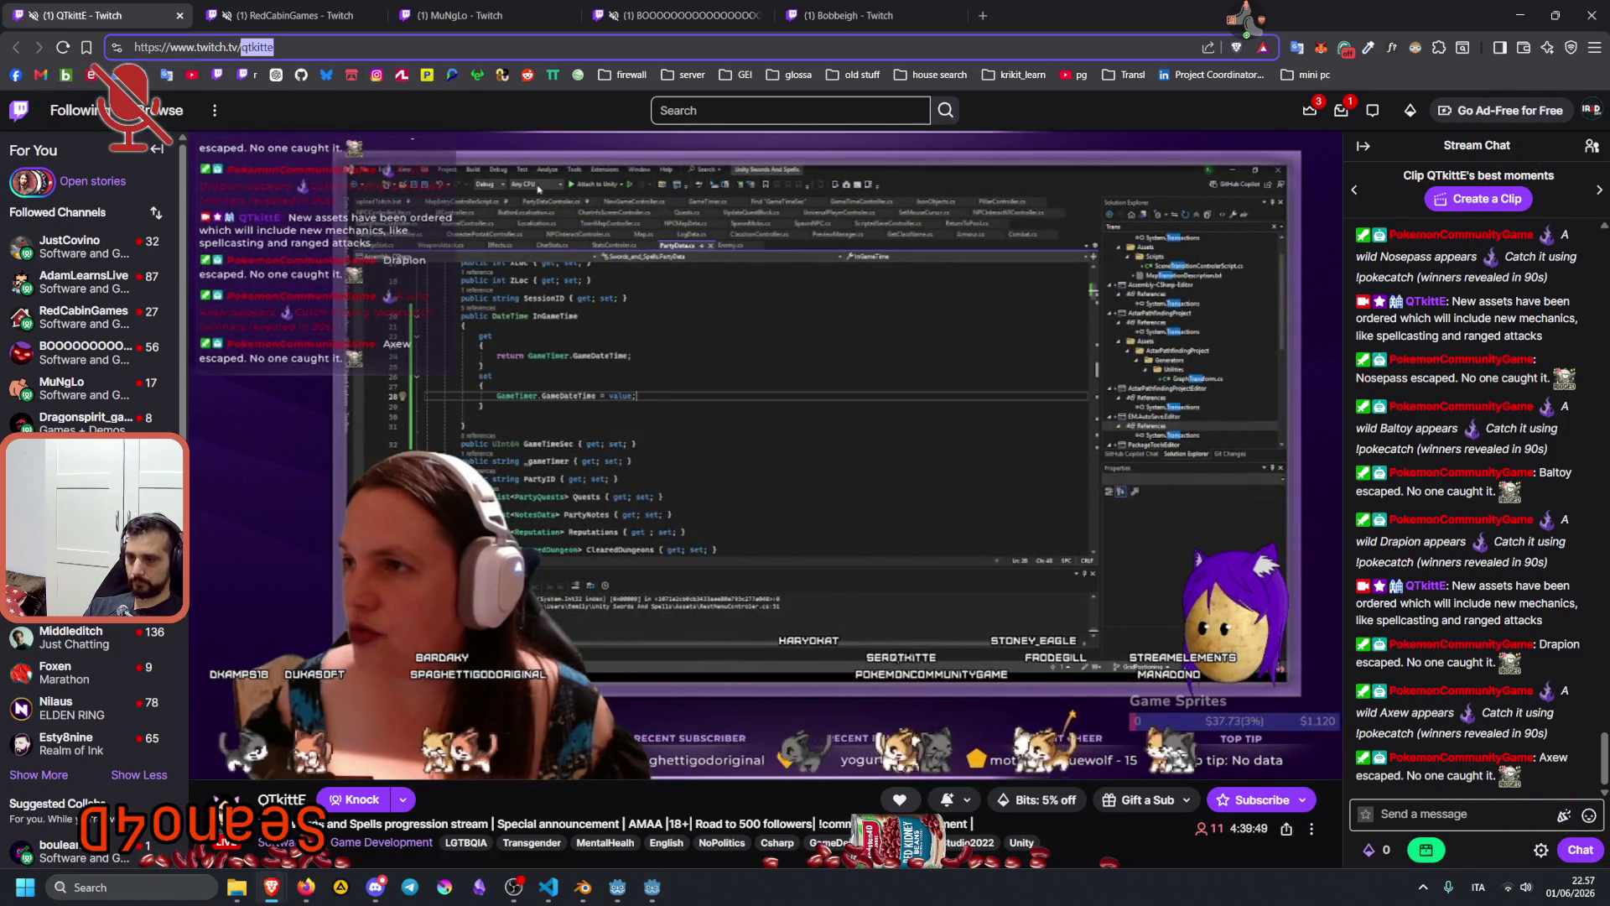
key("alt+Tab")
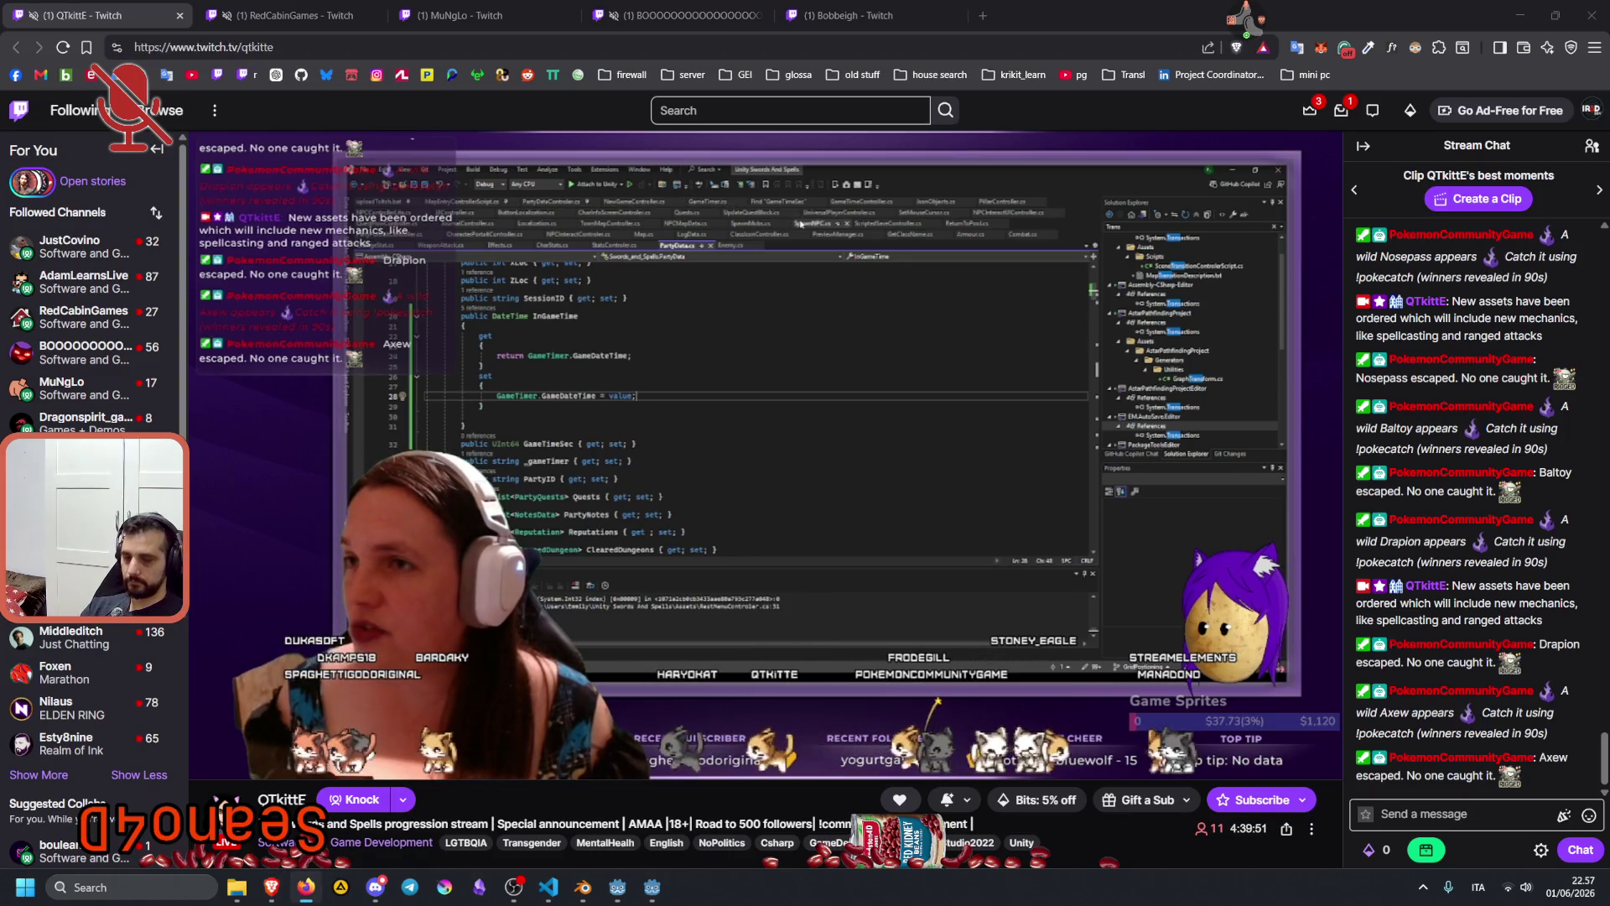
left_click(1254, 18)
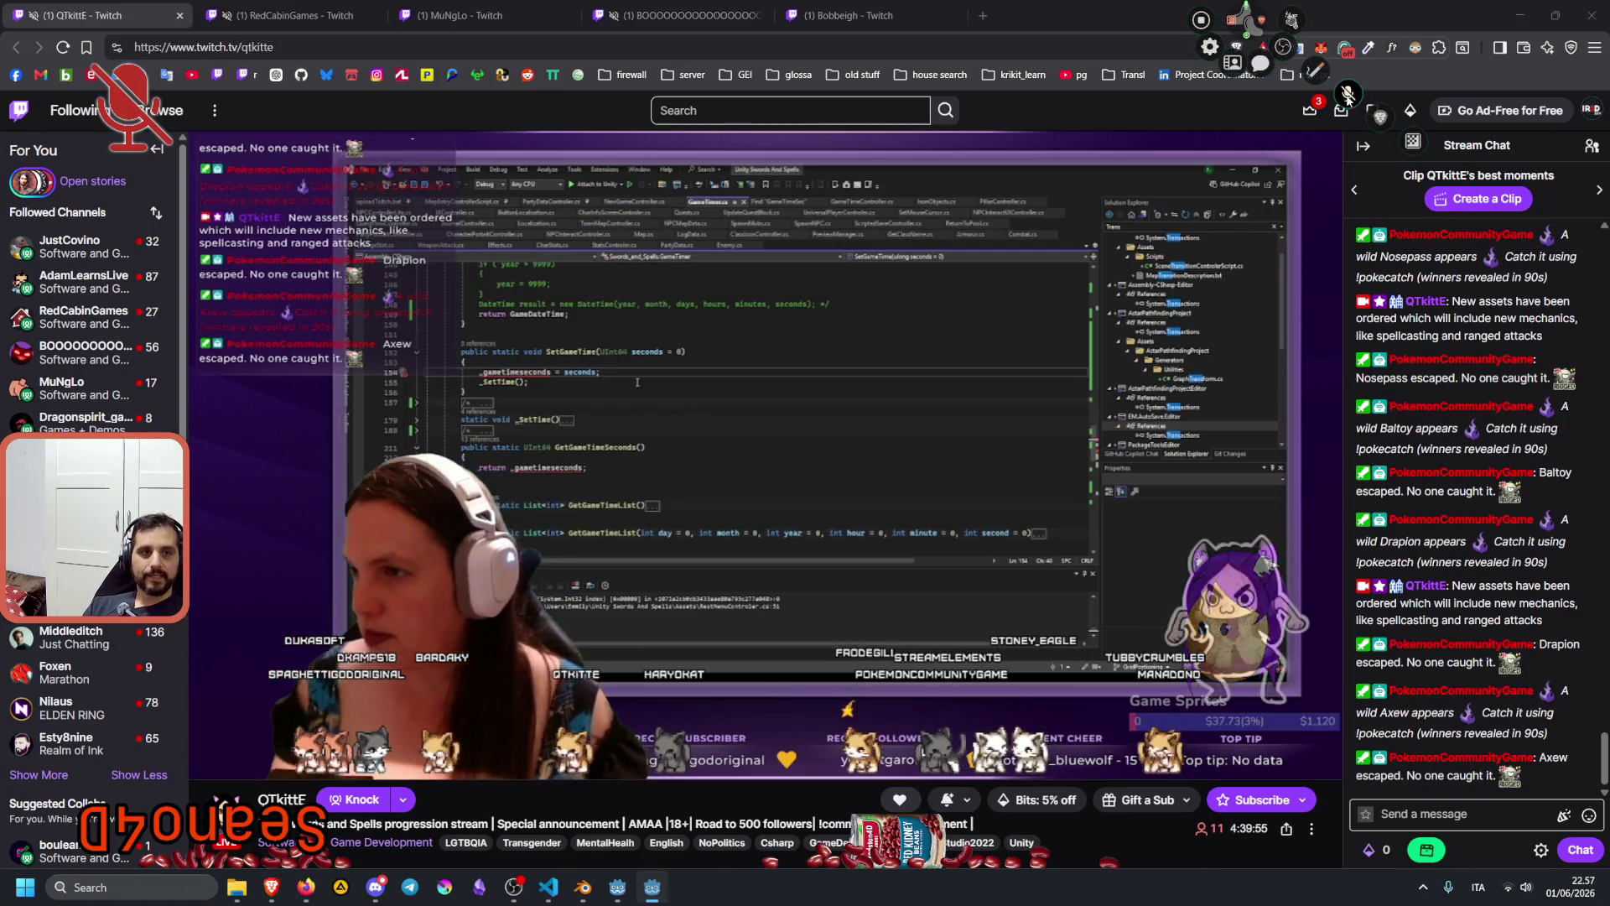
left_click(1250, 33)
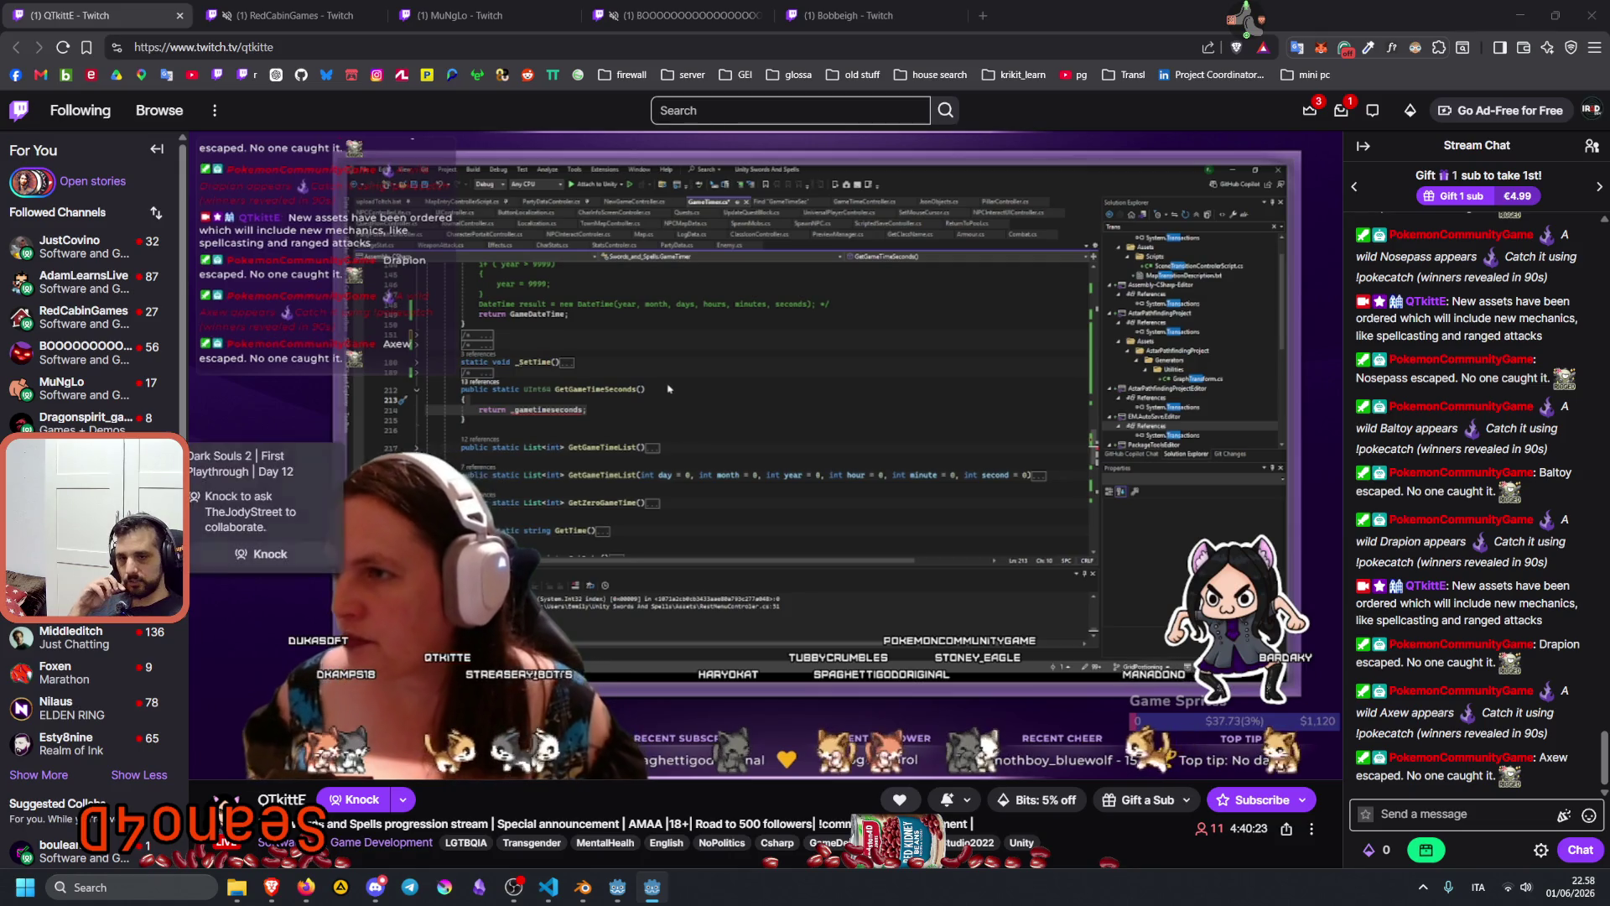
Expand the Followed Channels sidebar list with Show More and browse the listed channels.
scroll(51, 402, "down", 4)
left_click(46, 404)
scroll(51, 503, "up", 1)
mouse_move(50, 564)
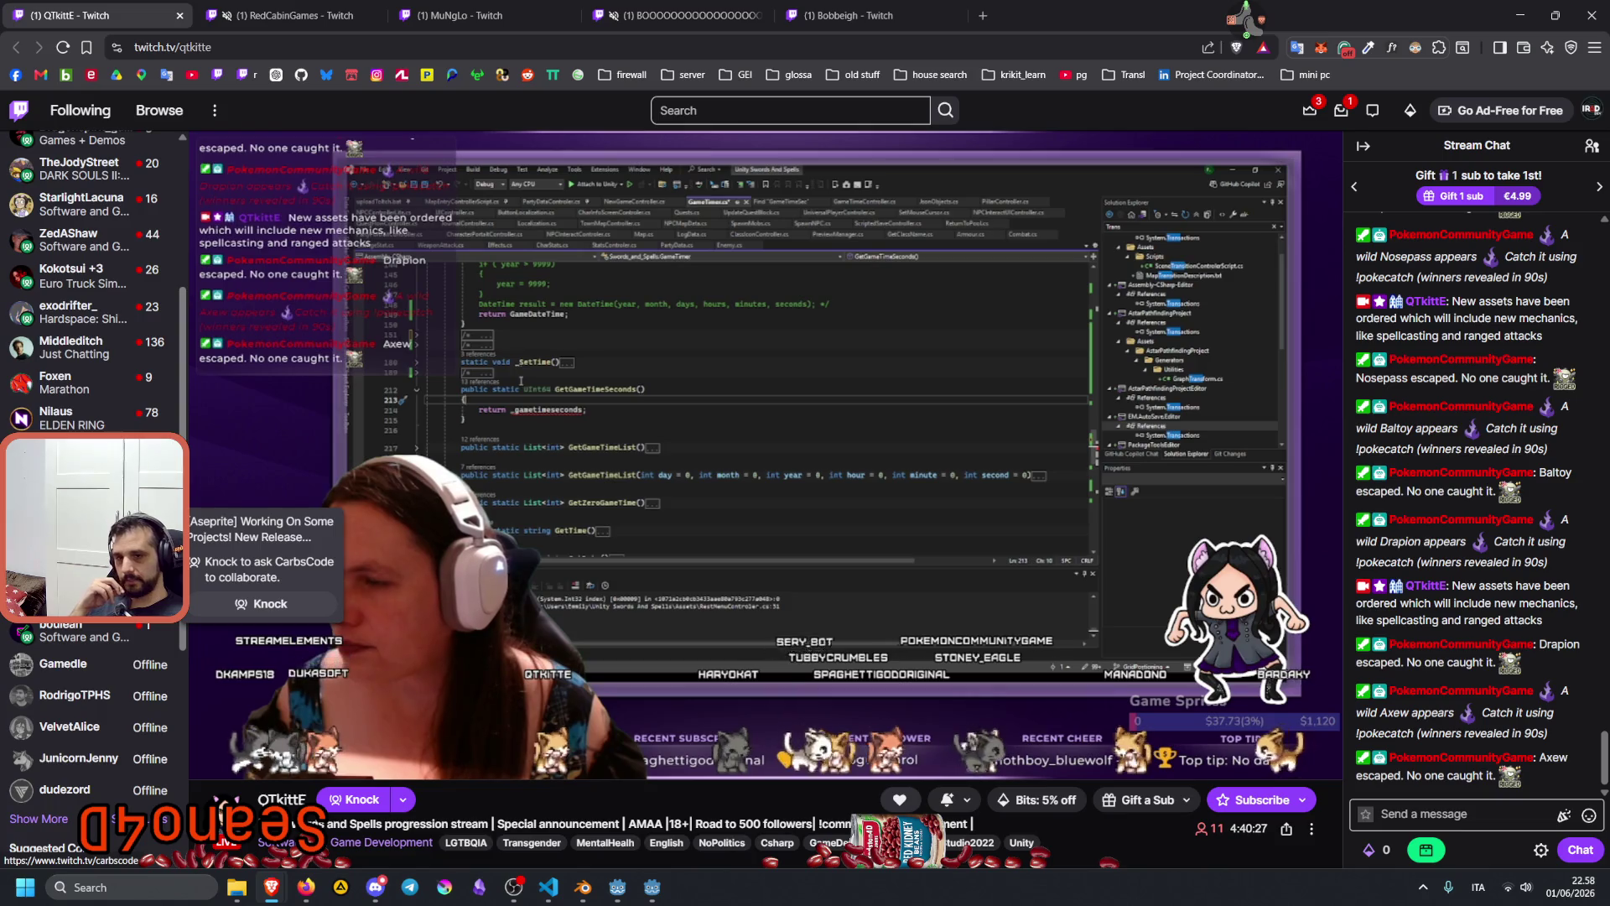
scroll(50, 562, "up", 3)
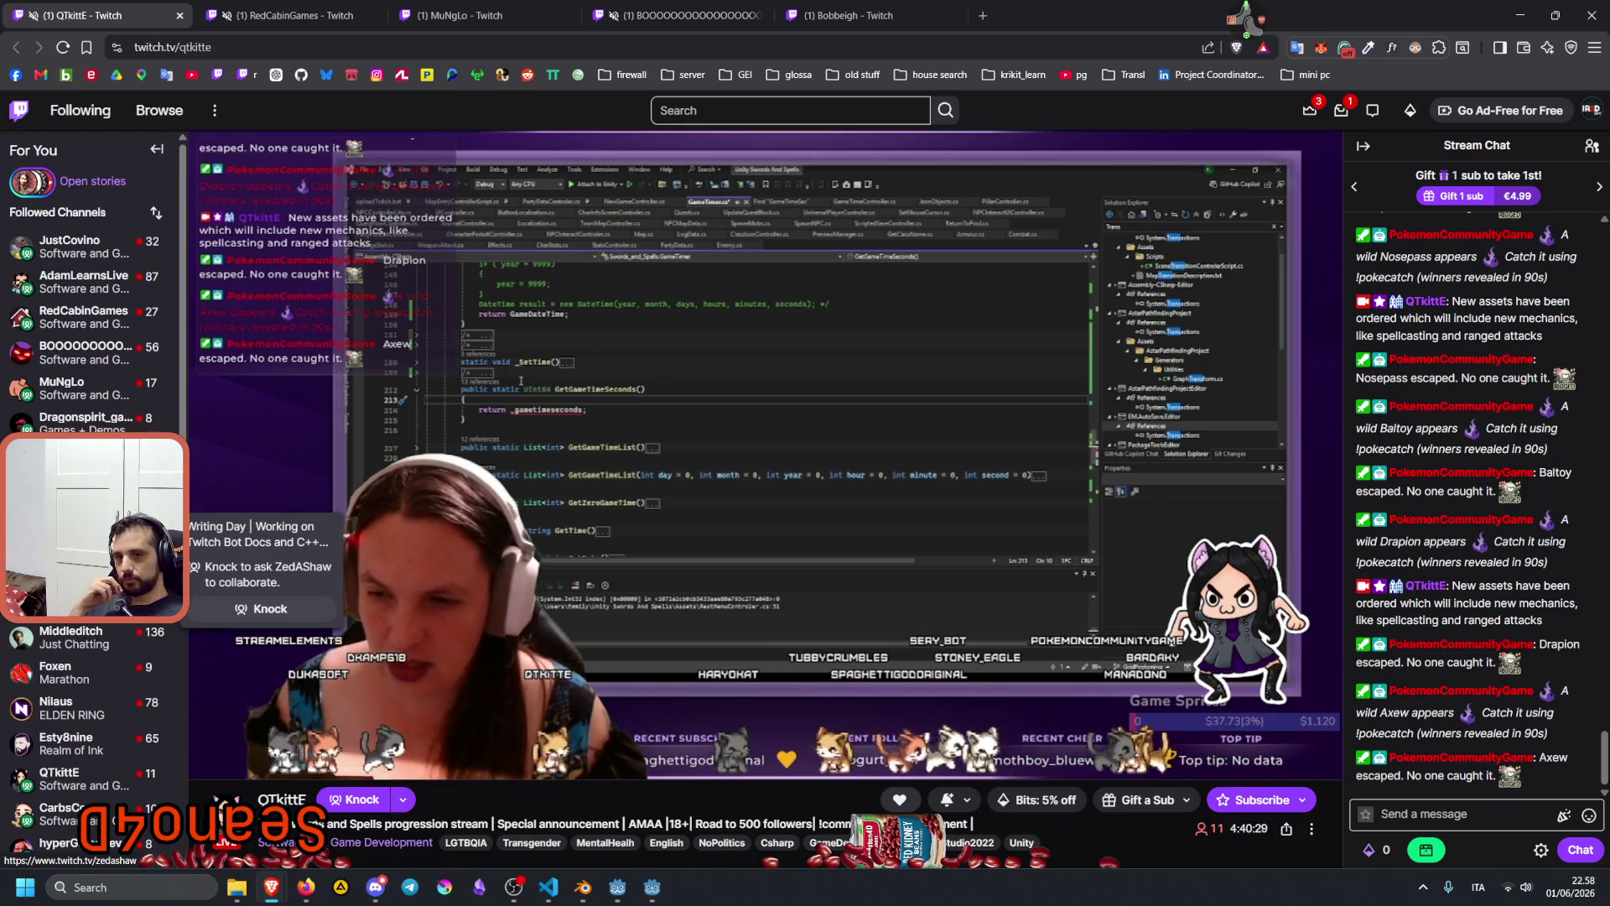
mouse_move(85, 349)
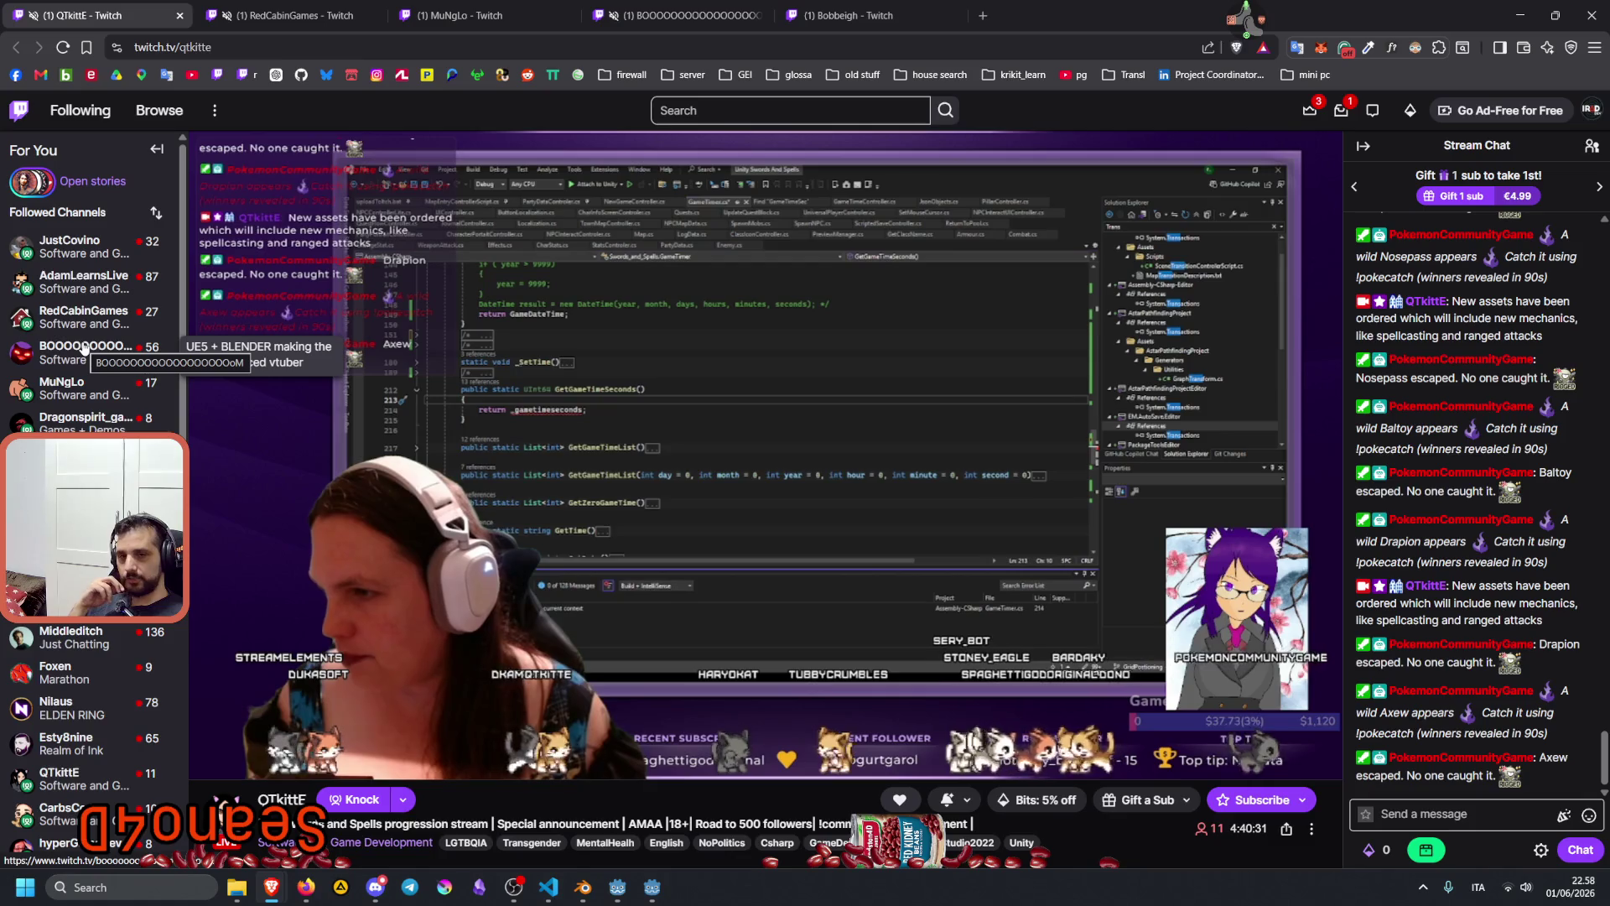
mouse_move(81, 300)
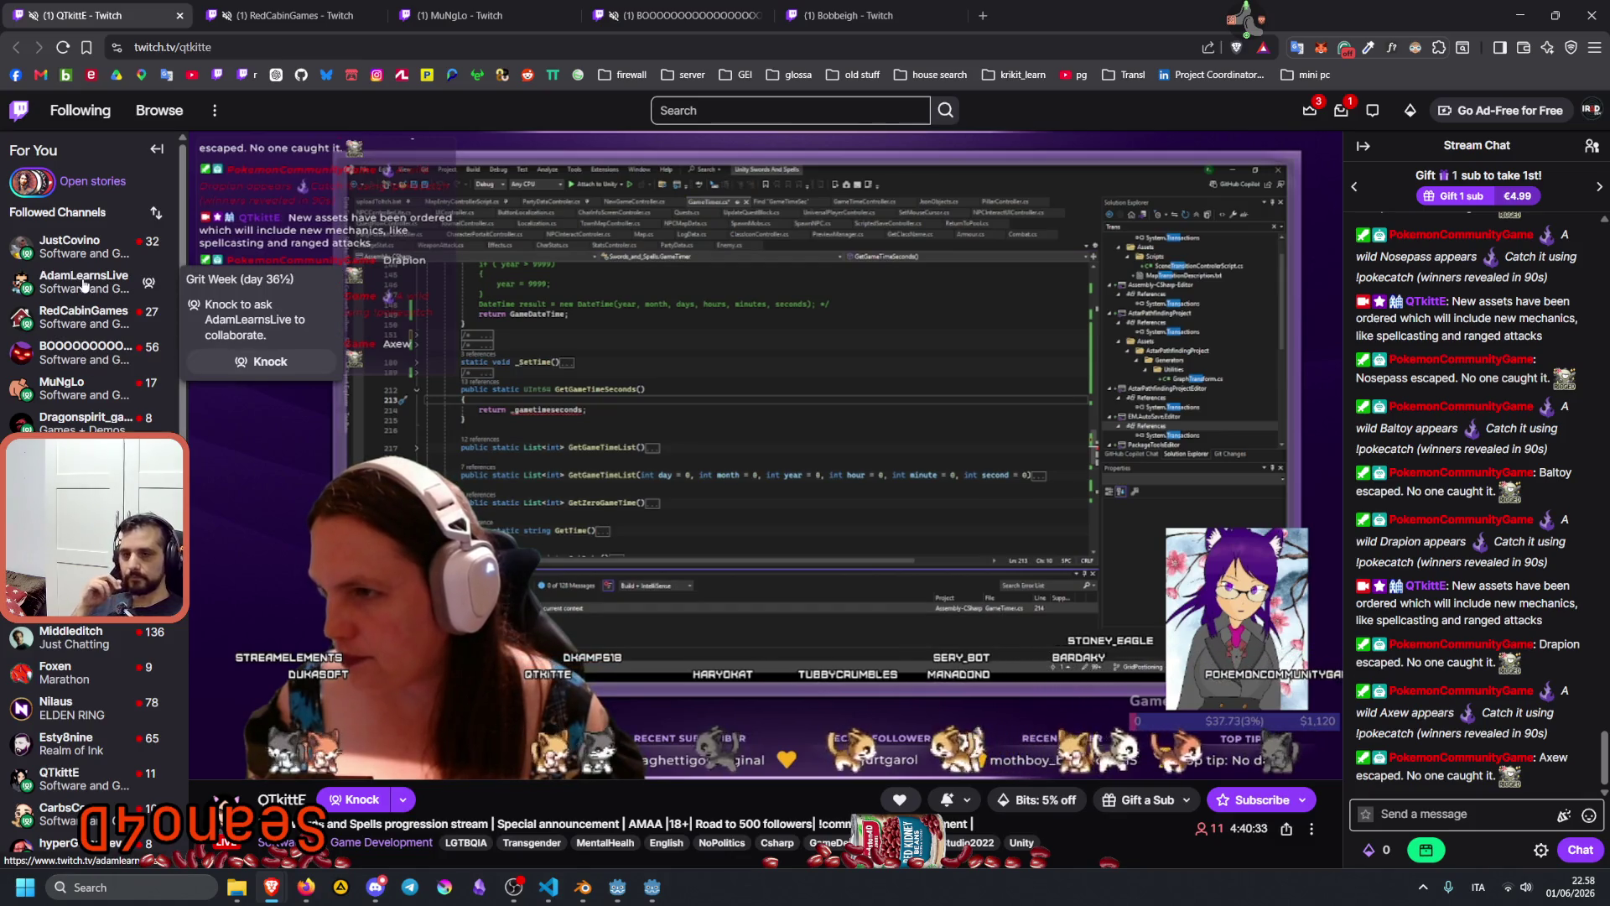